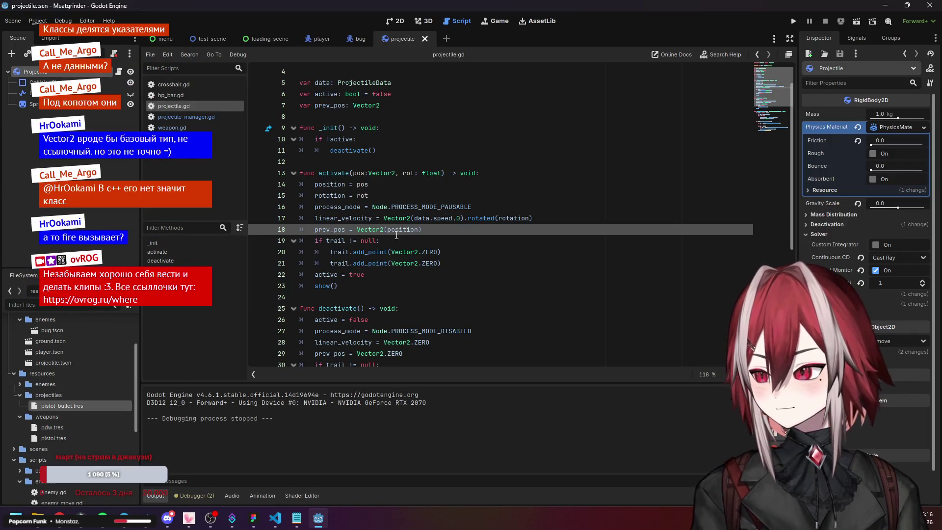
- Add a trial global_position line at the top of activate(), test-run the game, then delete it
click(354, 218)
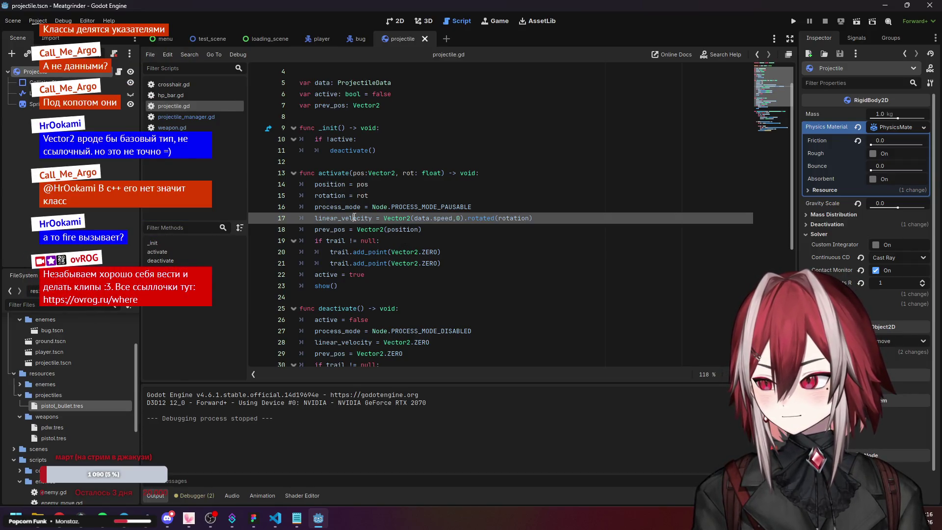
click(336, 196)
mouse_move(336, 196)
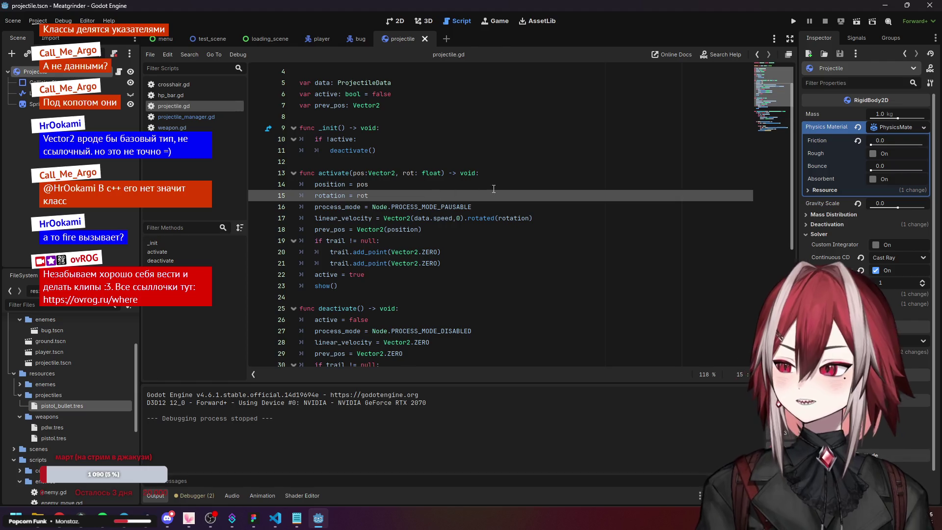
click(514, 173)
key(Return)
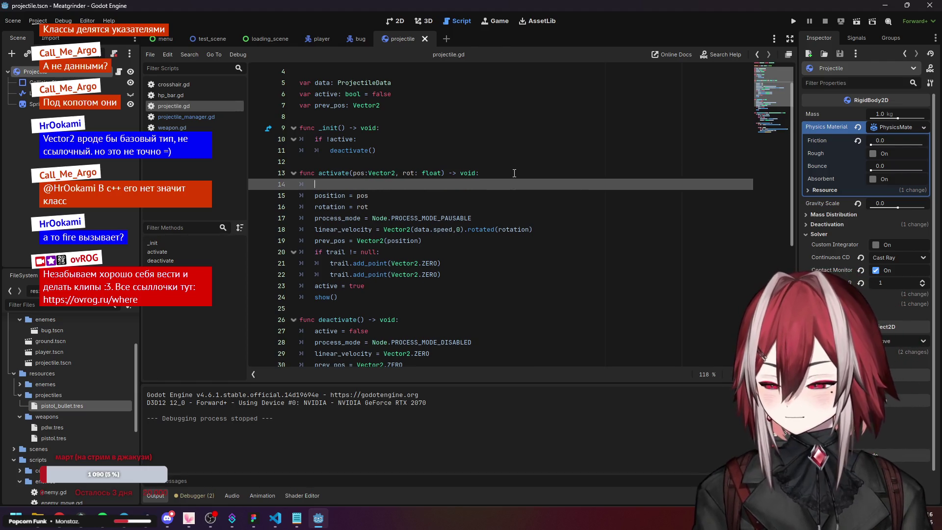
text(gobal)
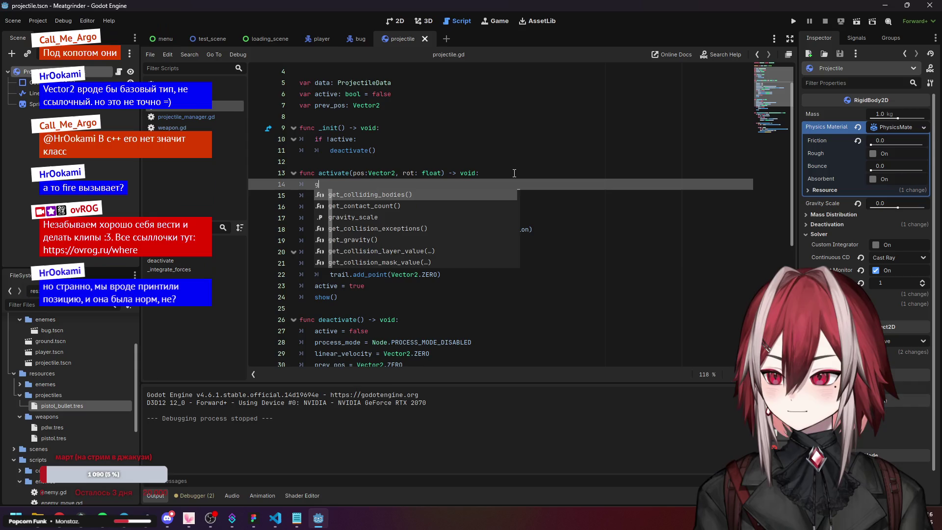
key(Return)
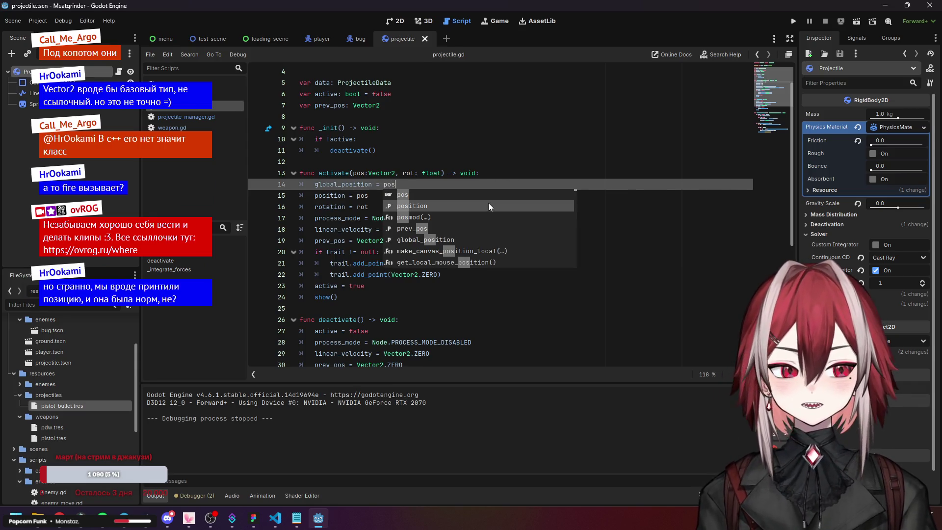
key(F5)
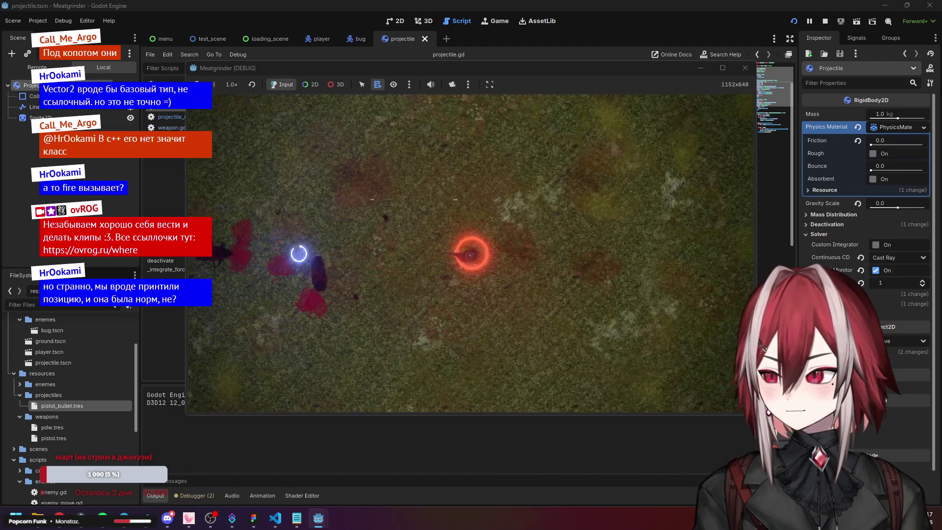
click(741, 70)
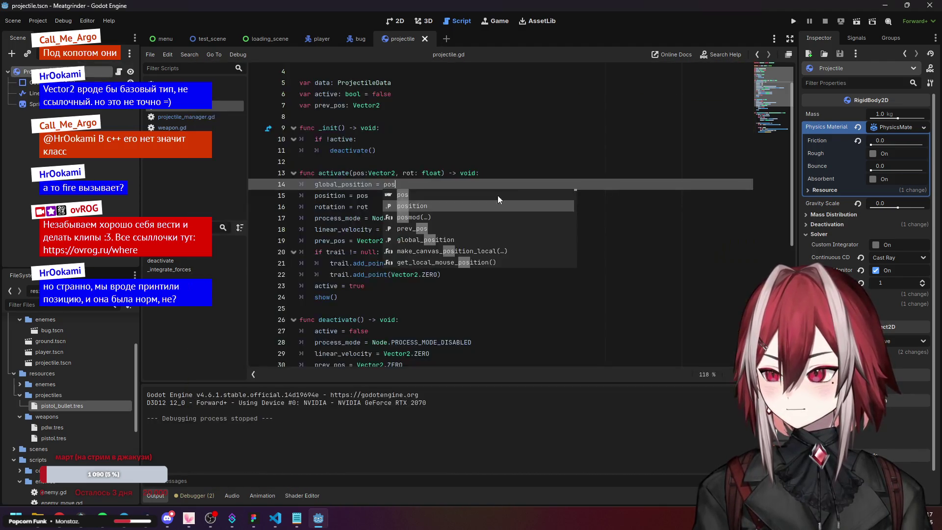
key(BackSpace)
key(BackSpace)
key(BackSpace)
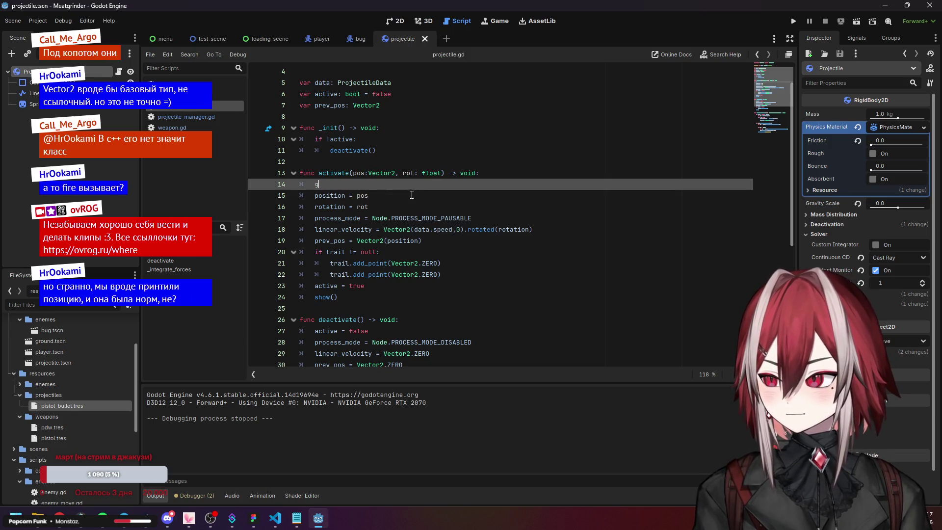
key(BackSpace)
key(BackSpace)
key(BackSpace)
- Insert print(position, pos) on a new line right after rotation = rot
click(390, 195)
key(Return)
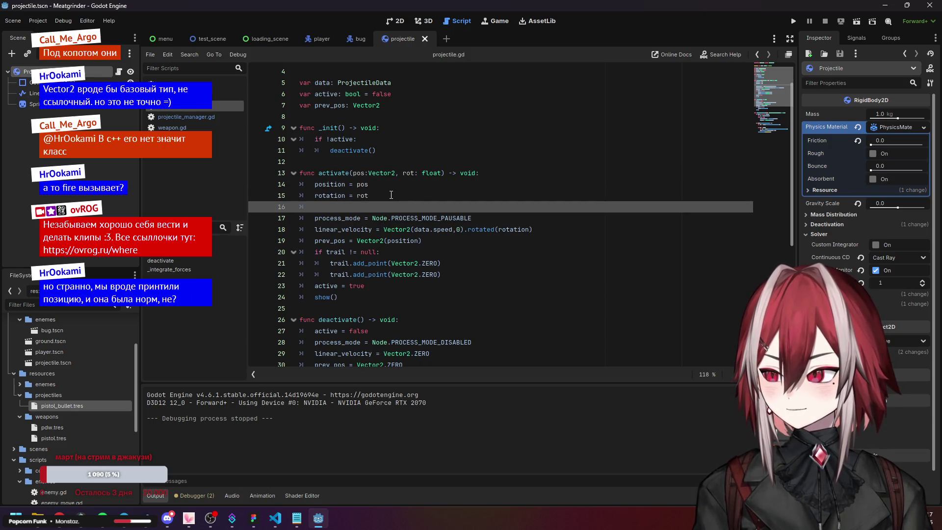
text(pri)
key(Return)
key(BackSpace)
key(BackSpace)
key(BackSpace)
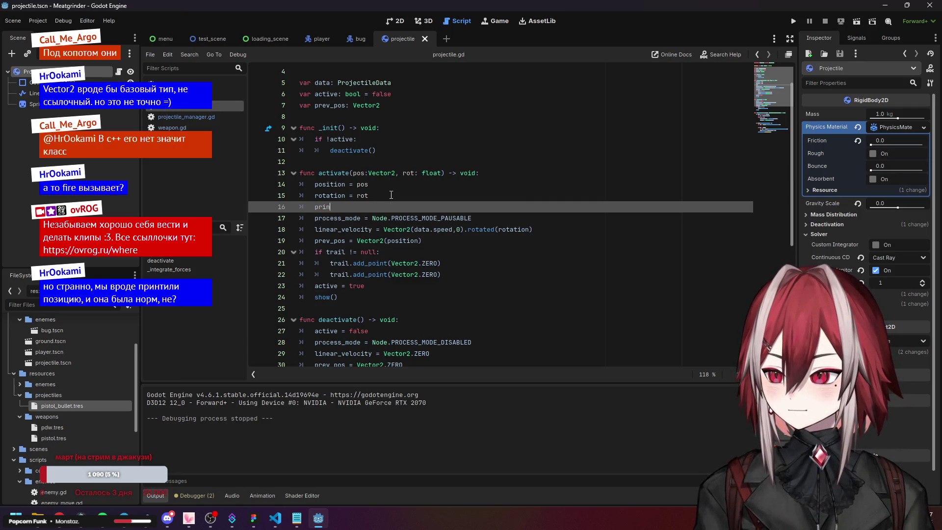
text(t)
key(Return)
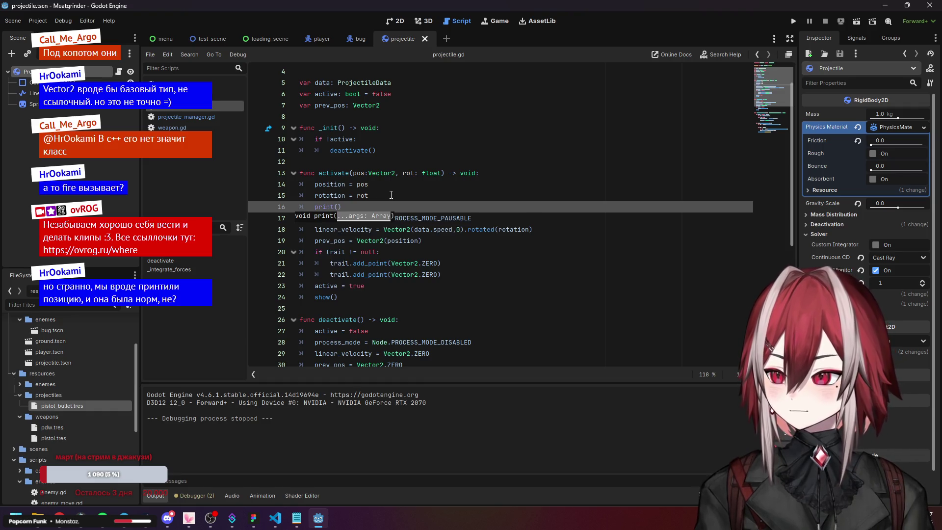
text(pos)
key(Return)
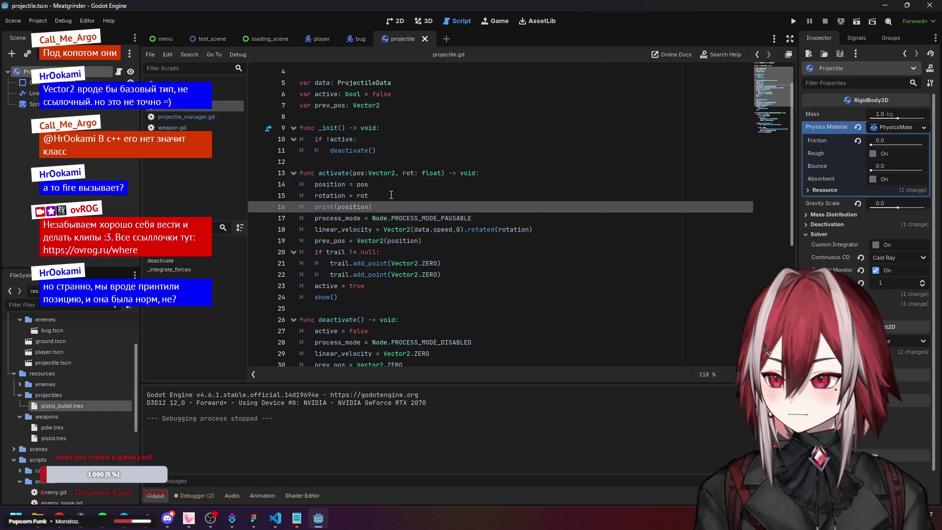
text(, pos)
click(391, 195)
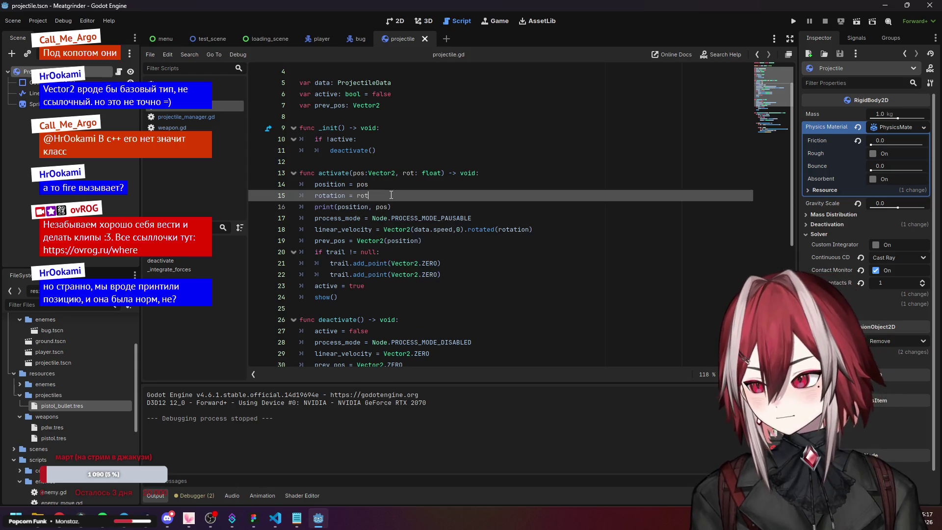
- Run the game, fire three projectiles at the bugs, then stop it
click(798, 25)
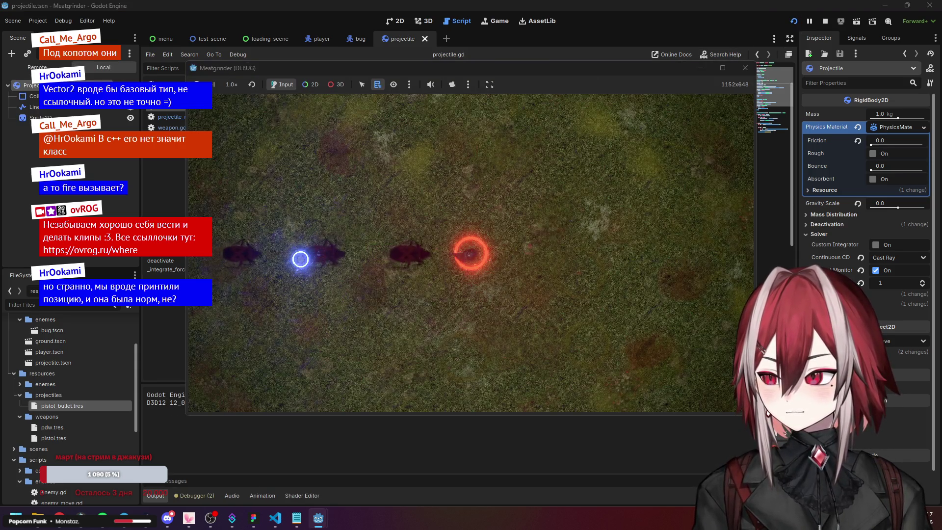
click(470, 254)
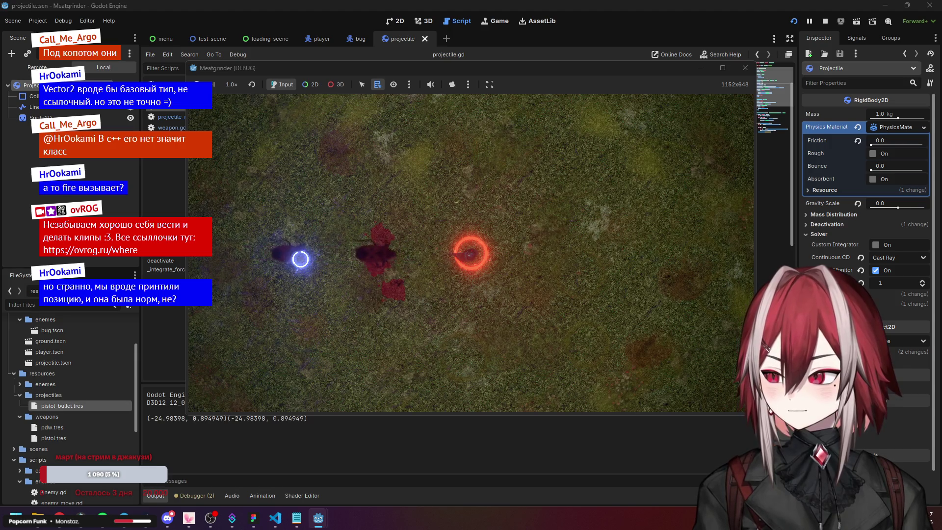
click(470, 254)
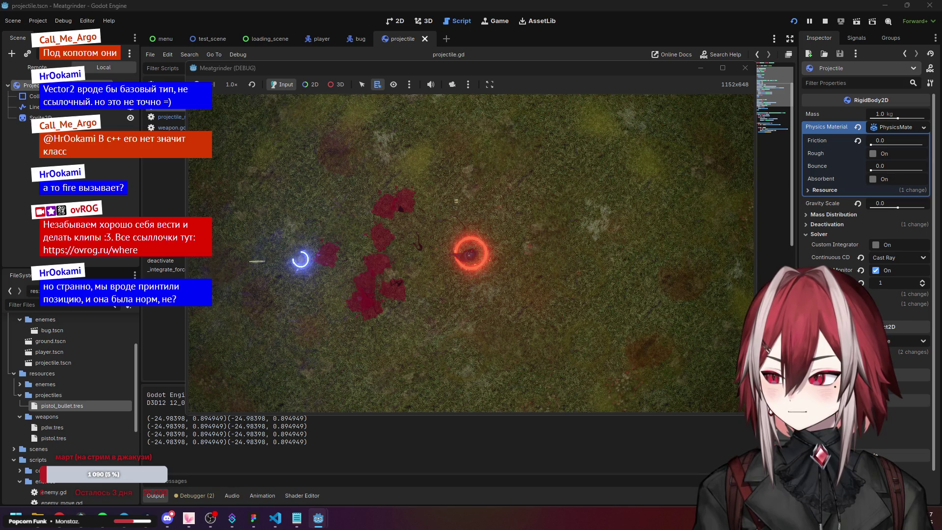
click(469, 253)
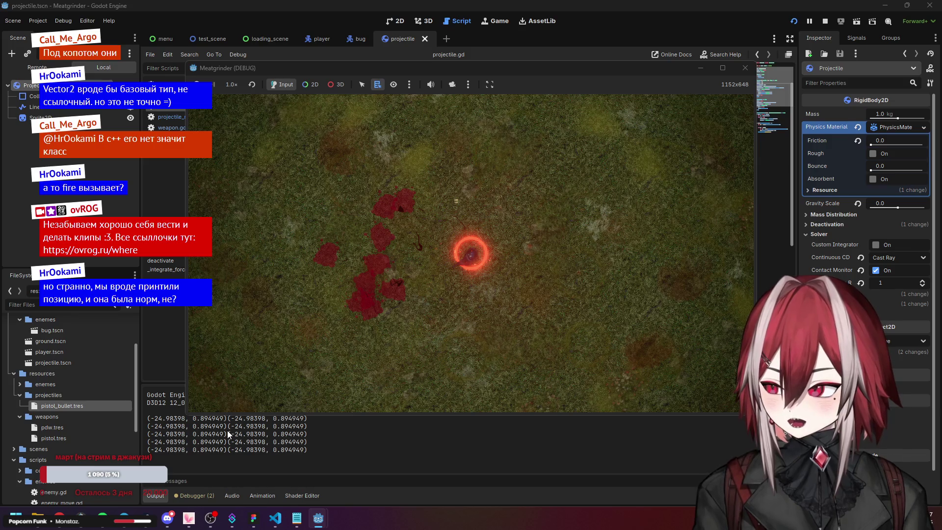
click(745, 67)
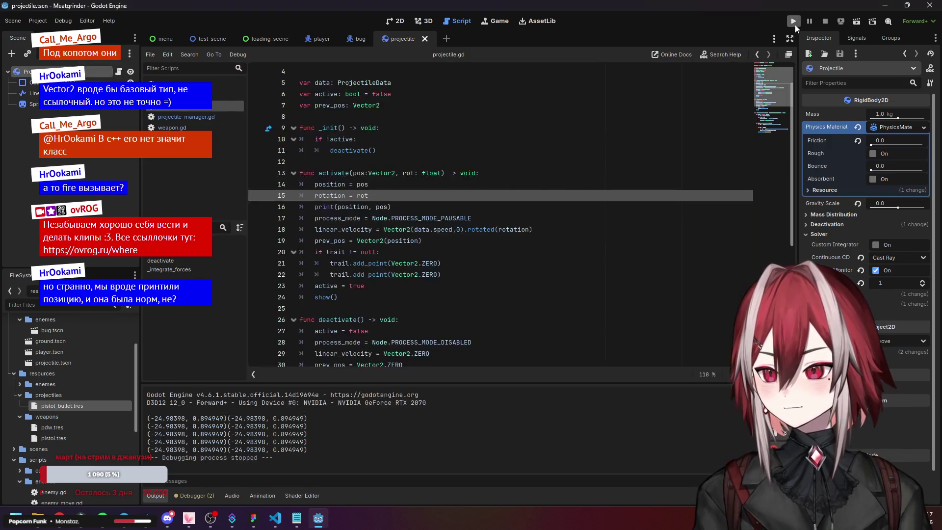
- Run the game a second time, stop it, and review the printed positions in Output
click(794, 22)
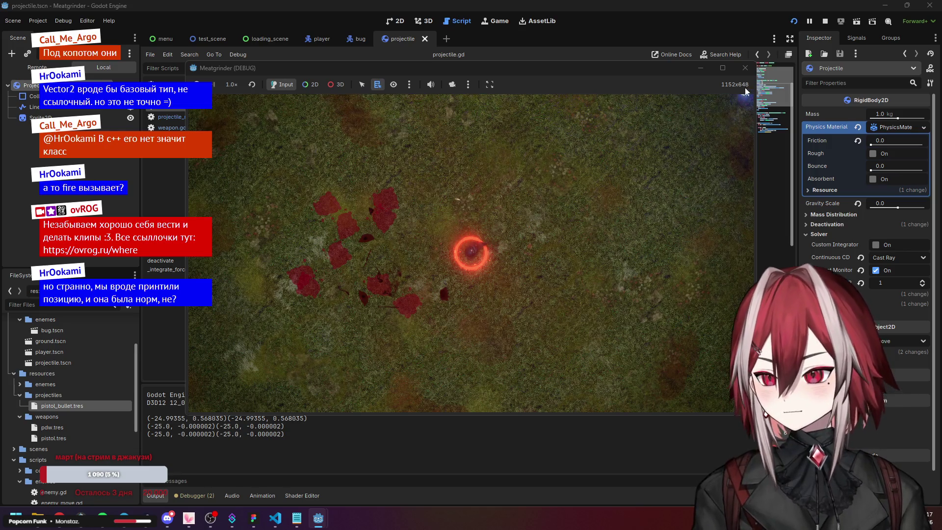
click(745, 68)
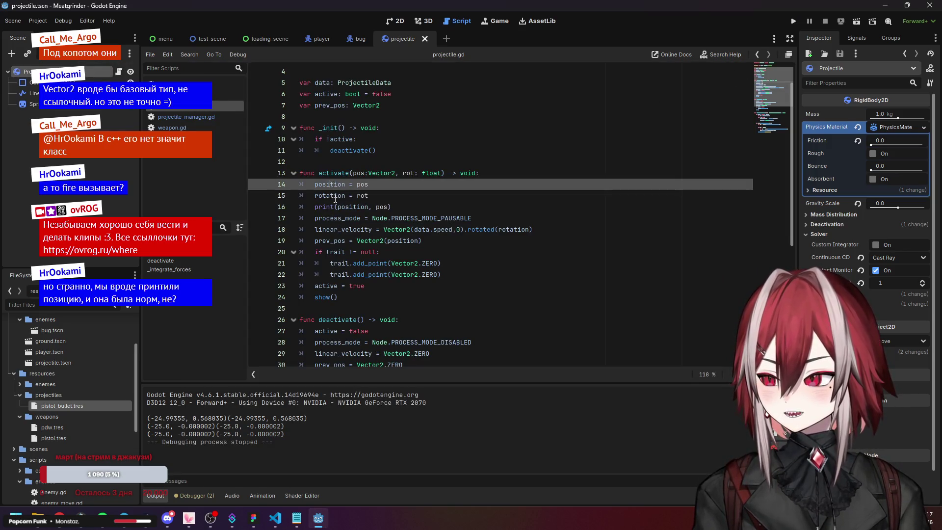
drag(314, 186, 346, 186)
scroll(346, 187, up, 1)
click(374, 73)
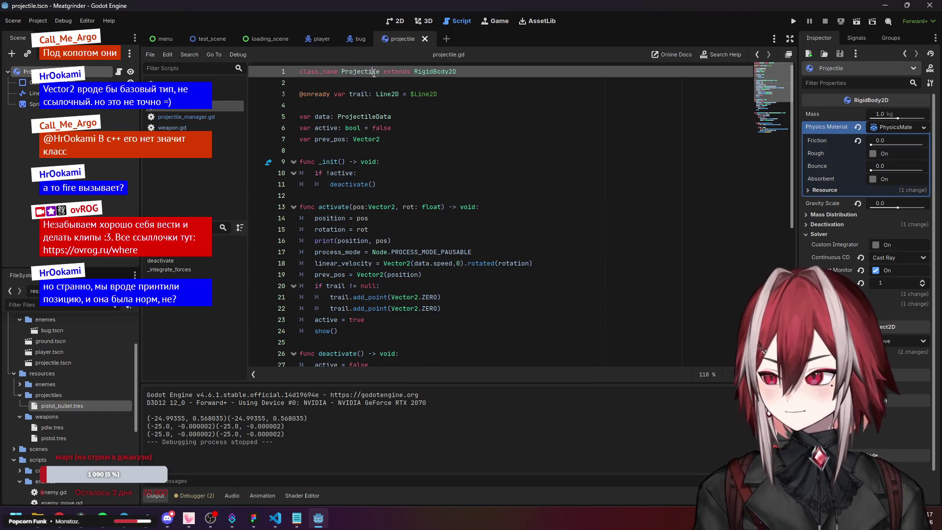
click(444, 142)
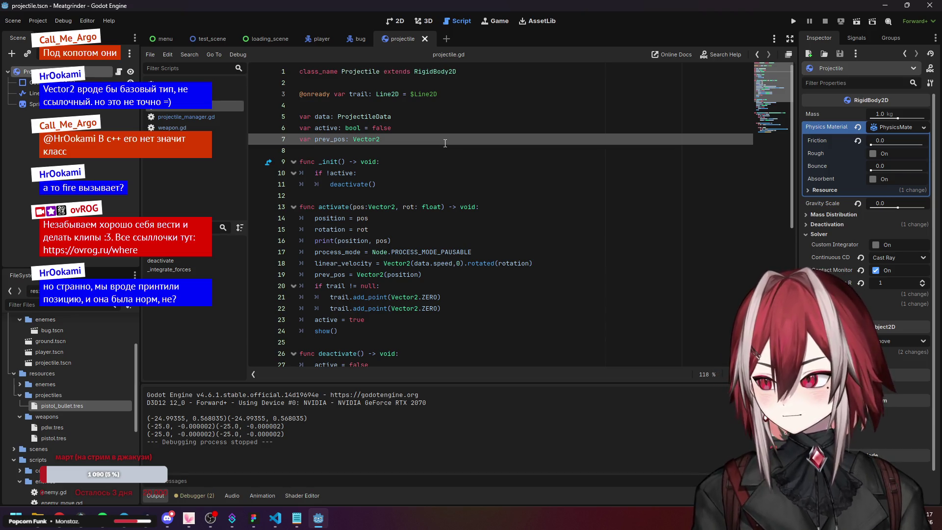
click(444, 229)
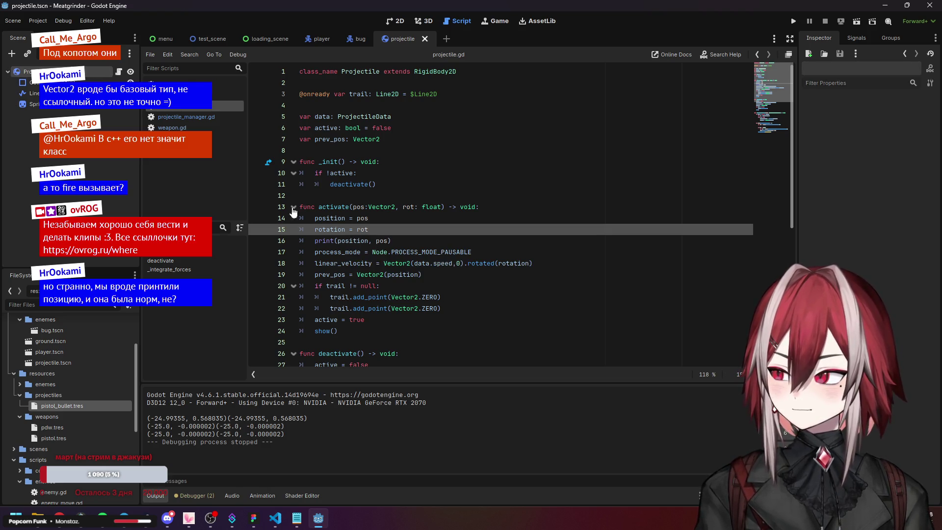
click(410, 251)
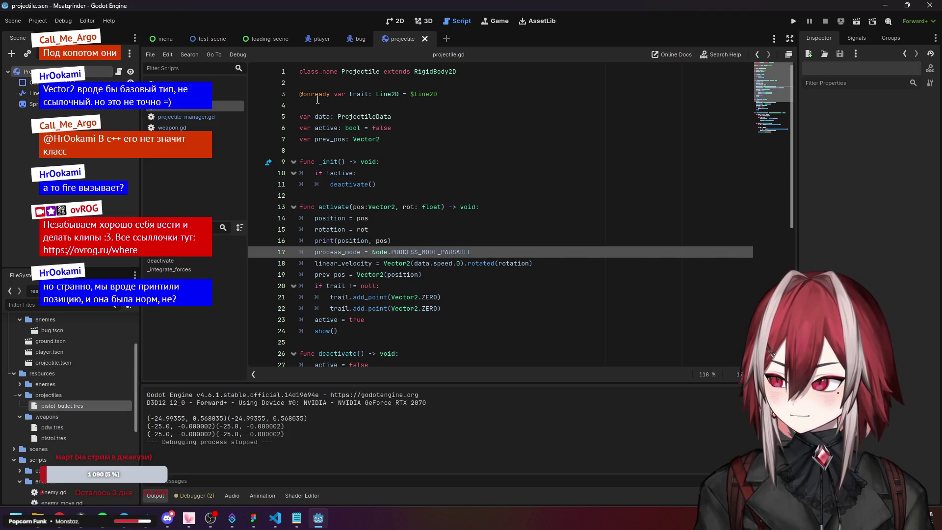
click(182, 117)
scroll(350, 130, up, 2)
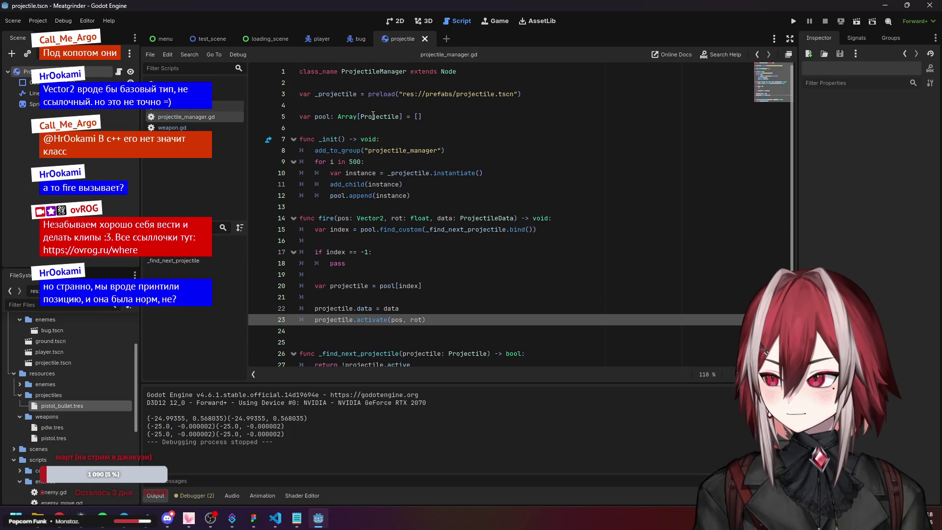
click(456, 94)
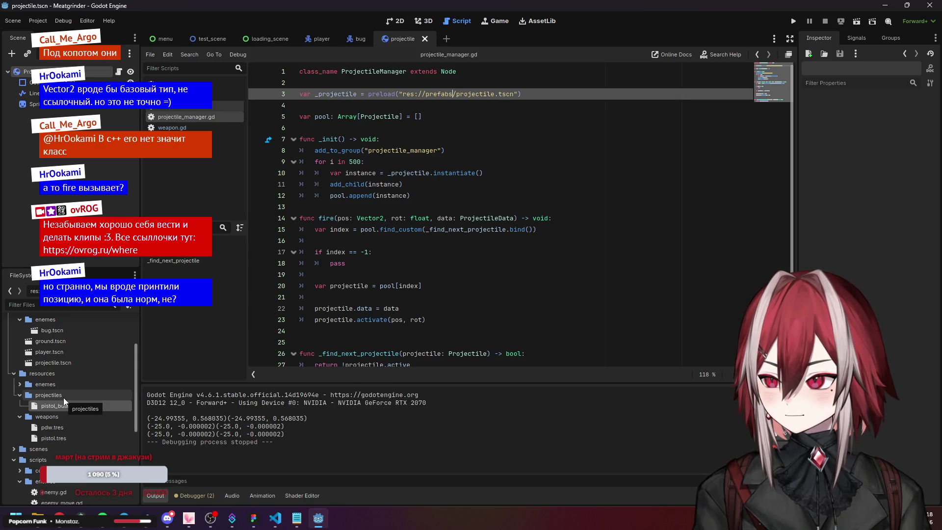
scroll(66, 393, up, 3)
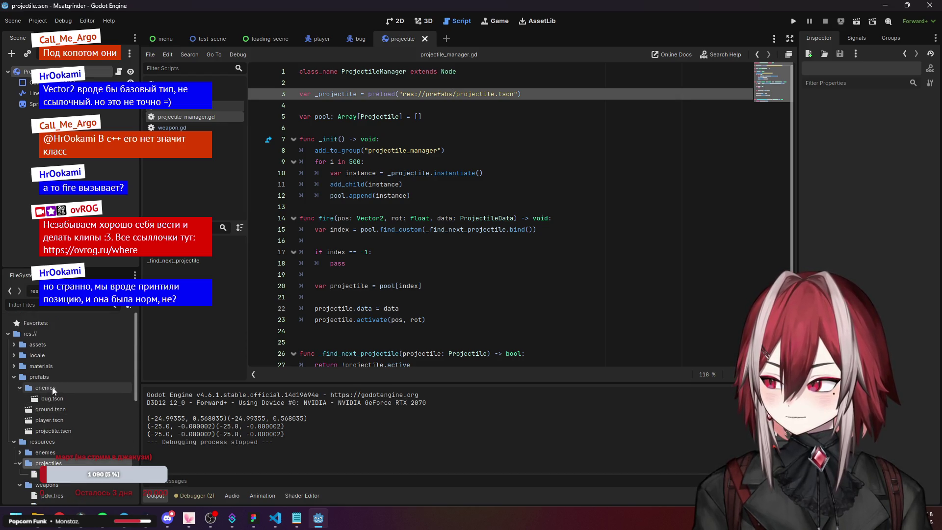
click(53, 385)
click(55, 430)
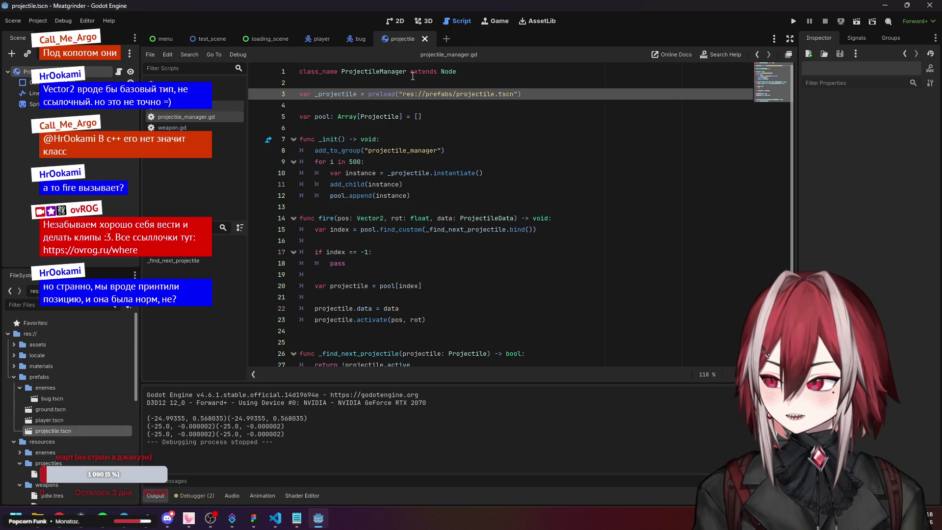
click(391, 21)
click(24, 72)
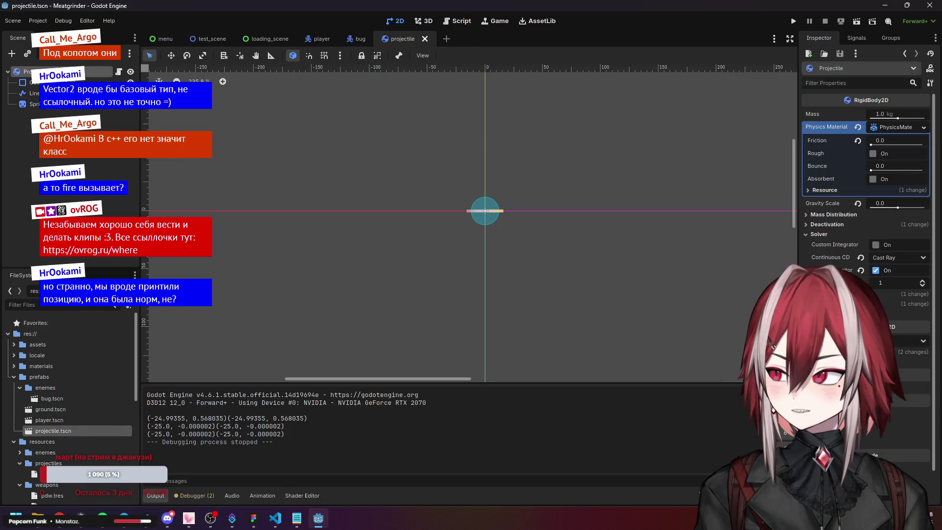
click(118, 71)
scroll(435, 212, down, 2)
scroll(435, 212, up, 1)
click(391, 207)
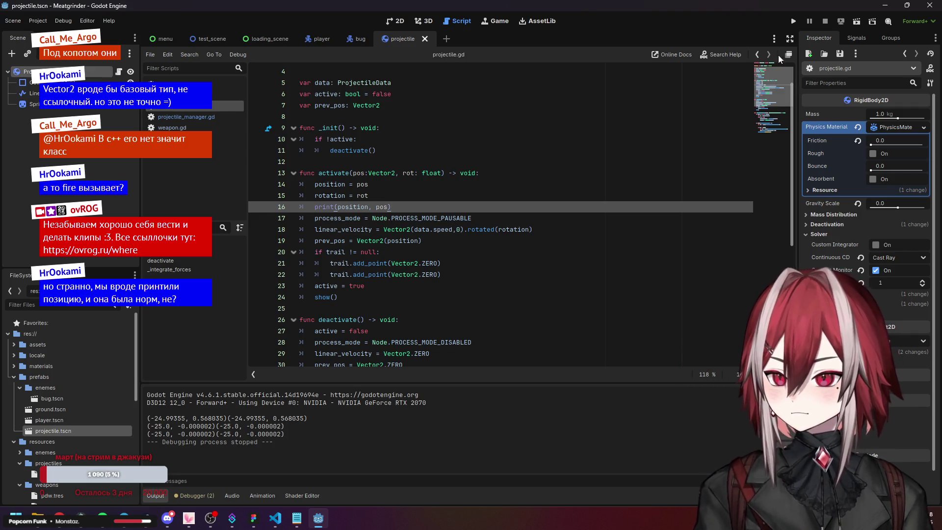
click(793, 20)
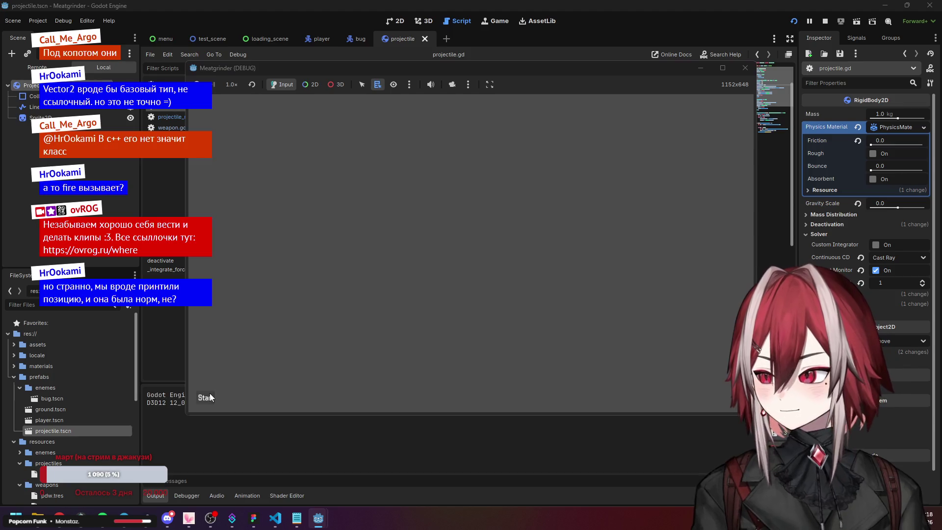
click(206, 397)
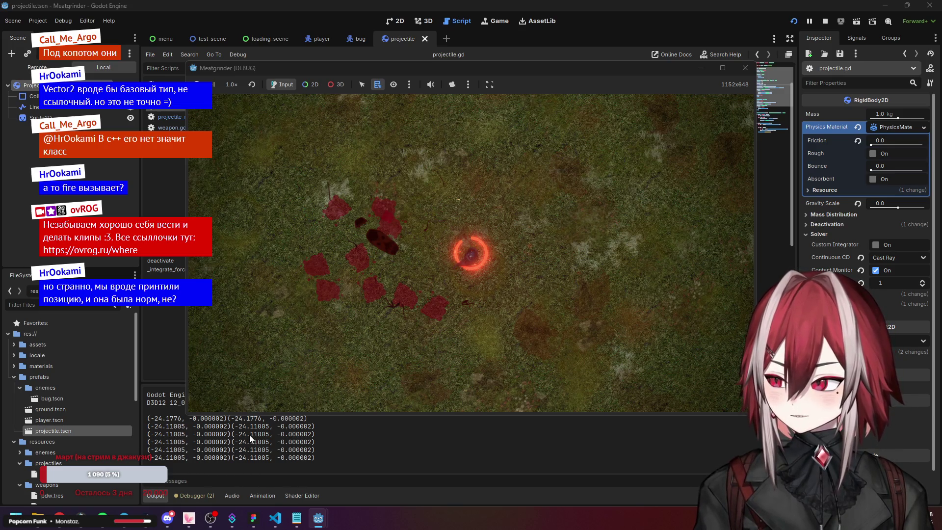
click(745, 68)
click(388, 185)
click(396, 218)
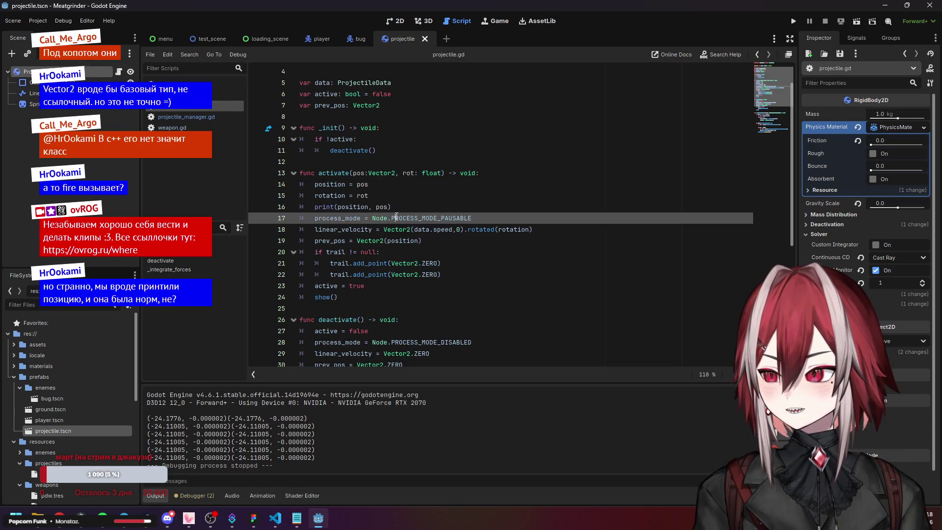
drag(316, 185, 348, 185)
- Delete the print(position, pos) line and its empty line from activate()
click(356, 184)
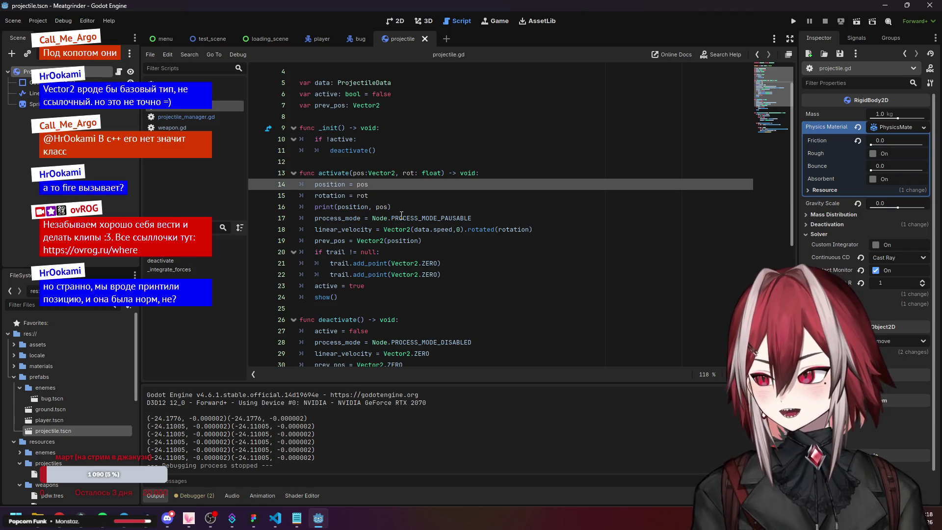
mouse_move(410, 216)
scroll(409, 216, down, 1)
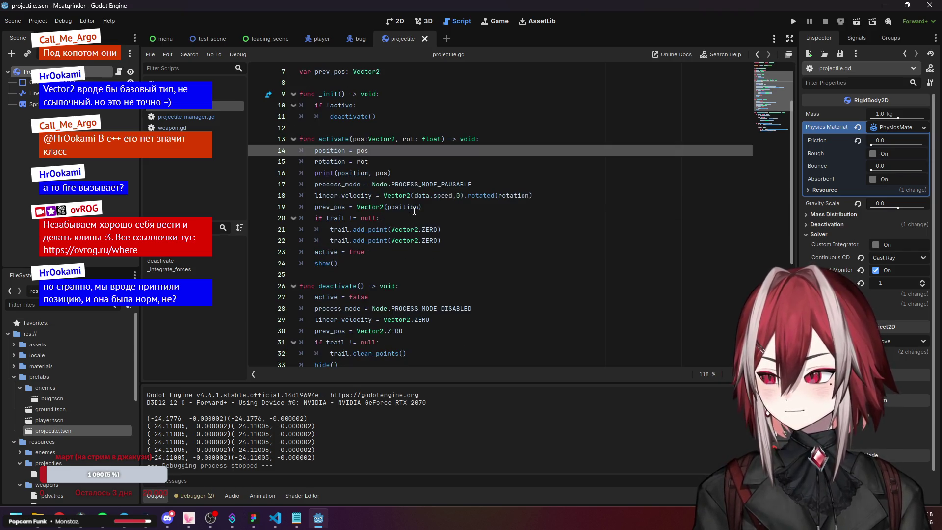
click(405, 207)
click(405, 222)
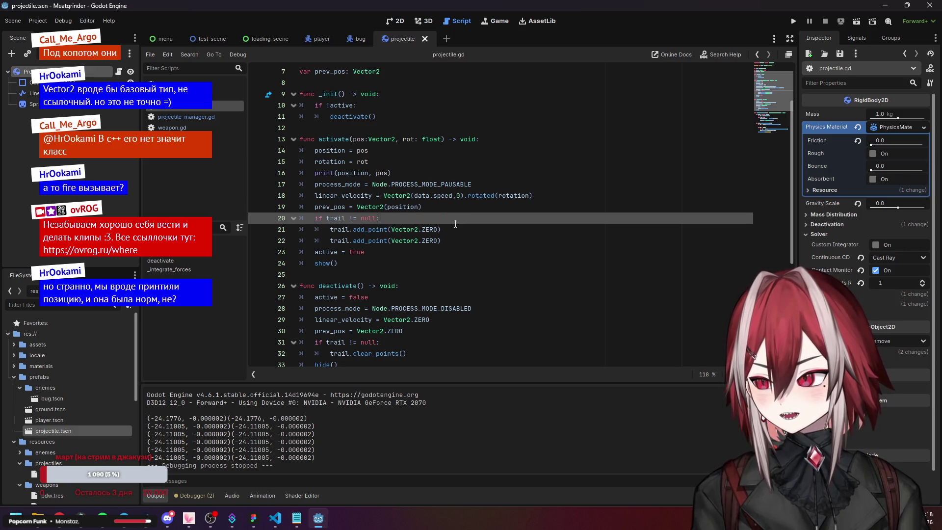
drag(400, 176, 286, 169)
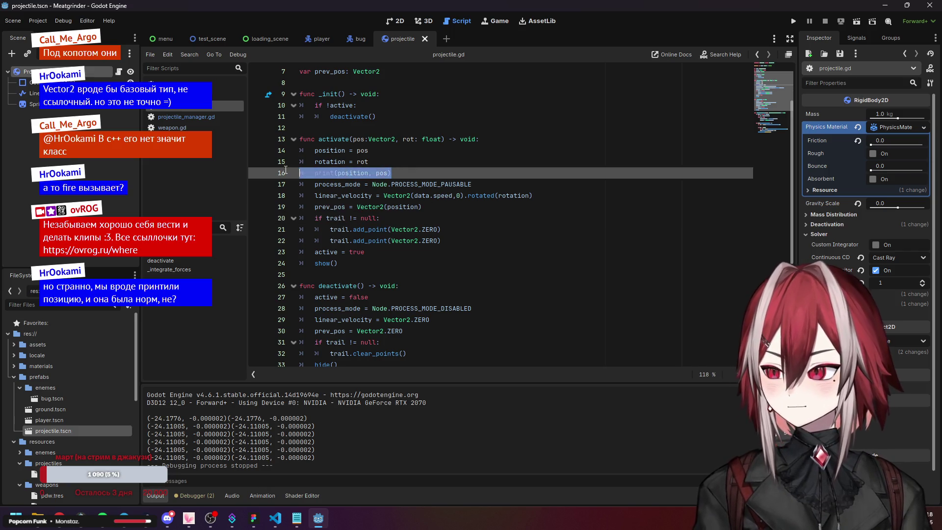
key(BackSpace)
key(ctrl+z)
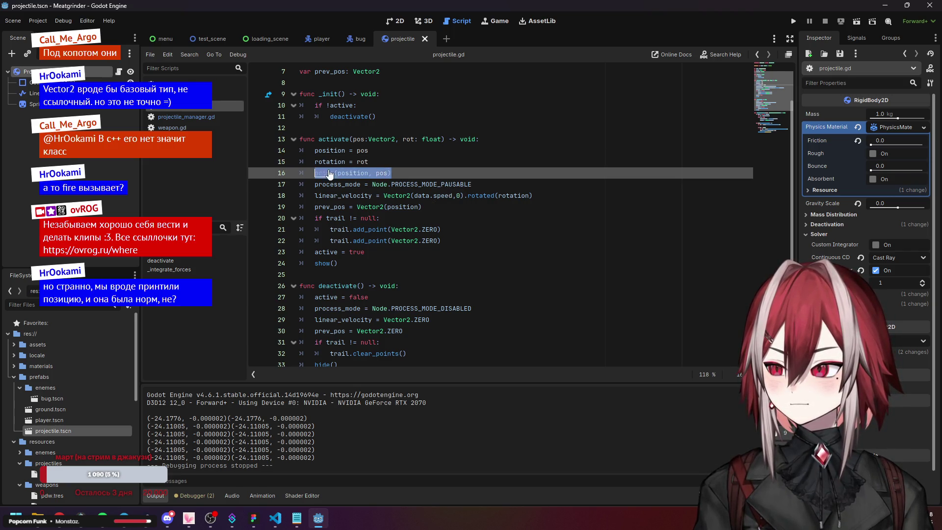
key(BackSpace)
key(BackSpace)
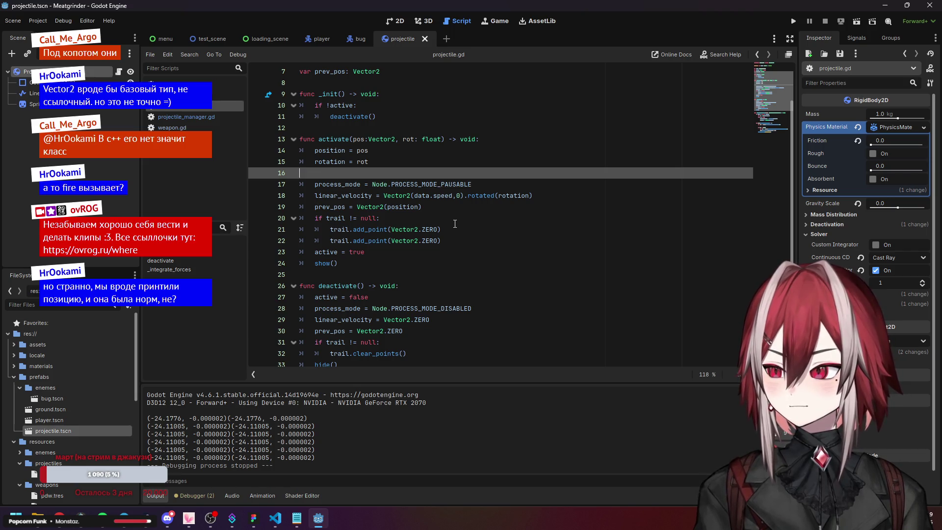
key(BackSpace)
- Scroll through the script to review activate() down to the show() line
scroll(400, 244, down, 5)
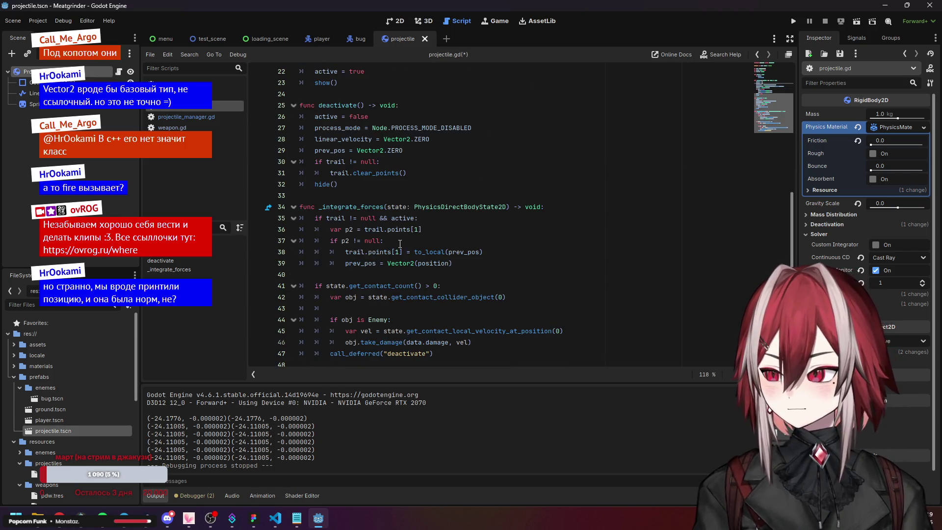
click(388, 219)
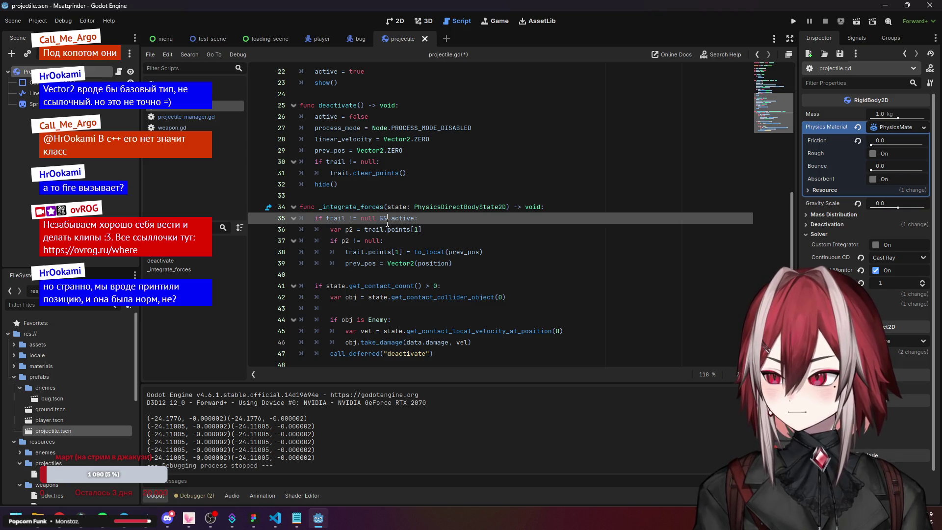
scroll(427, 282, up, 4)
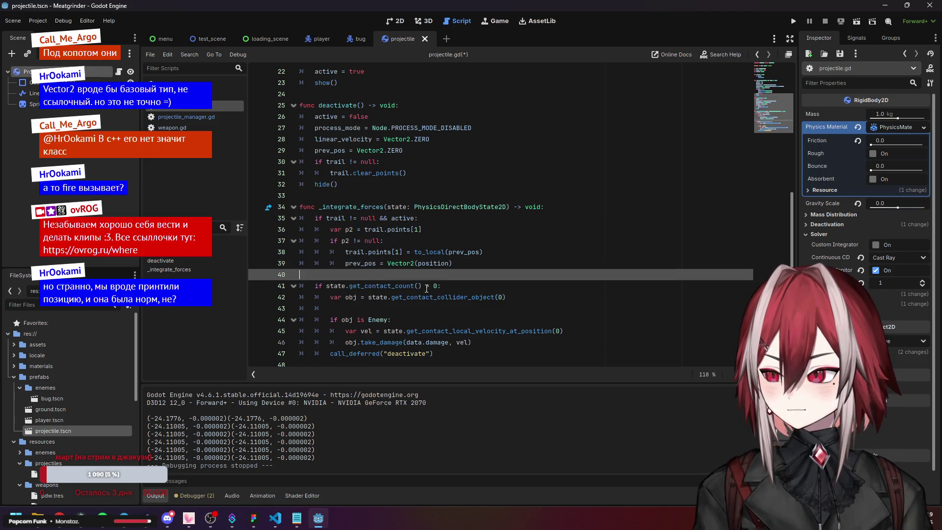
scroll(426, 282, up, 1)
click(335, 251)
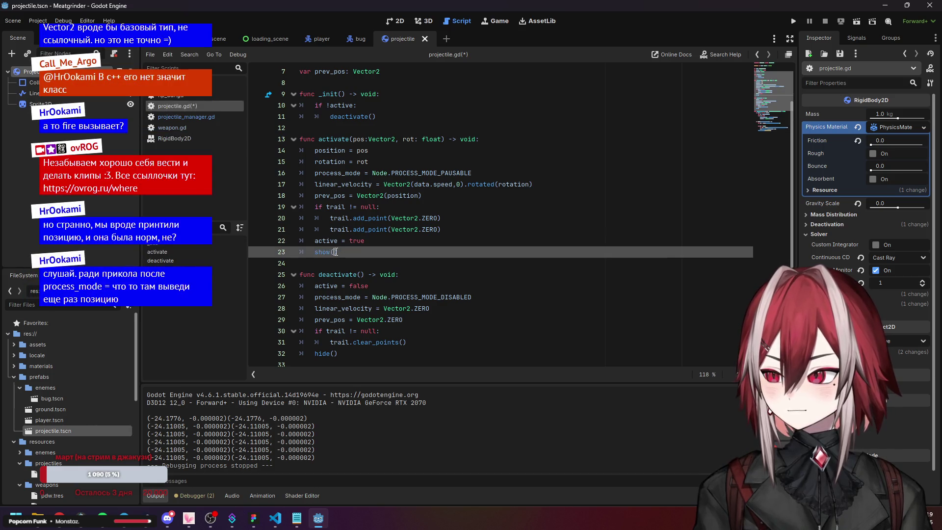
click(367, 252)
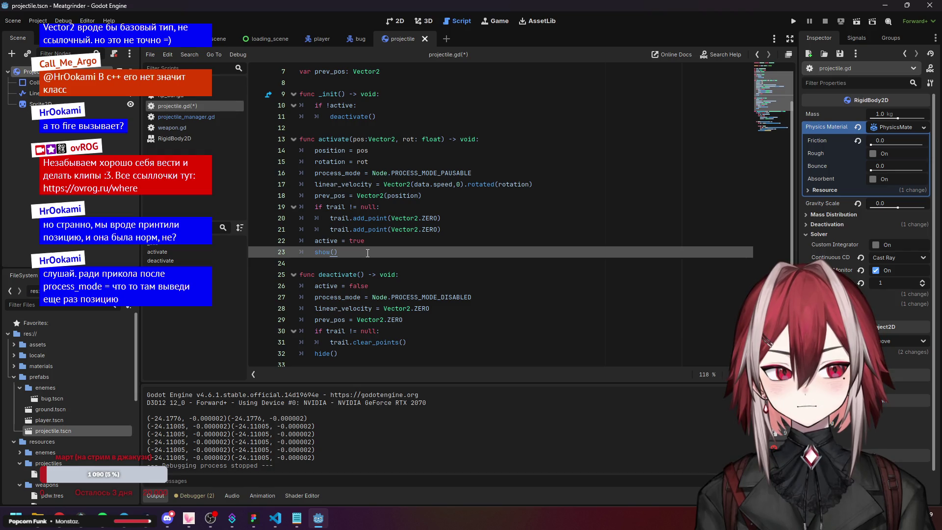
- Restore the print(position, pos) line after rotation = rot and save the script
click(373, 161)
key(Return)
text(print(position, pos))
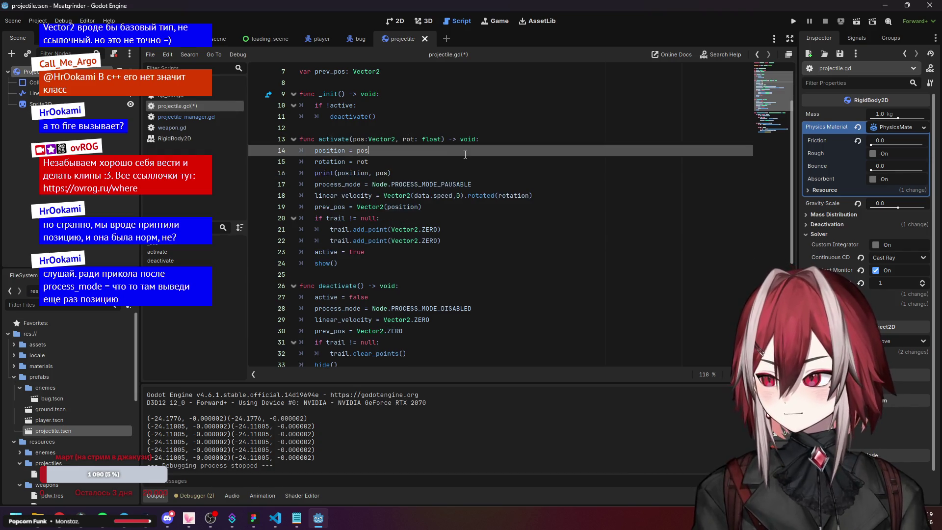
drag(392, 173, 316, 173)
key(ctrl+c)
key(ctrl+s)
- Add a second print(position, pos) line after active = true and launch the game
click(373, 184)
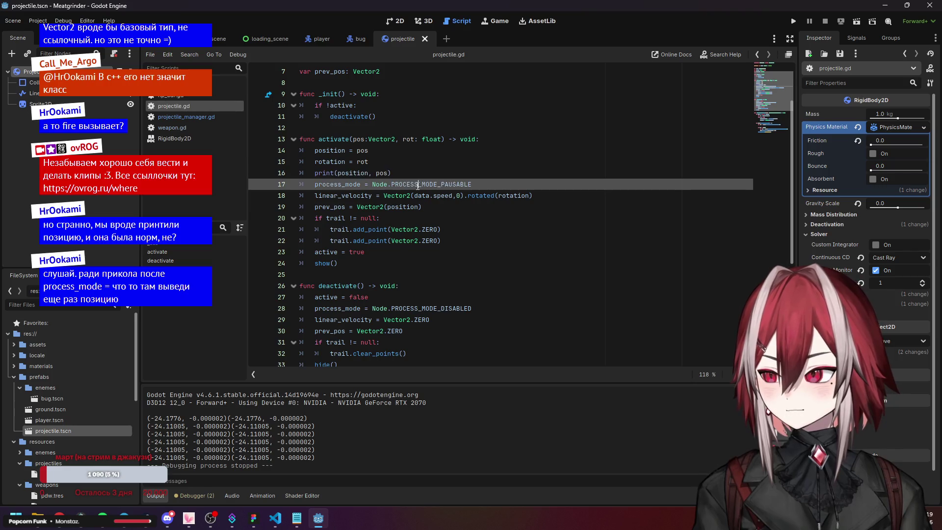
click(384, 196)
click(332, 252)
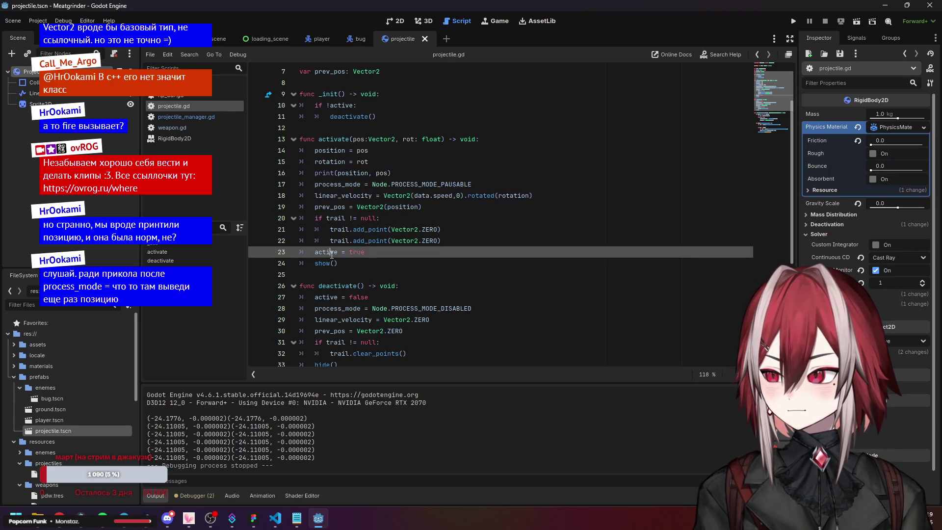
key(Return)
key(ctrl+v)
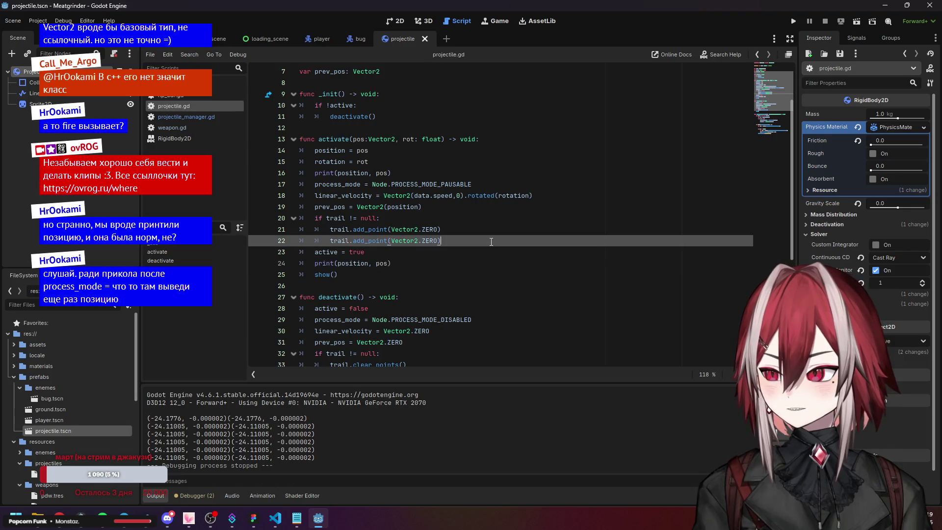
click(793, 21)
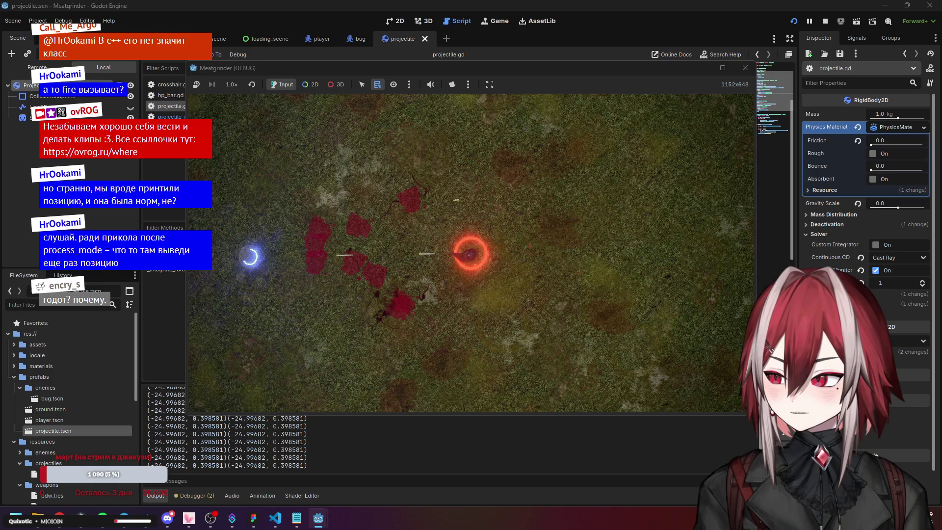
- Stop the game, relaunch it, fire one projectile at the bugs, then stop with F8
key(d)
click(745, 68)
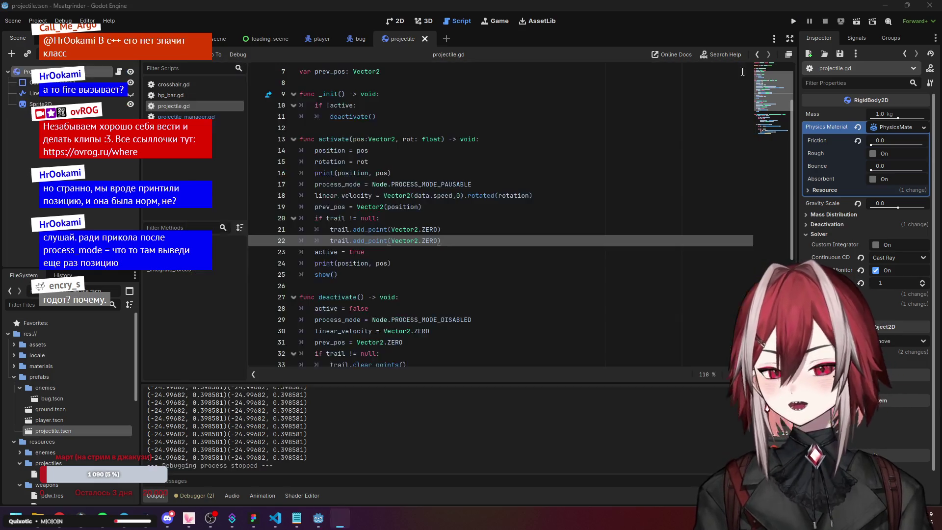
click(799, 21)
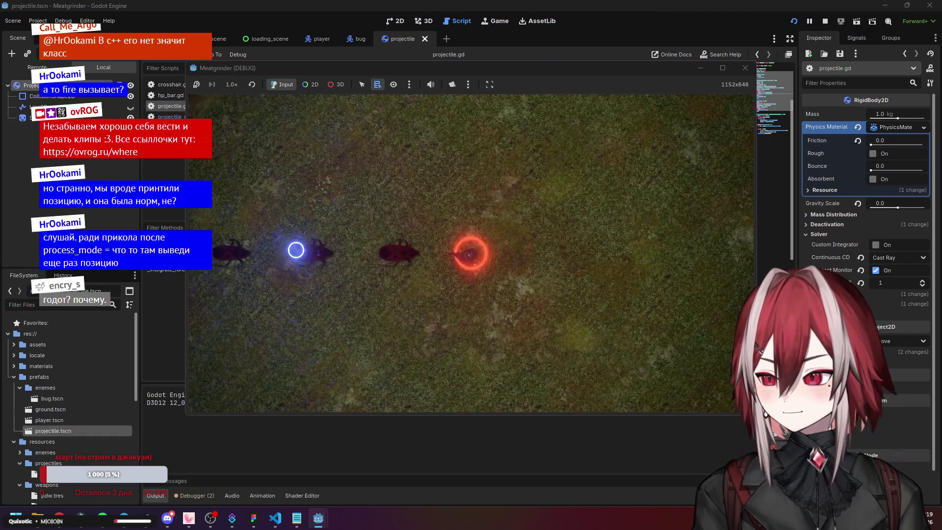
click(470, 254)
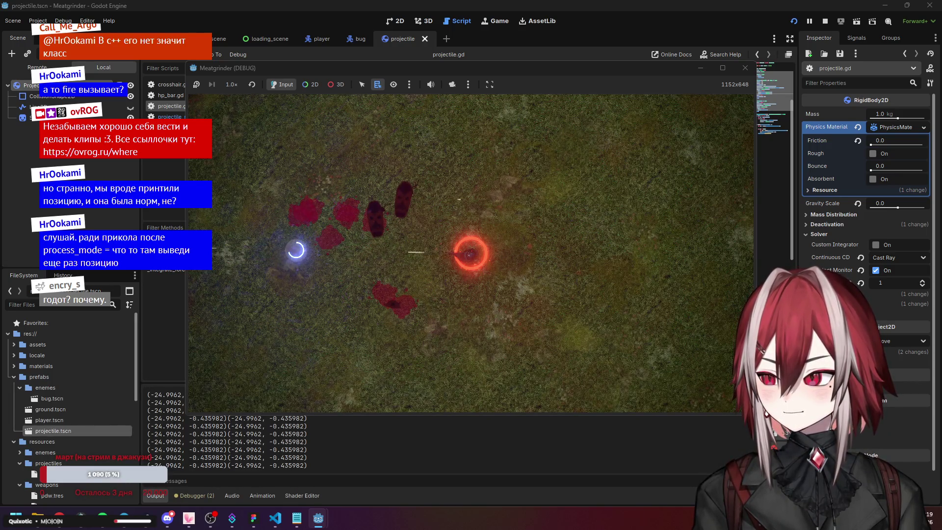
key(F8)
click(409, 220)
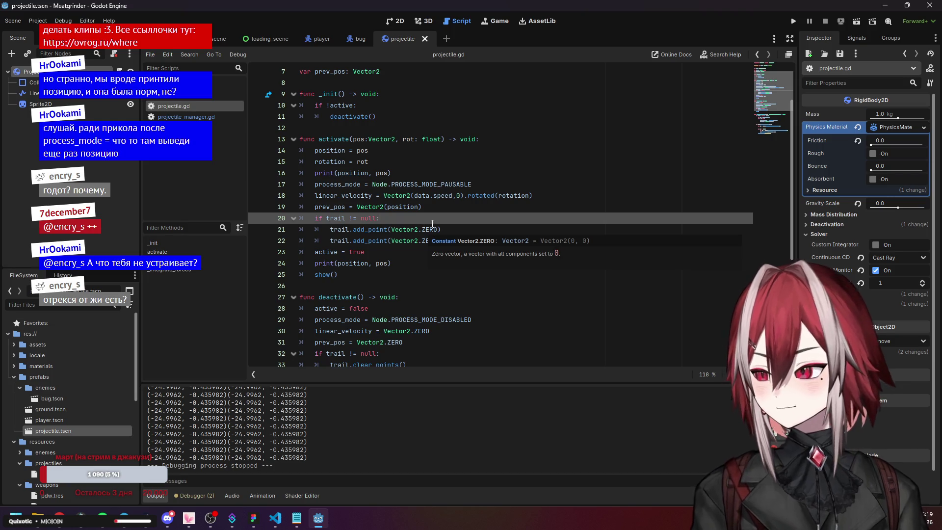
- Delete the print(position, pos) line after active = true
click(451, 228)
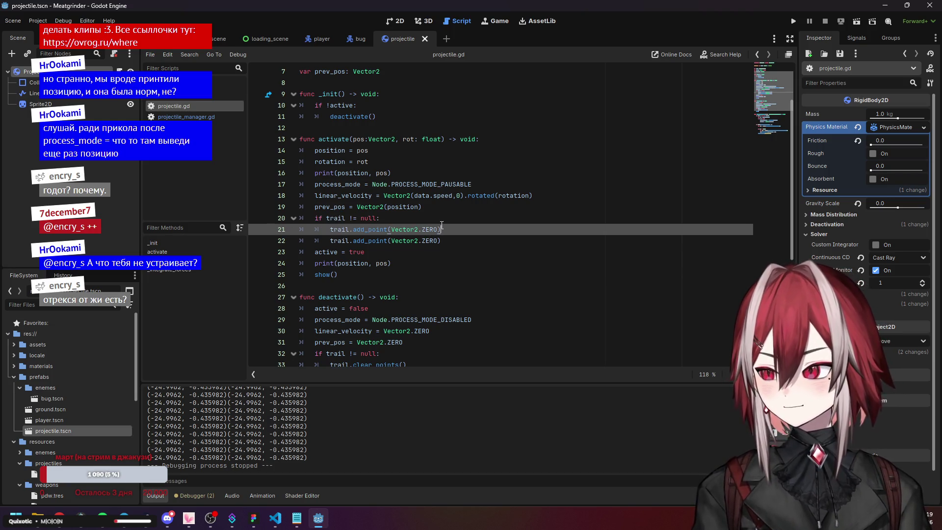
click(441, 219)
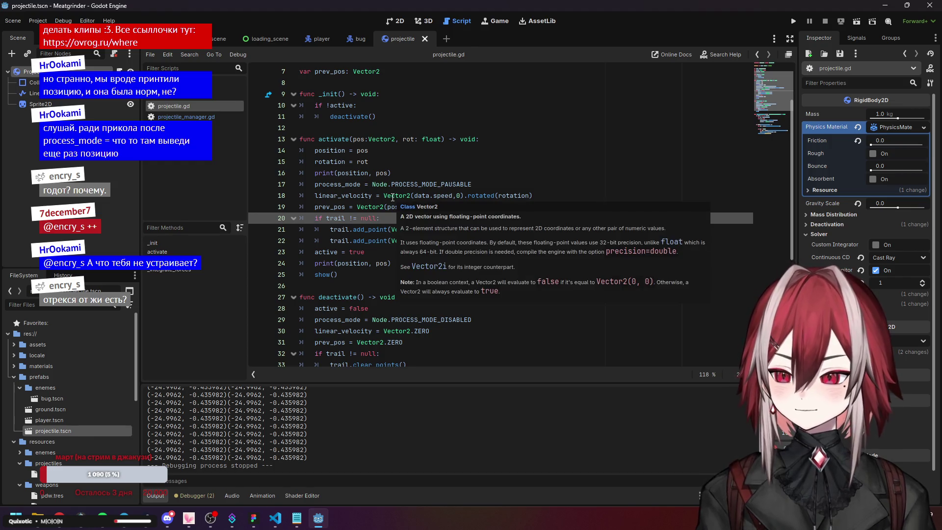
click(407, 207)
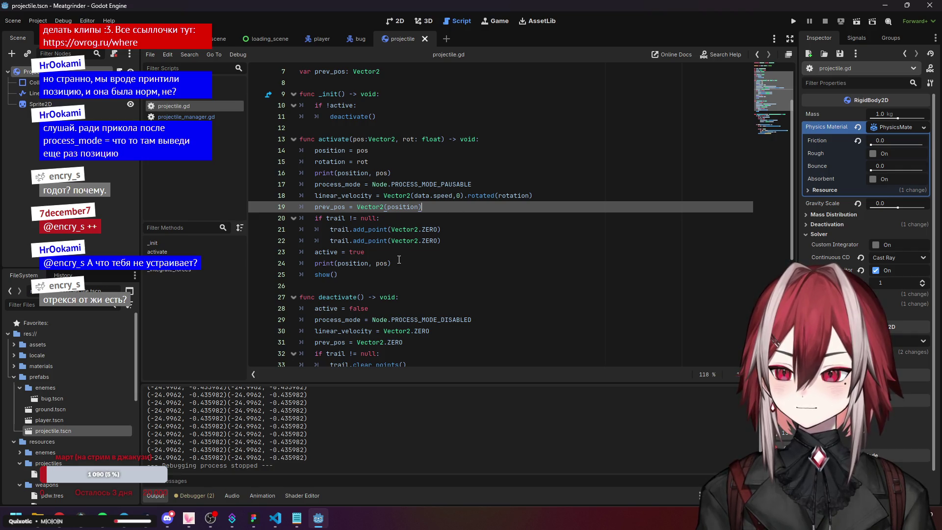
drag(399, 260, 297, 263)
key(BackSpace)
key(BackSpace)
- Delete the print line after rotation = rot and collapse the activate function
drag(393, 173, 276, 179)
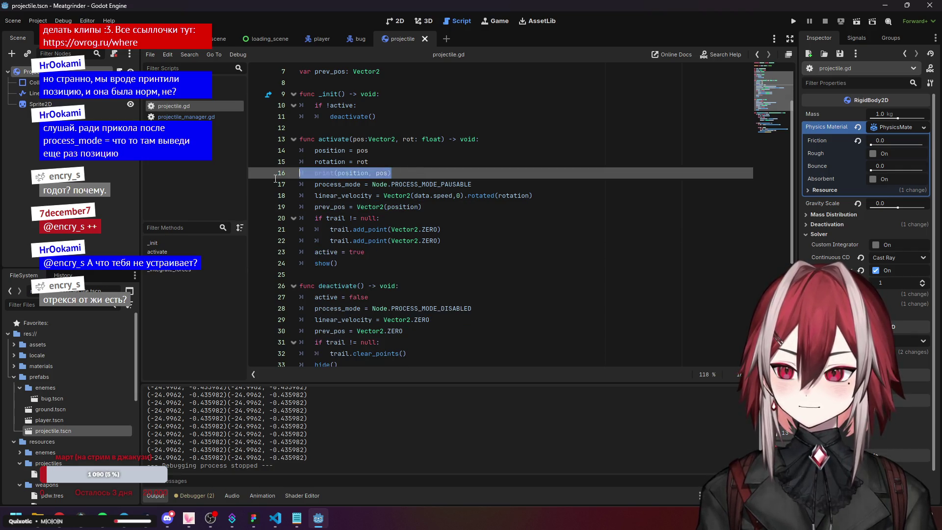
key(BackSpace)
key(BackSpace)
key(ctrl+z)
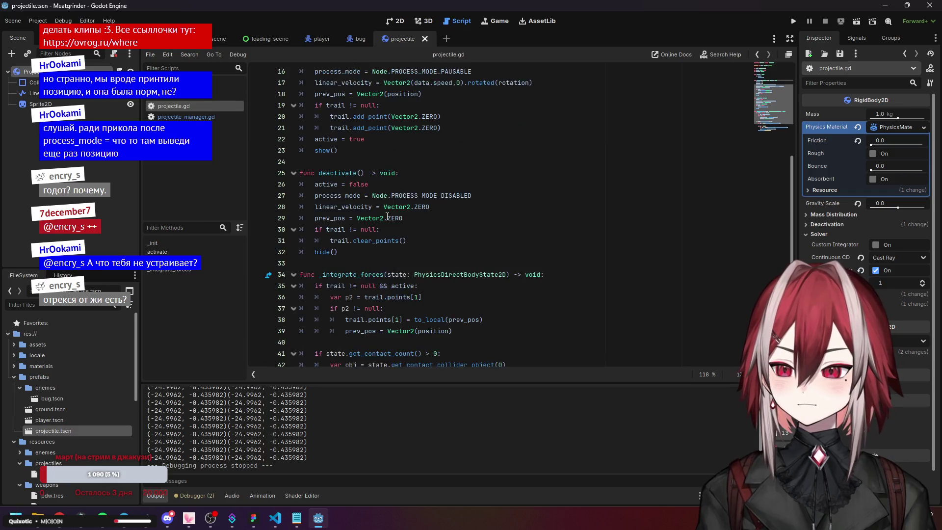
key(ctrl+y)
scroll(287, 210, up, 2)
click(293, 206)
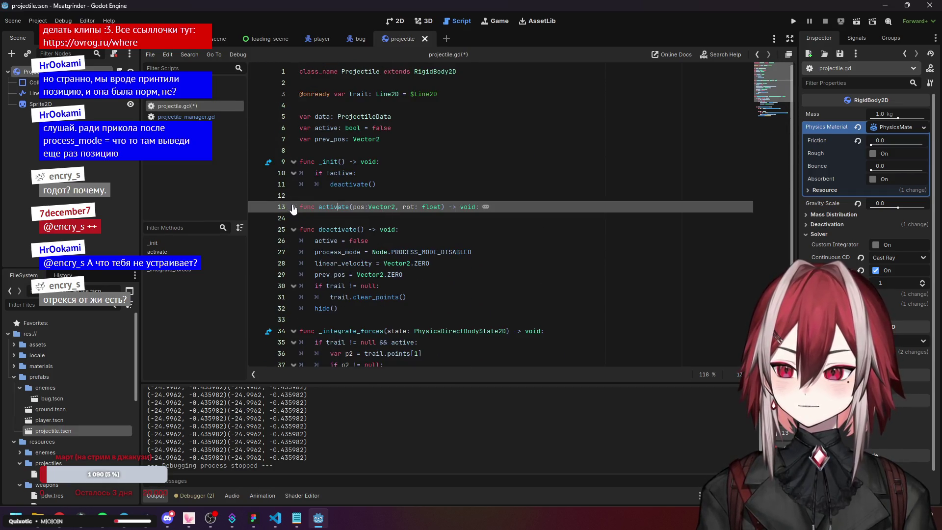
click(293, 229)
click(382, 252)
scroll(448, 256, down, 1)
scroll(448, 257, down, 1)
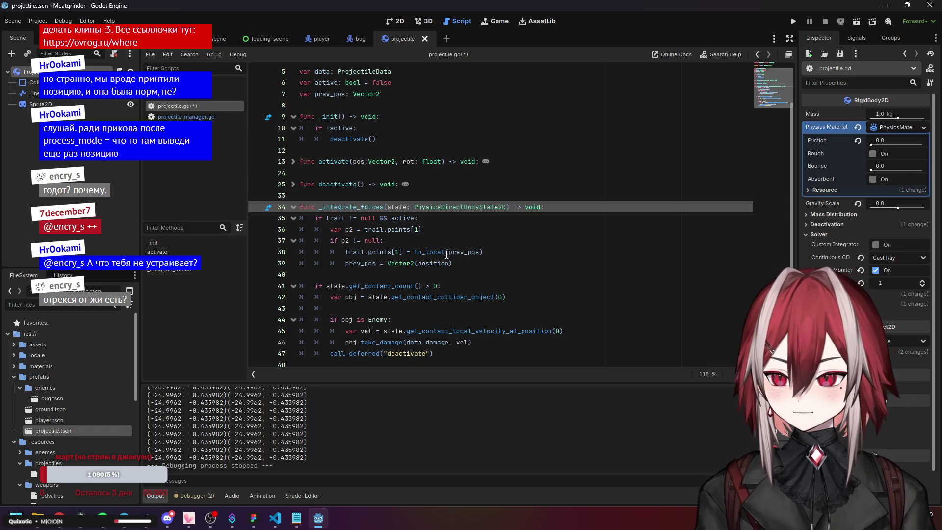
mouse_move(361, 221)
mouse_down()
mouse_move(344, 267)
mouse_move(322, 286)
mouse_move(495, 375)
mouse_up()
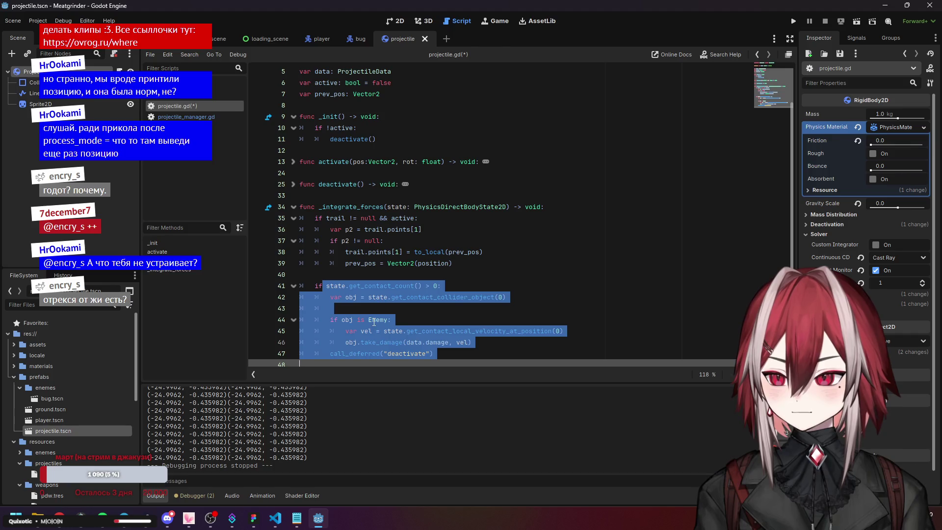
click(340, 319)
click(293, 286)
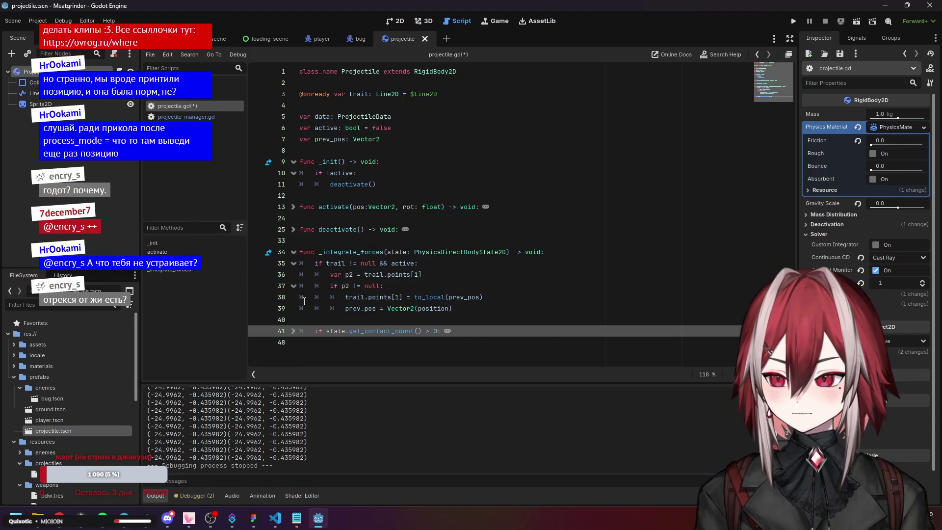
click(293, 262)
click(390, 318)
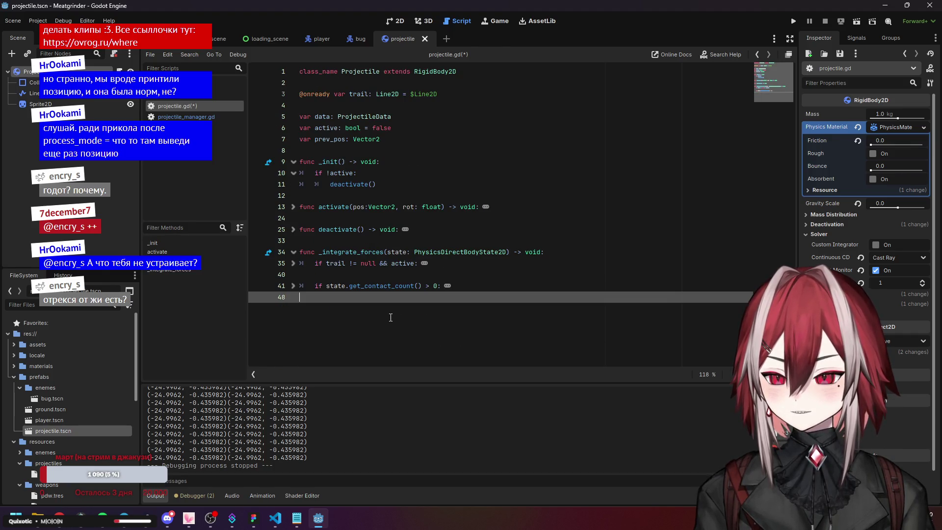
click(293, 285)
click(293, 263)
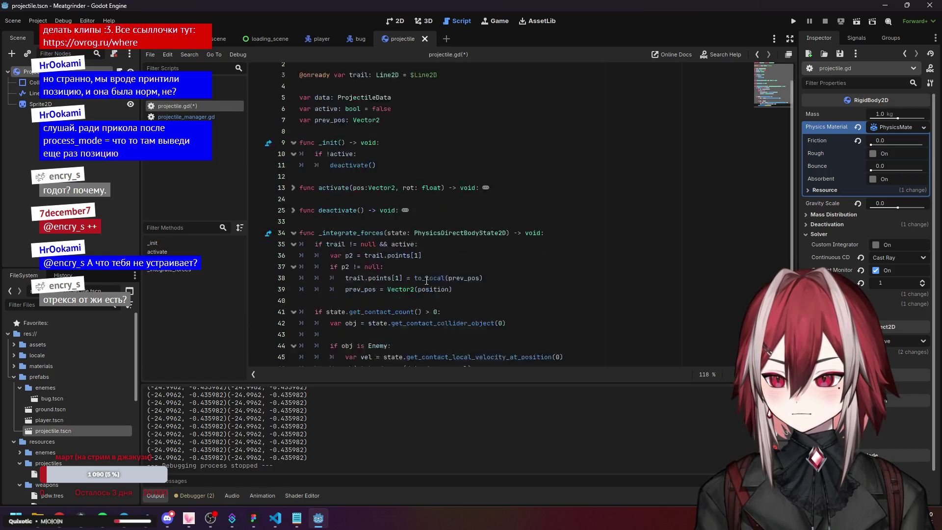
scroll(426, 280, down, 3)
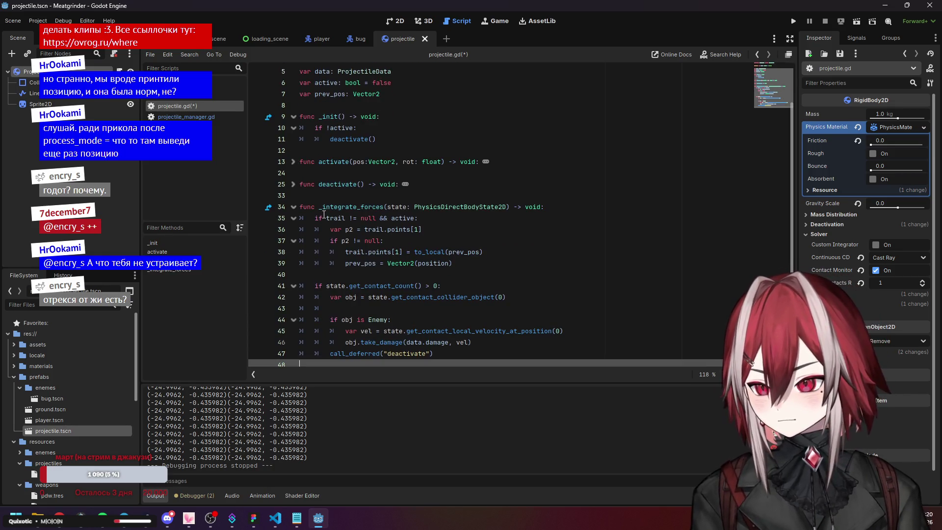
click(360, 229)
click(327, 218)
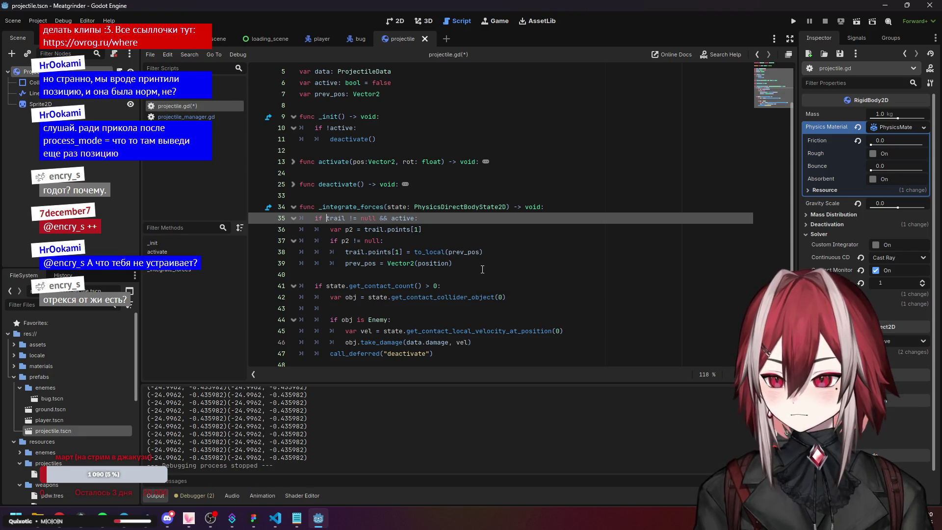
click(483, 270)
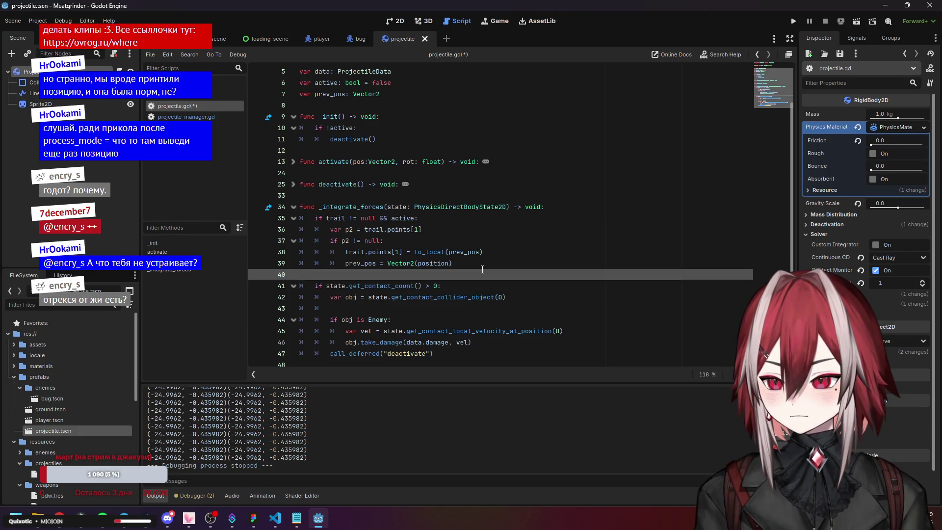
click(391, 252)
drag(415, 252, 483, 252)
click(472, 265)
click(397, 272)
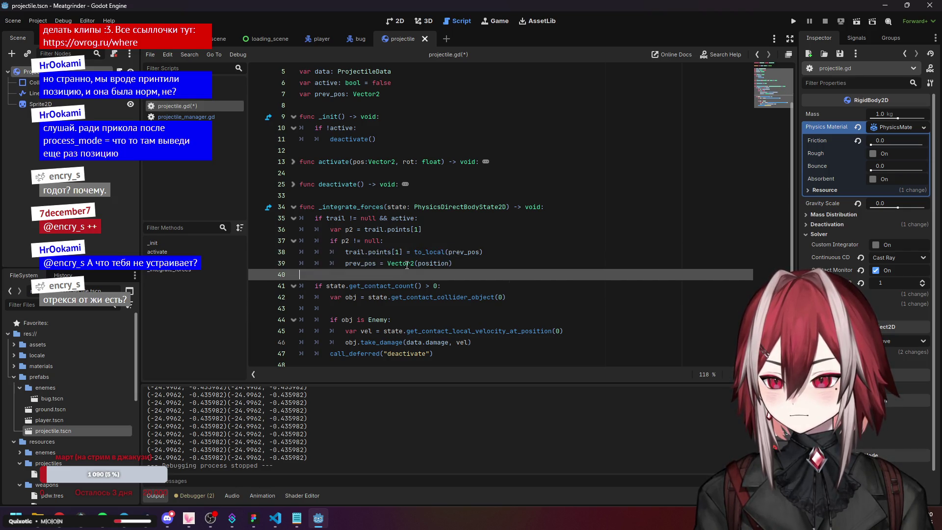
drag(347, 263, 464, 262)
click(434, 285)
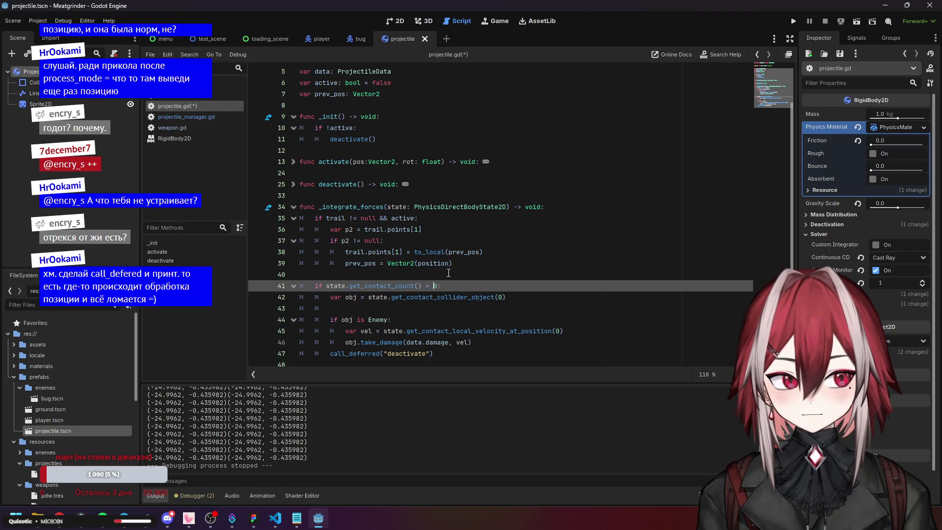
- Select call_deferred on line 47 and unfold the activate function
key(Down)
key(Down)
key(Down)
key(Up)
key(Up)
key(Up)
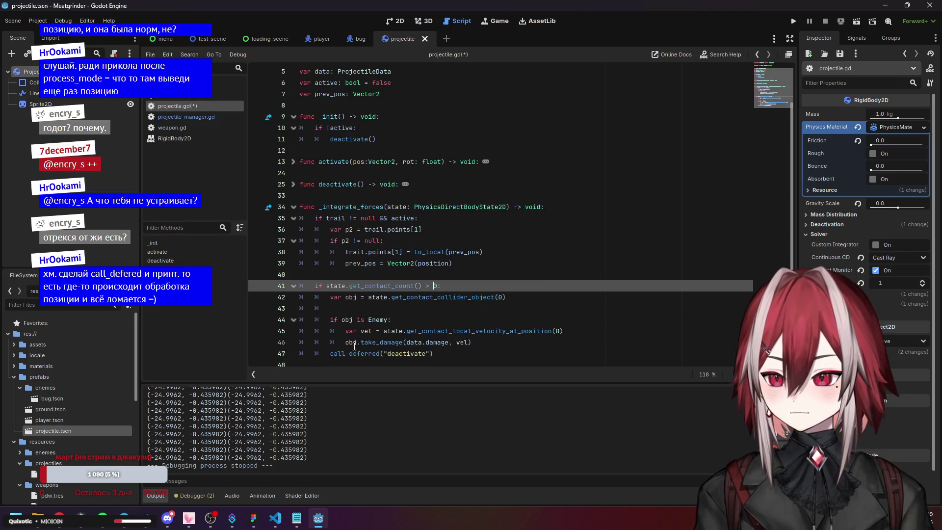
drag(330, 353, 384, 353)
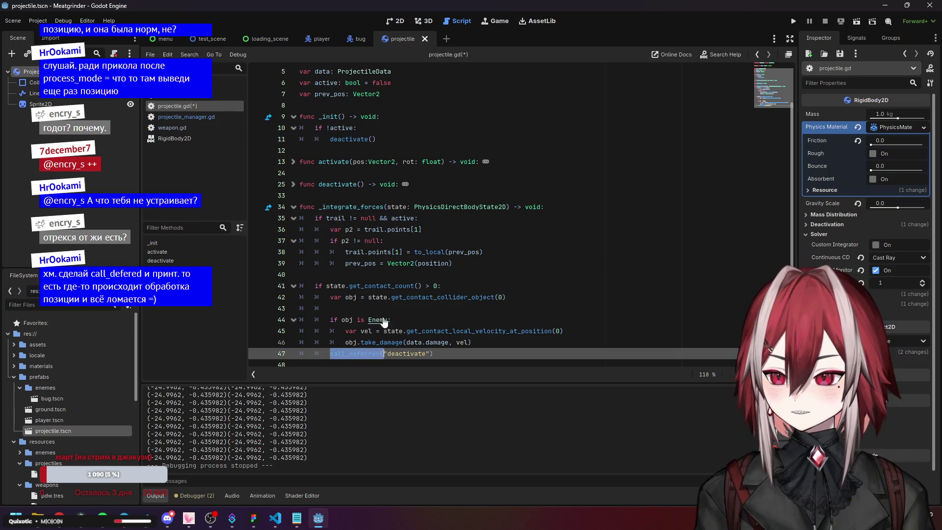
scroll(377, 242, up, 2)
click(293, 207)
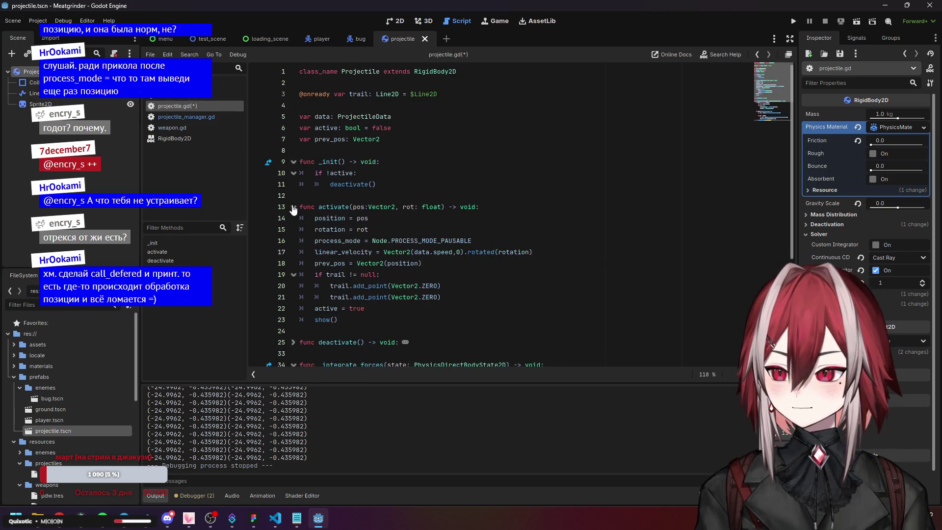
scroll(346, 247, down, 3)
- Type a call_deferred(print("")) line after active = true, then delete it again
click(368, 207)
key(Return)
text(call_deferred()
text(print)
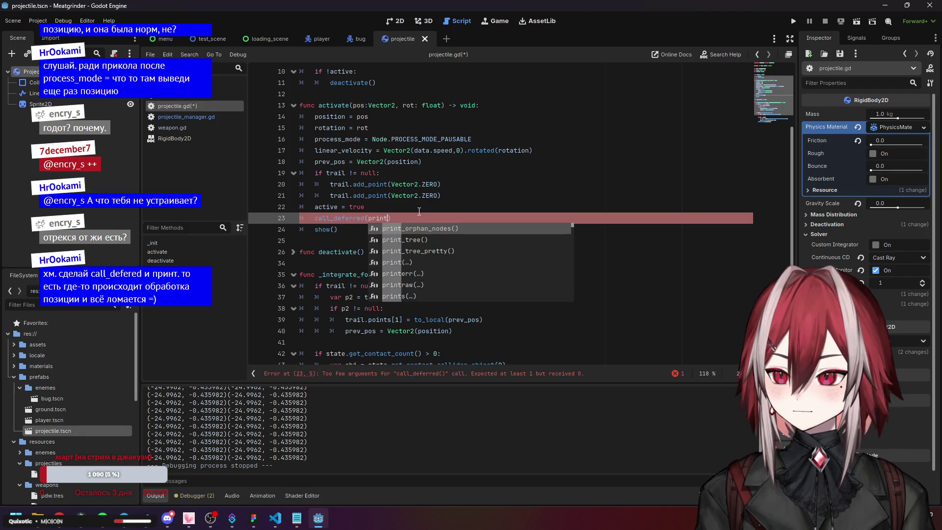
key(Return)
text(")
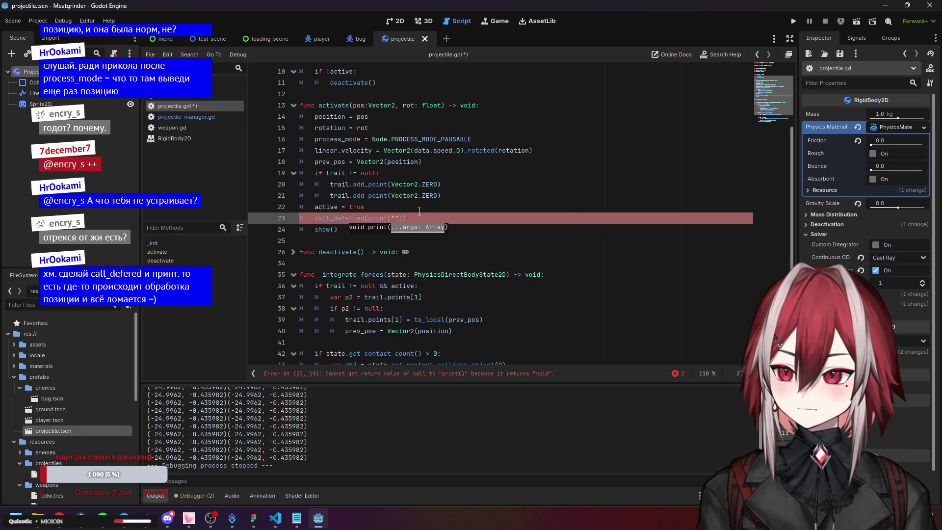
key(BackSpace)
key(BackSpace)
key(BackSpace)
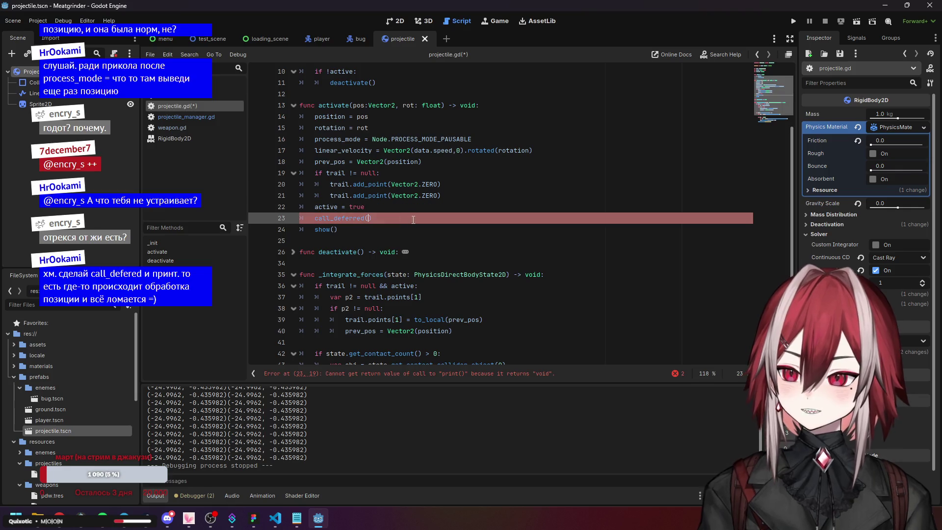
key(BackSpace)
key(BackSpace)
key(BackSpace)
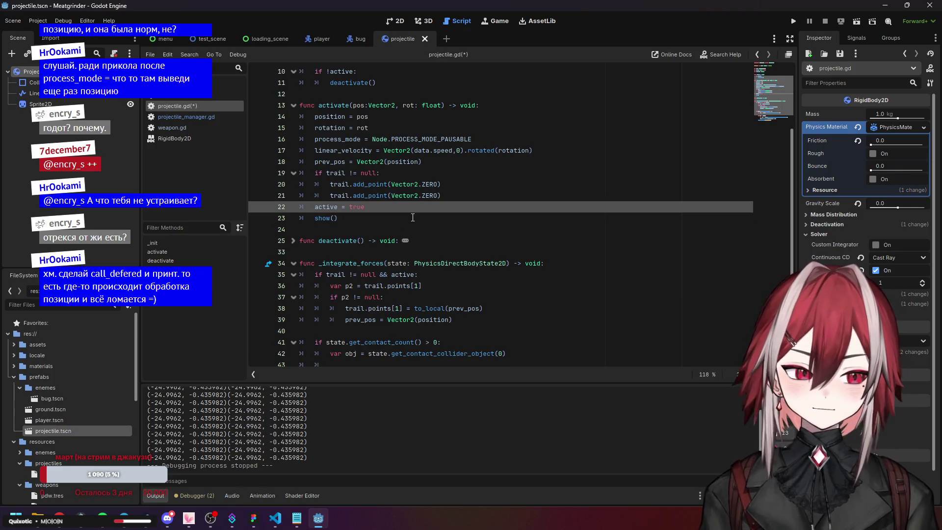
scroll(413, 218, down, 2)
scroll(412, 217, up, 3)
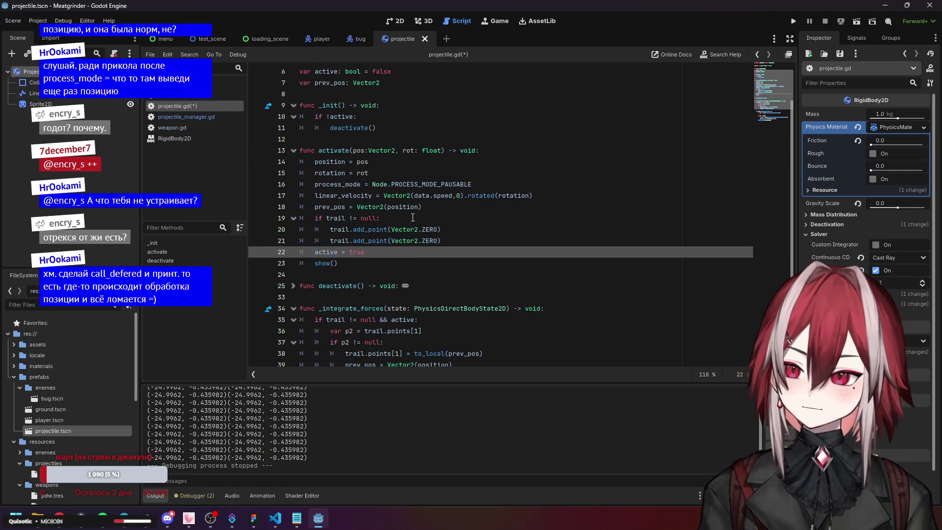
- Add a new function ppppp() -> void that prints position below activate()
click(403, 272)
key(Return)
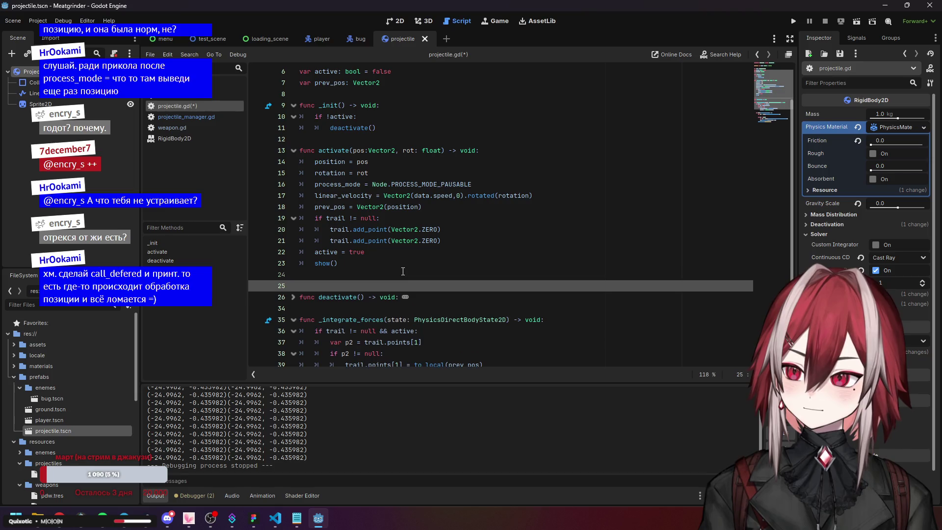
key(Return)
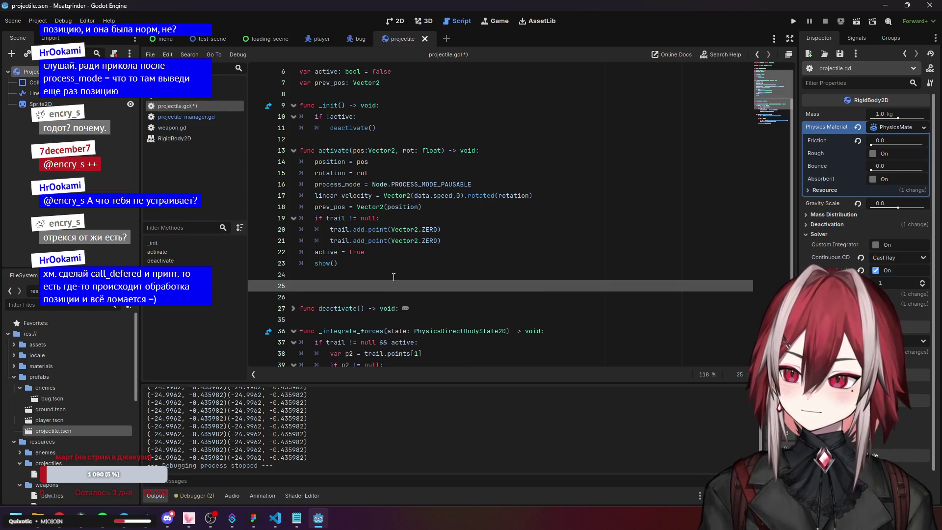
text(func ppppp)
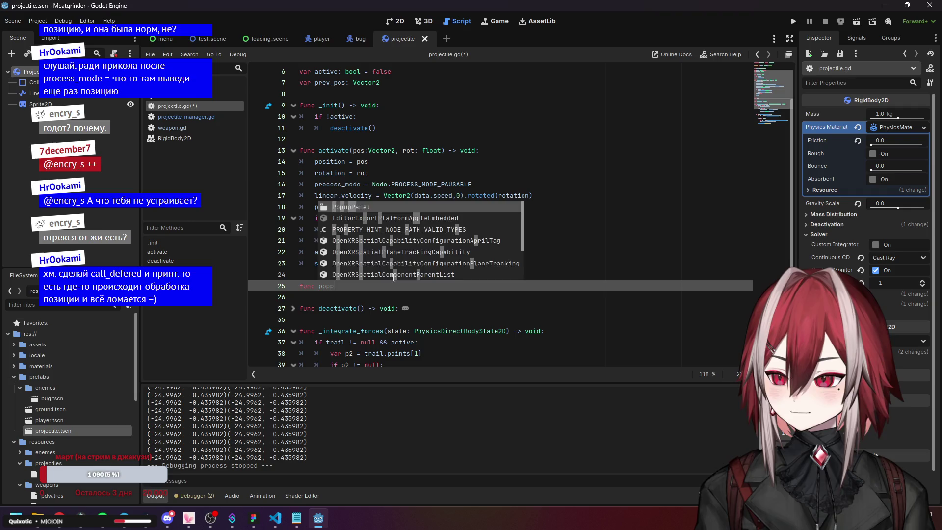
text(()-> voi)
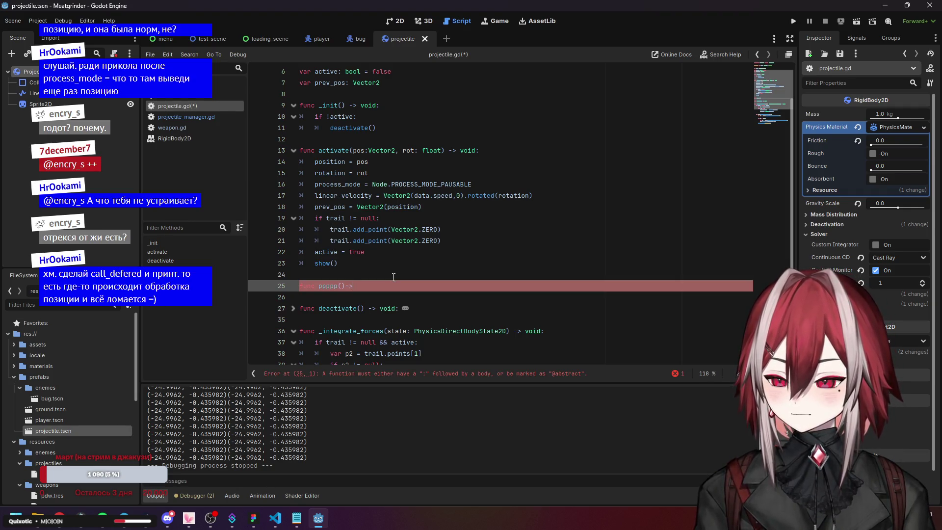
text(d)
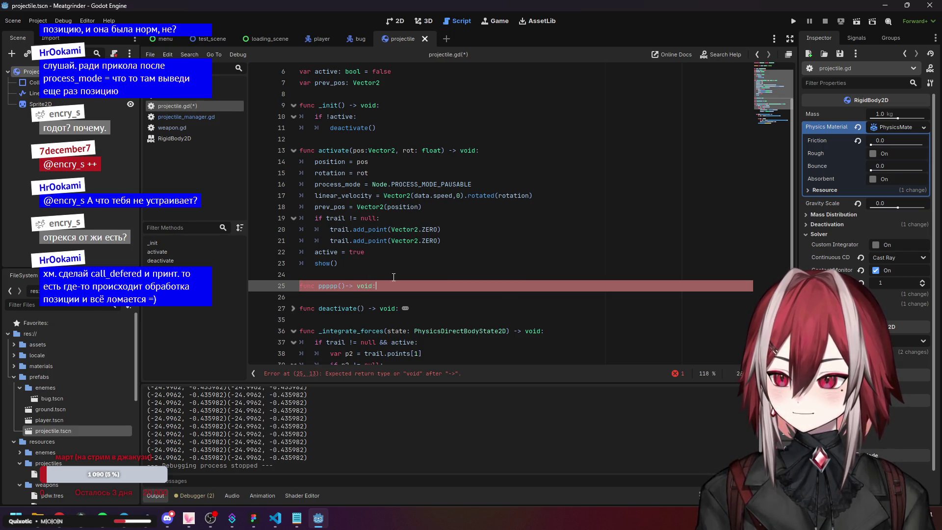
text(:)
key(Return)
text(print)
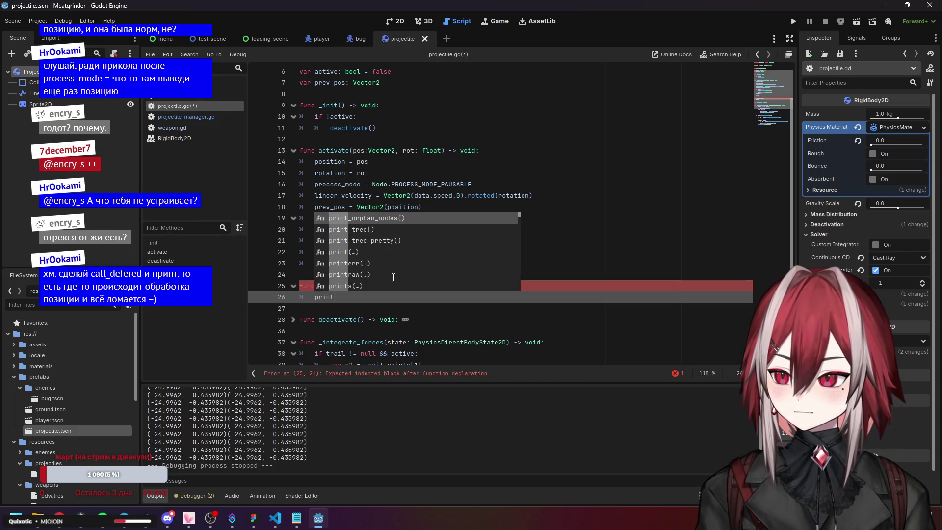
key(Return)
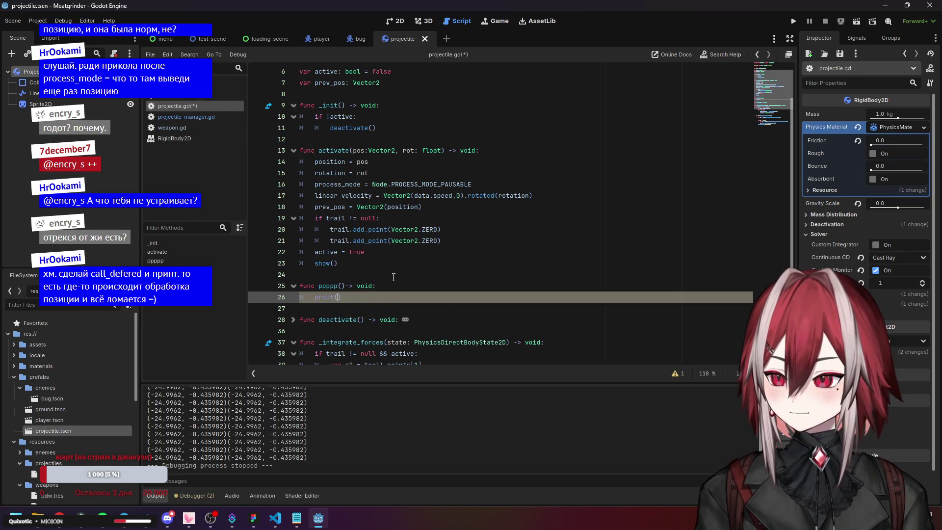
text(po)
key(Return)
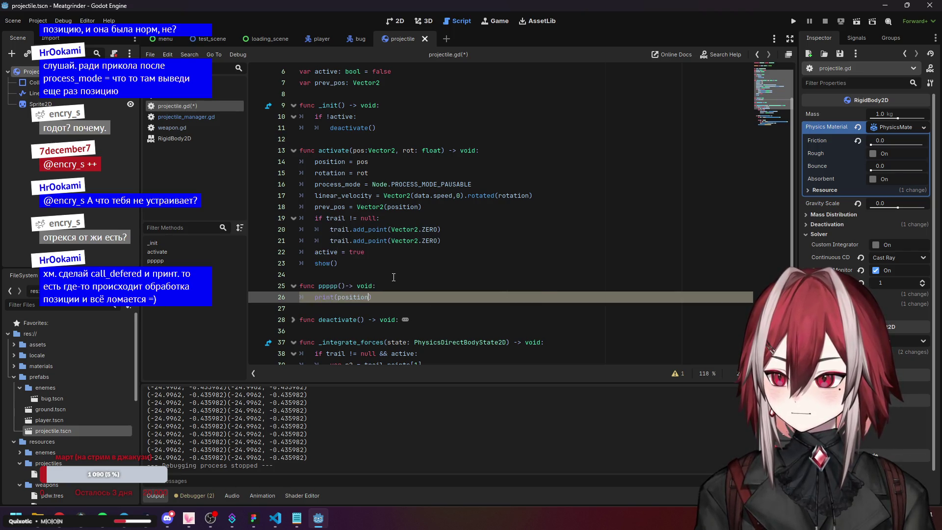
- Add call_deferred("ppppp") after active = true and save the script
key(Up)
key(Up)
key(Up)
scroll(388, 273, down, 4)
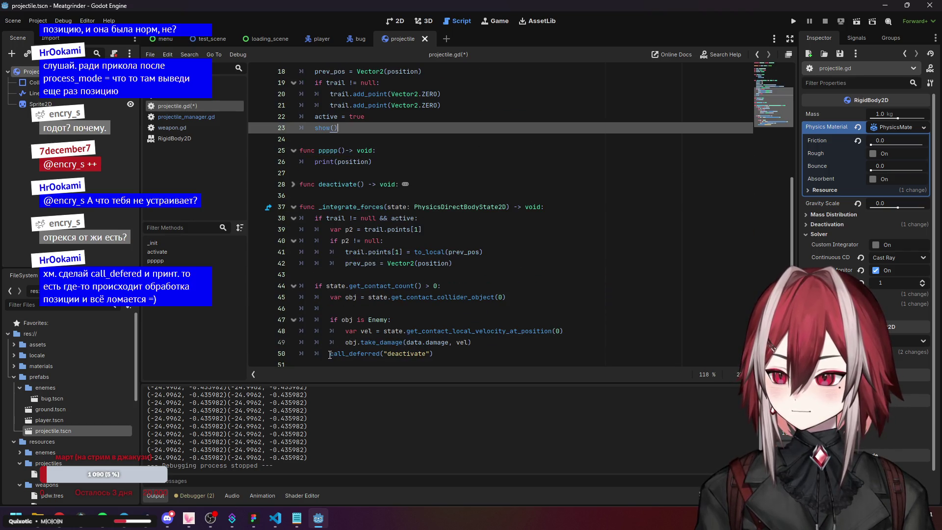
drag(329, 355, 433, 354)
key(ctrl+c)
scroll(373, 221, up, 2)
click(373, 188)
key(Return)
key(ctrl+v)
double_click(338, 230)
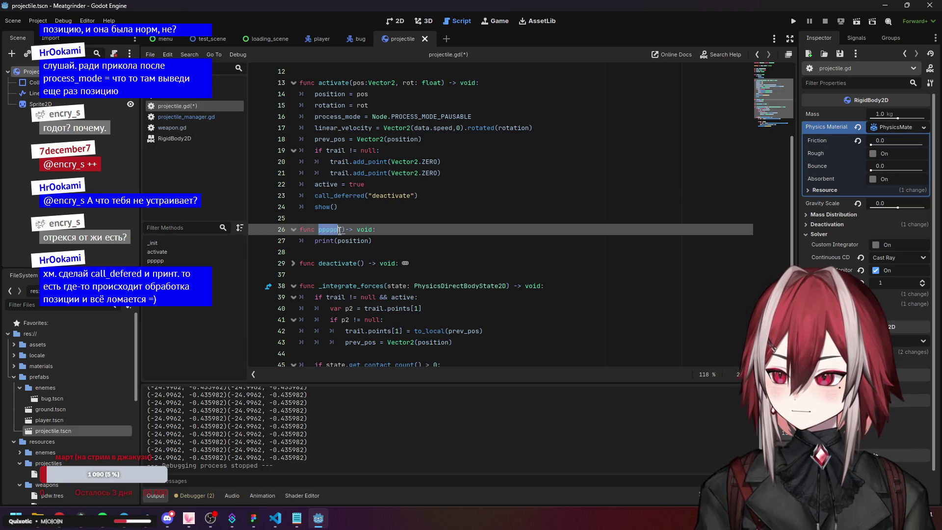
key(ctrl+c)
double_click(374, 196)
key(ctrl+v)
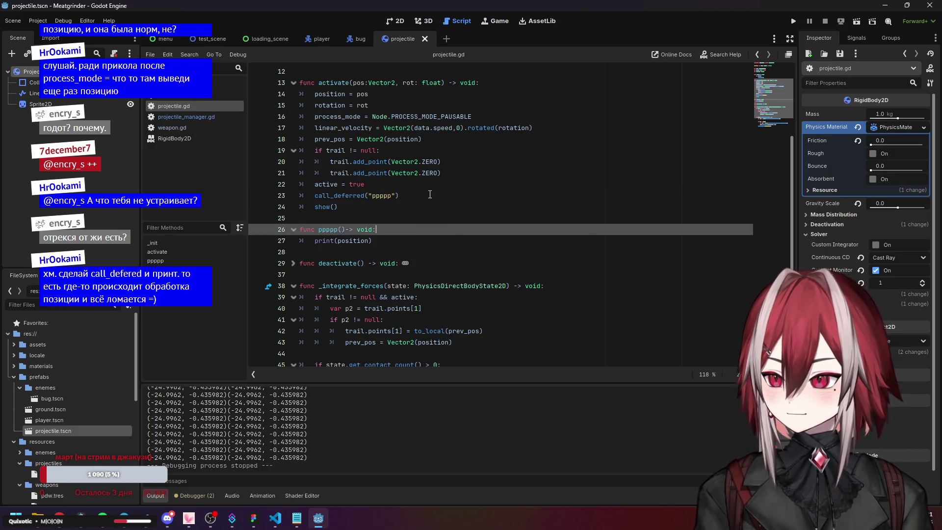
key(ctrl+s)
- Test-run the game to log the deferred position, then close it
click(793, 24)
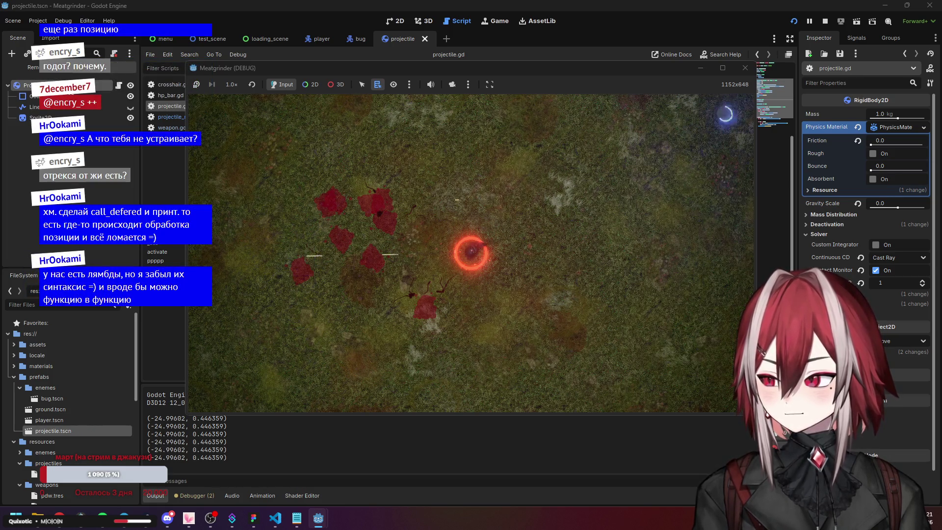
click(740, 69)
click(397, 222)
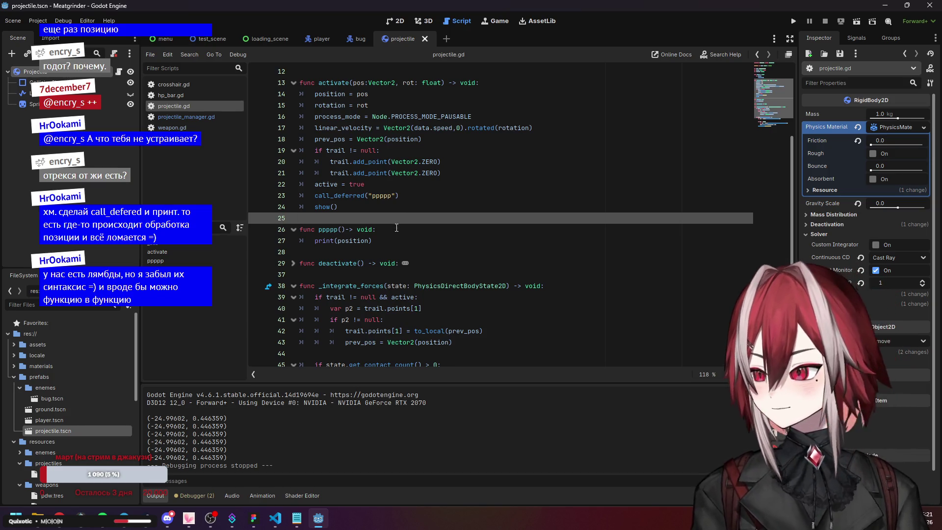
- Remove the ppppp() function and the call_deferred("ppppp") line, then save projectile.gd
click(396, 225)
key(shift+Down)
key(shift+Down)
key(BackSpace)
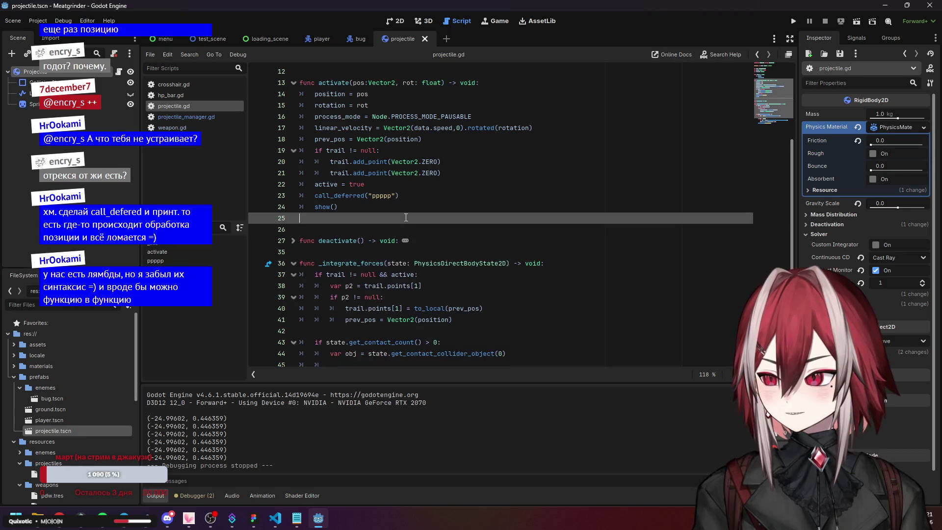
click(408, 195)
key(shift+Home)
key(BackSpace)
key(Delete)
key(End)
key(ctrl+s)
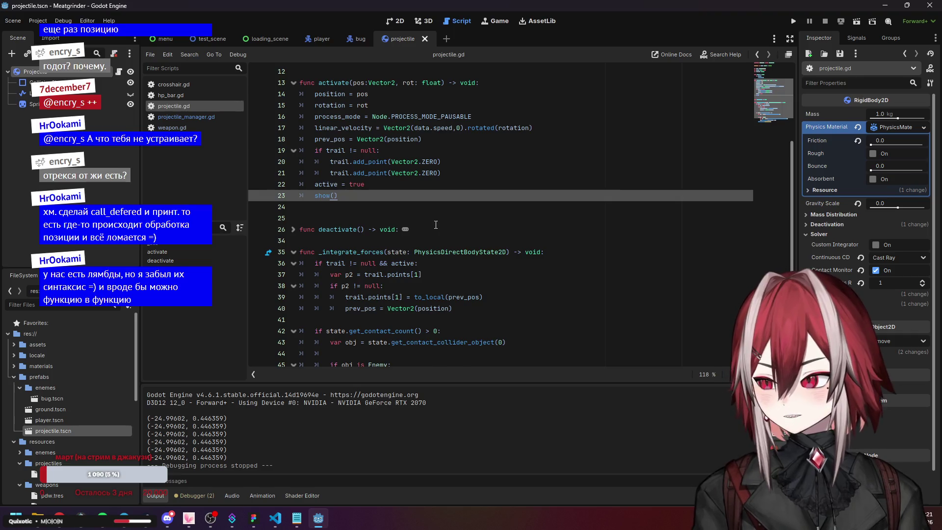
scroll(436, 225, down, 1)
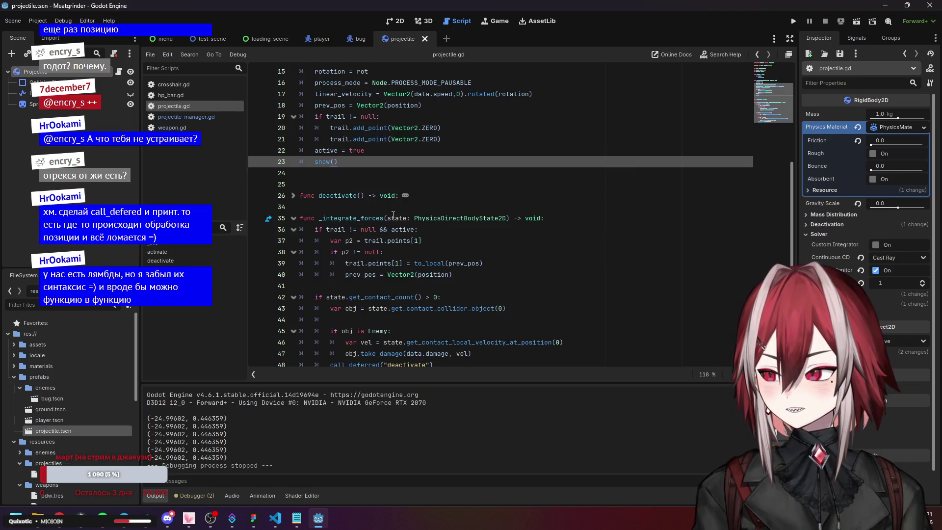
- Inspect the Sprite2D's Transform position and the Projectile body's properties in the Inspector
click(94, 107)
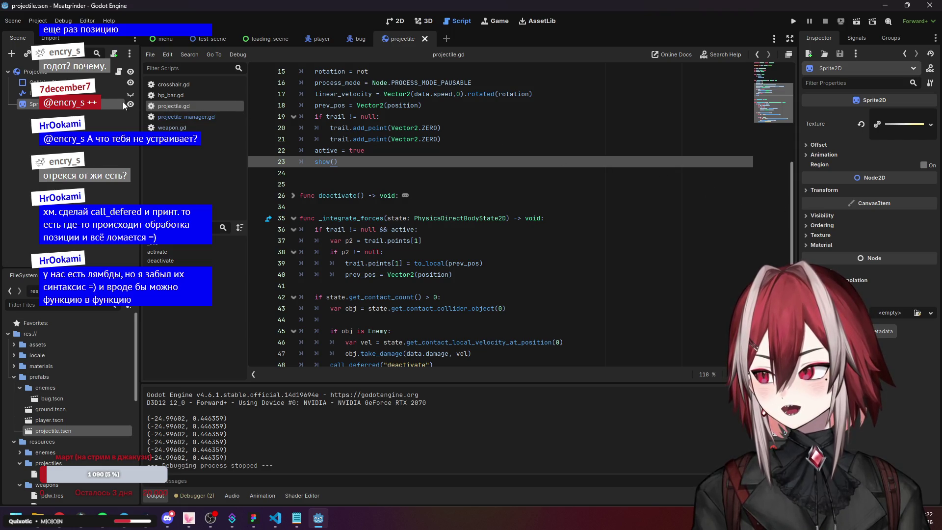
click(108, 118)
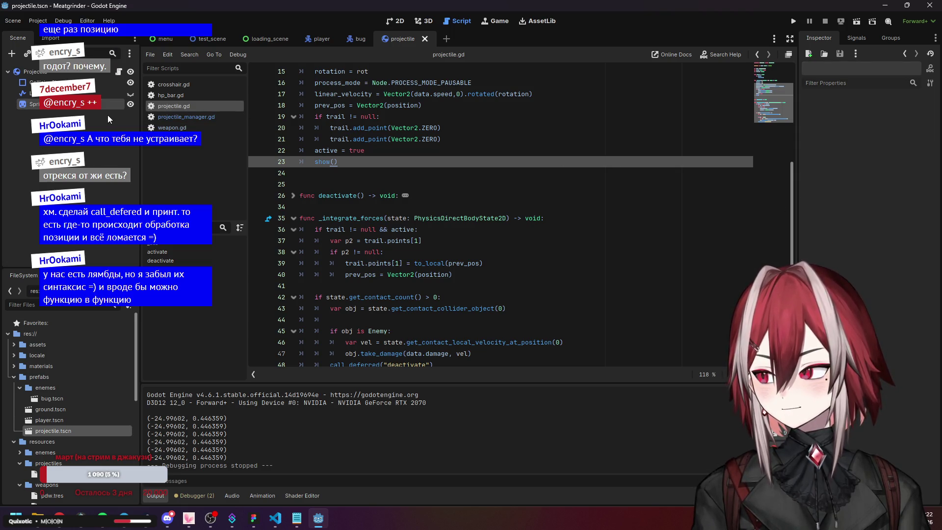
click(98, 104)
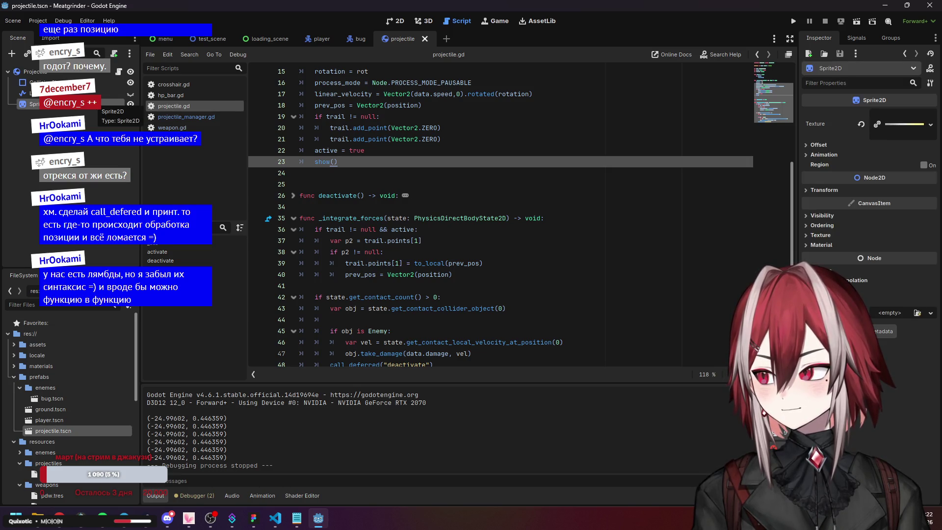
click(833, 191)
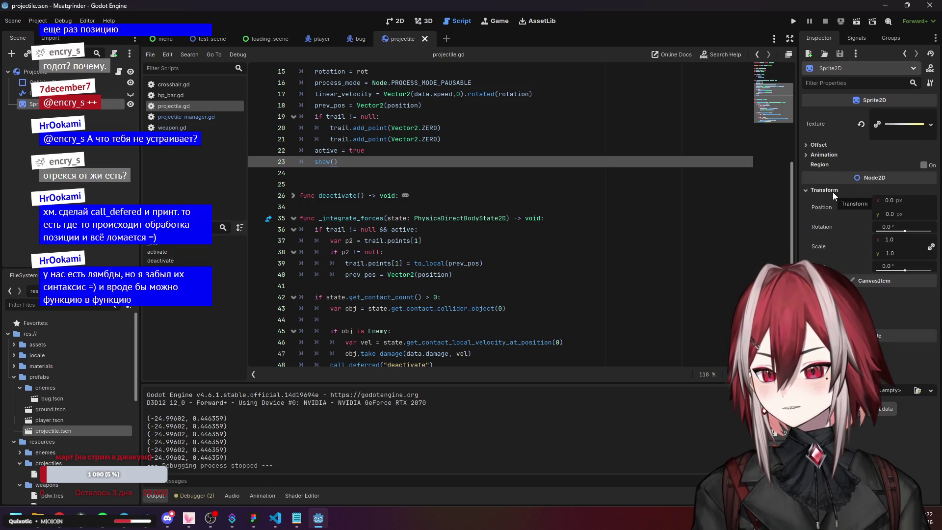
click(833, 191)
click(381, 171)
click(371, 184)
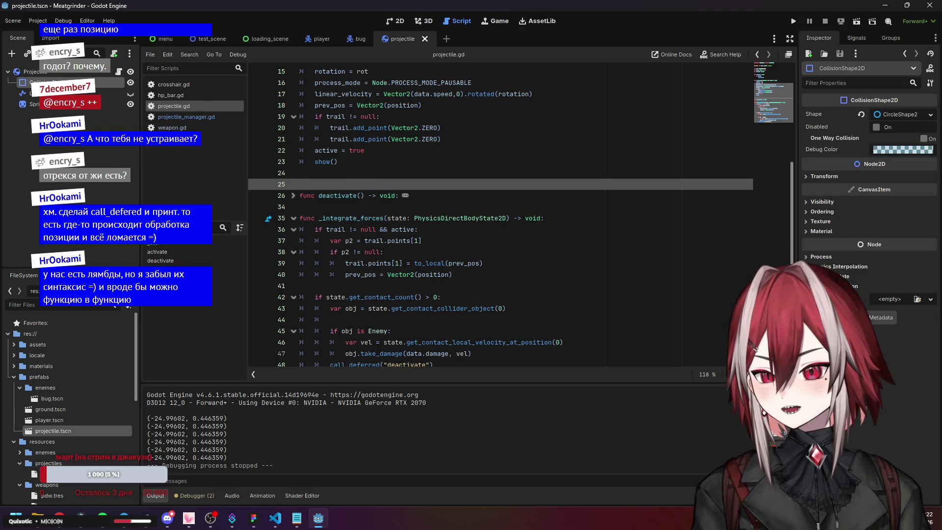
click(54, 75)
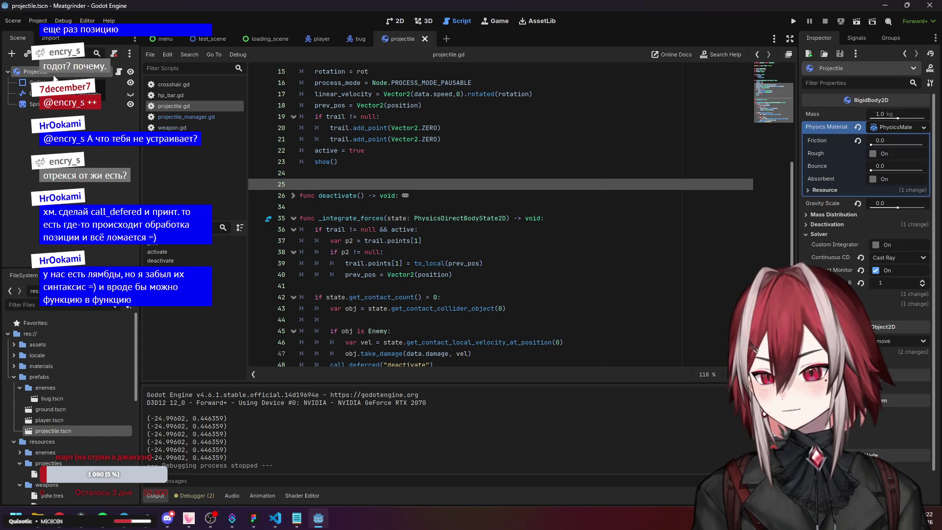
click(112, 104)
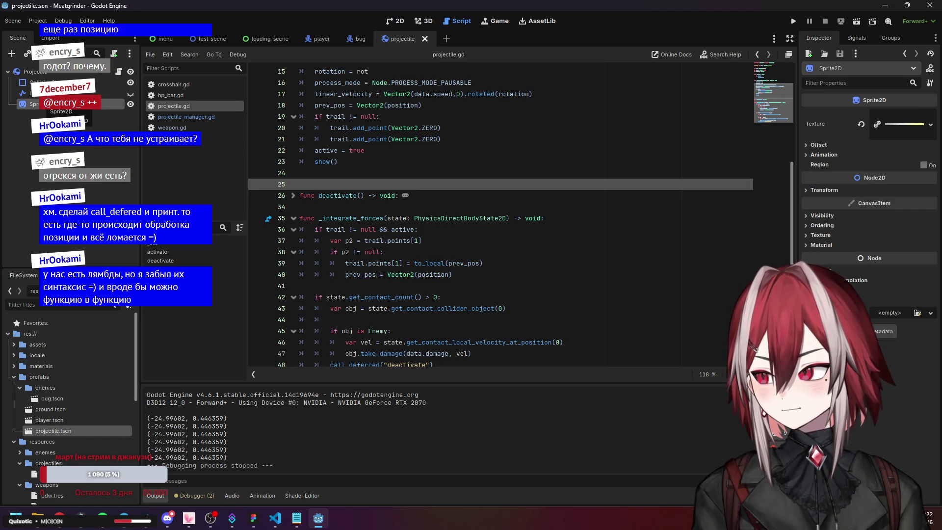
- Run the game, move the player with W+D, then stop the game
click(793, 20)
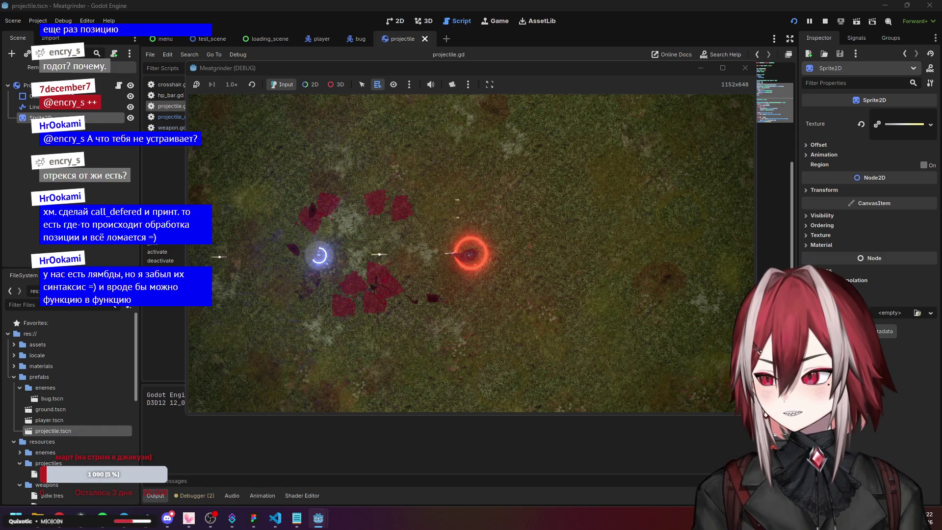
key(w+d)
click(745, 67)
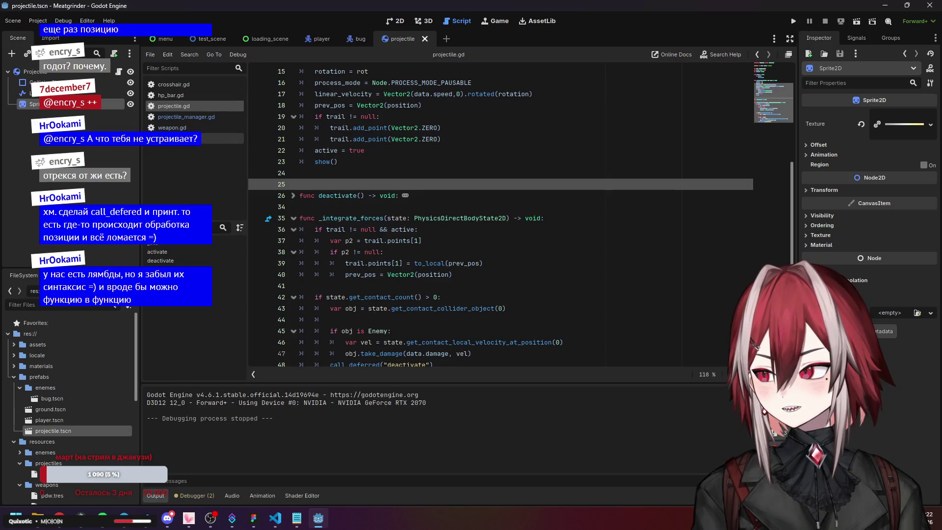
scroll(432, 314, down, 1)
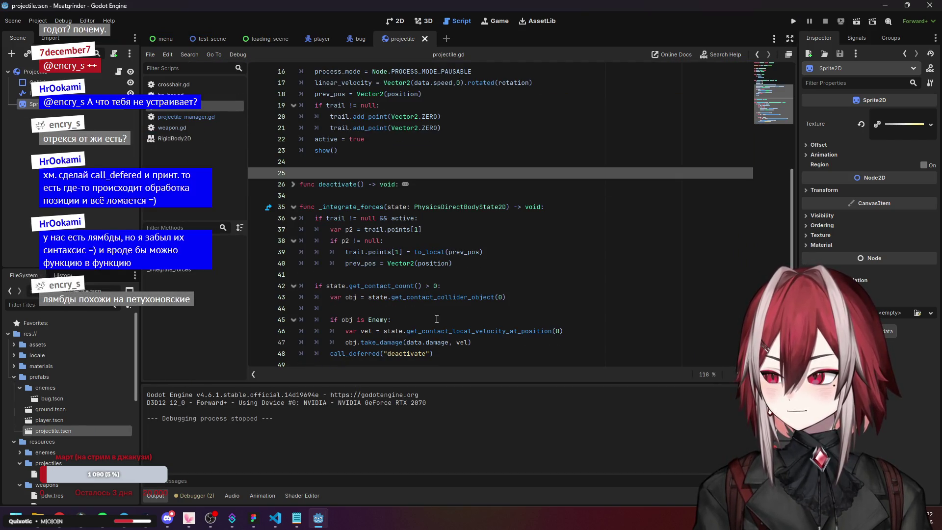
mouse_move(465, 355)
mouse_down()
mouse_move(373, 330)
mouse_move(316, 286)
mouse_up()
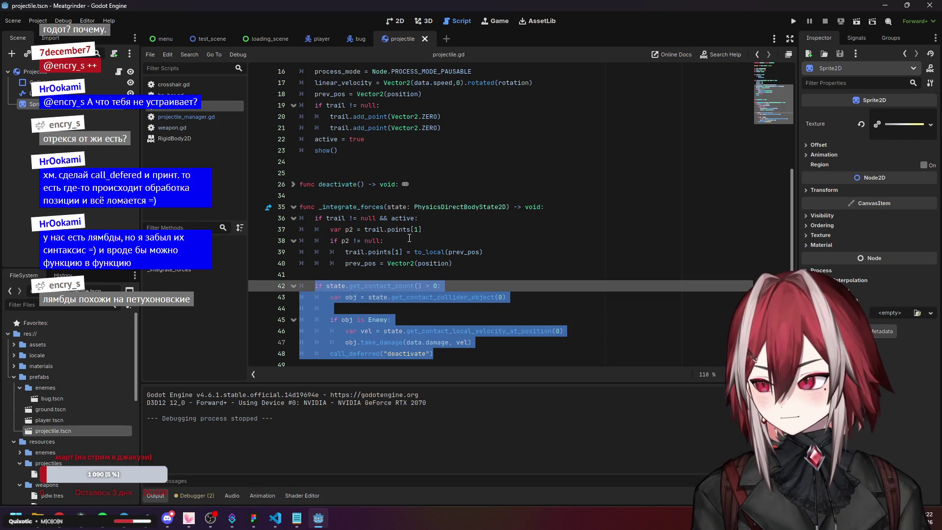
click(465, 284)
click(404, 297)
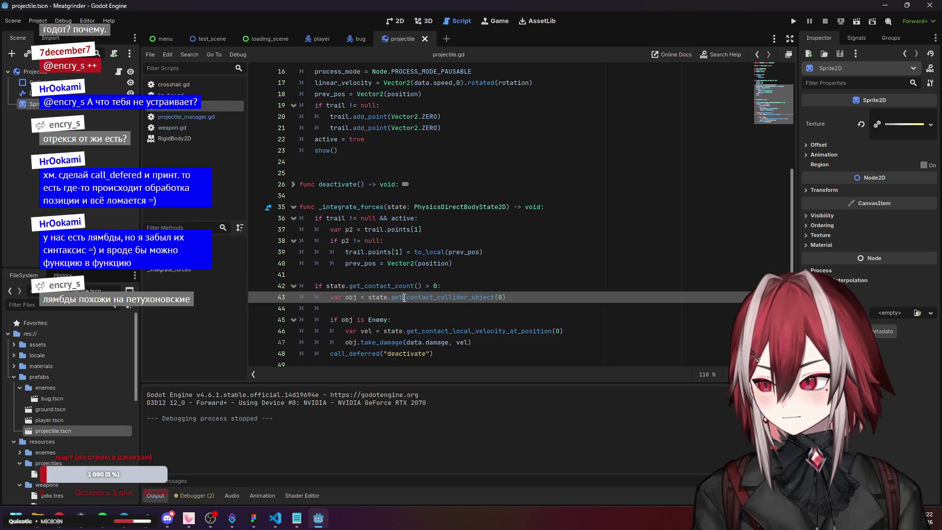
click(381, 353)
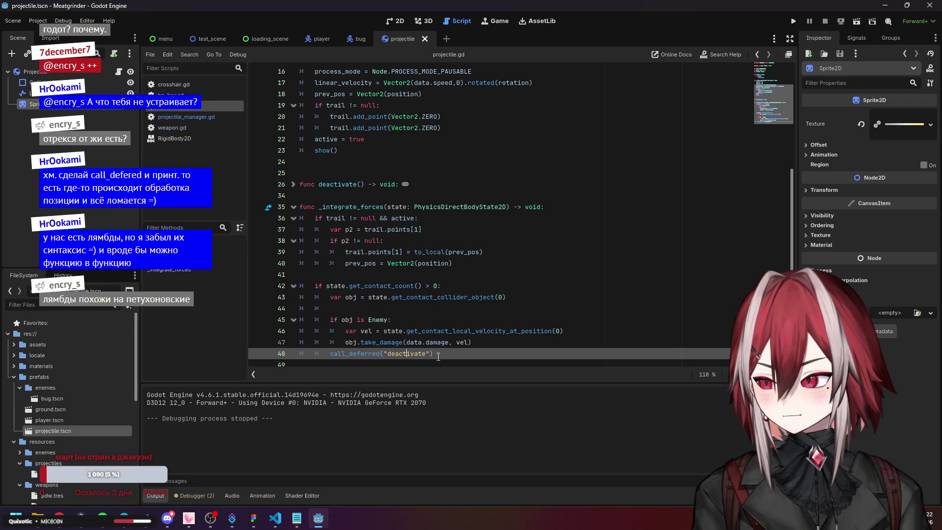
click(381, 342)
click(479, 331)
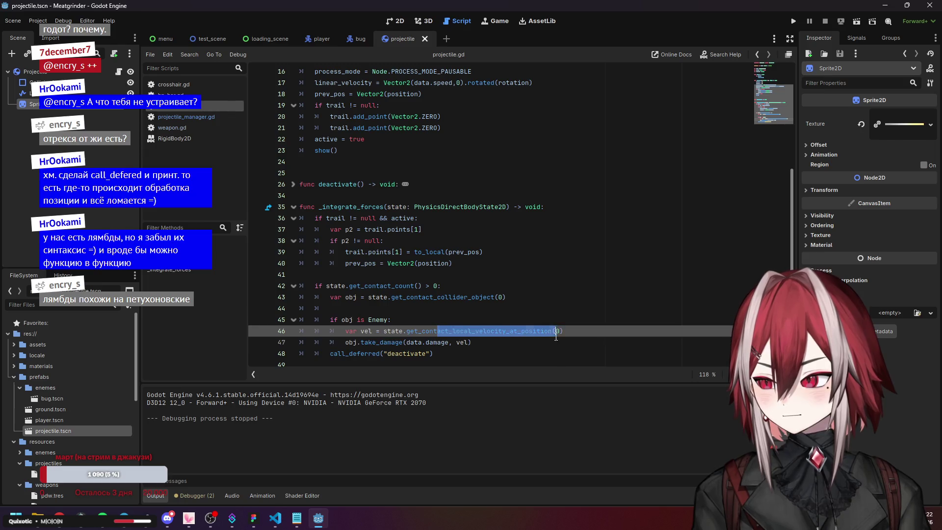
click(462, 342)
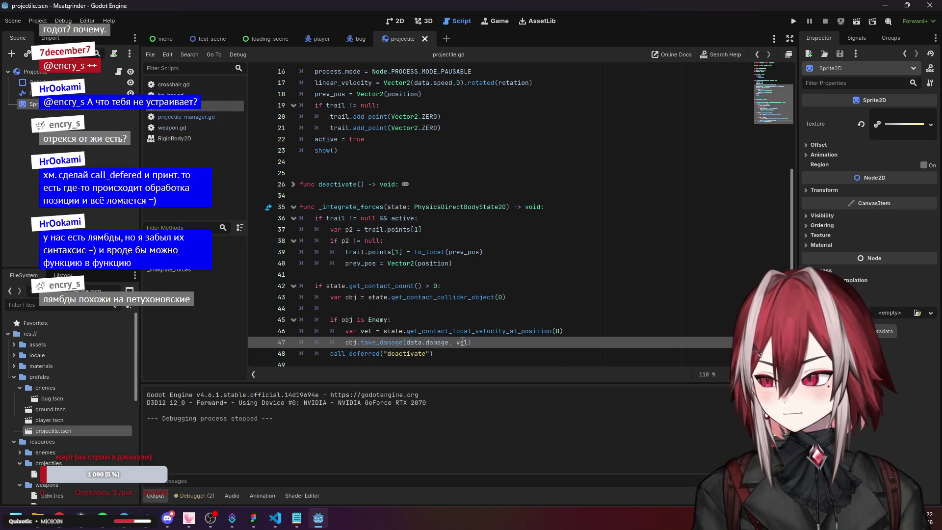
click(442, 297)
click(432, 286)
click(361, 353)
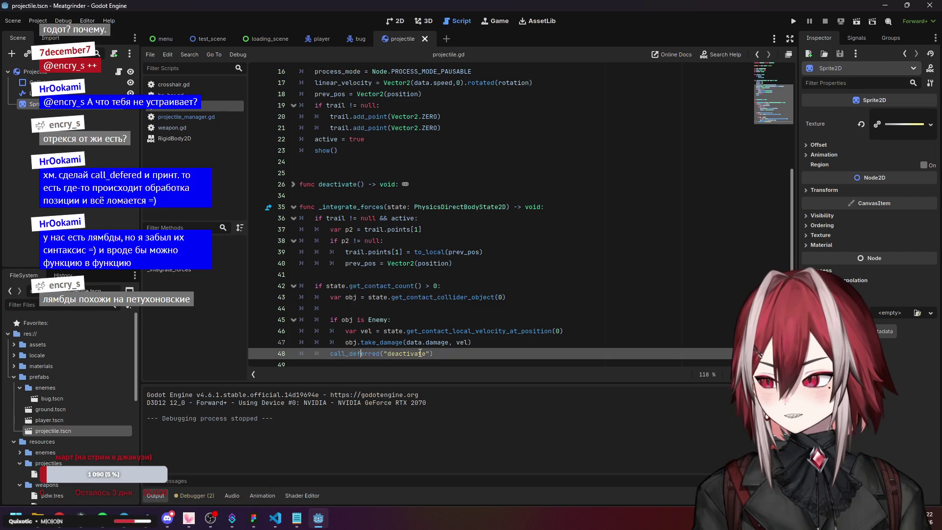
scroll(420, 353, up, 4)
scroll(328, 208, down, 4)
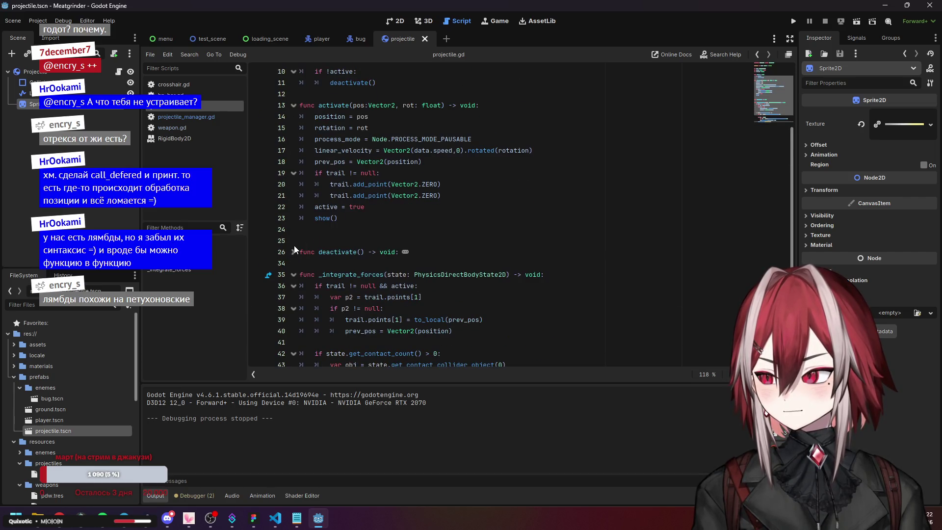
click(335, 196)
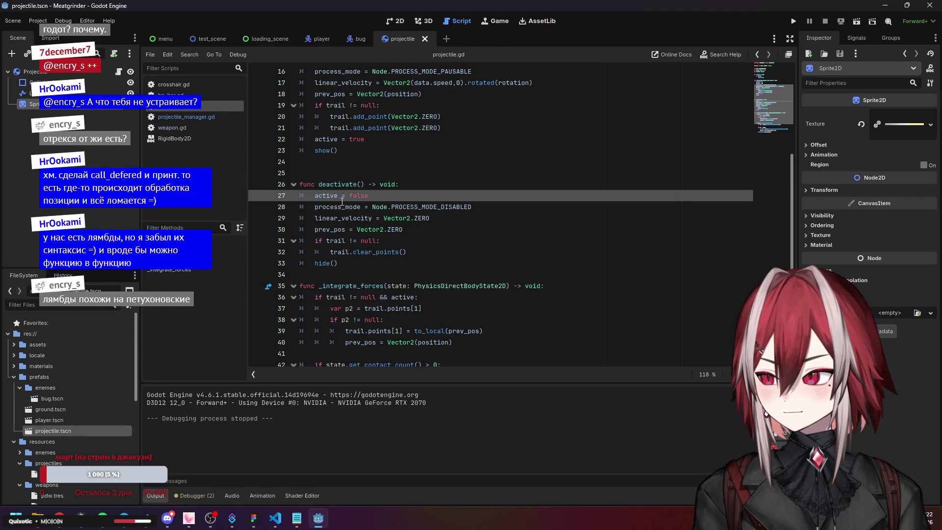
drag(323, 196, 388, 195)
scroll(387, 194, up, 1)
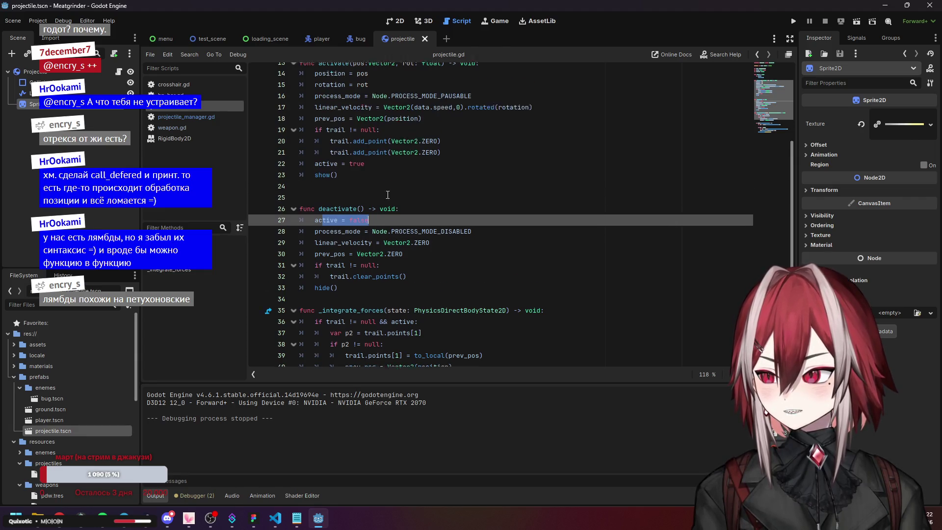
scroll(388, 195, up, 1)
mouse_move(328, 240)
mouse_down()
mouse_move(473, 240)
mouse_move(299, 241)
mouse_up()
key(ctrl+c)
click(446, 260)
- Move the process_mode line in deactivate() below prev_pos = Vector2.ZERO and fix its indent
key(BackSpace)
key(BackSpace)
click(444, 253)
key(Return)
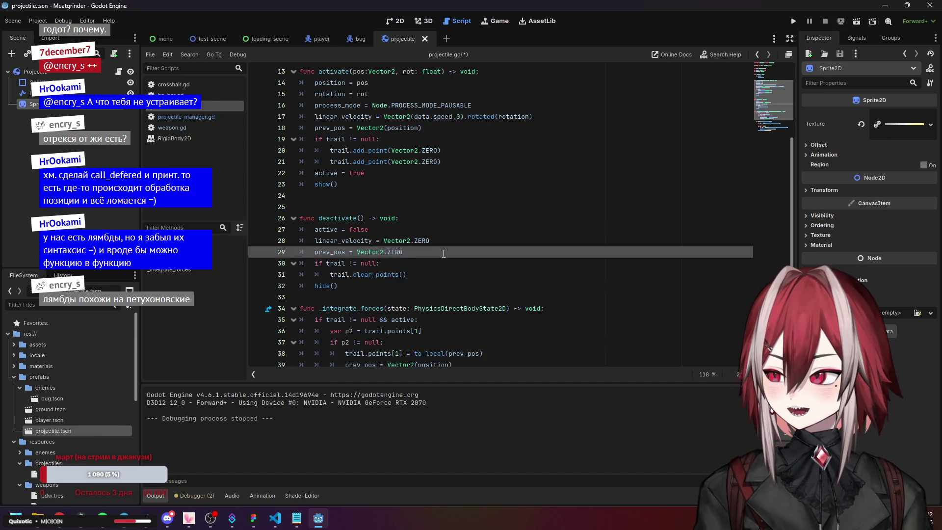
key(ctrl+v)
click(331, 263)
key(BackSpace)
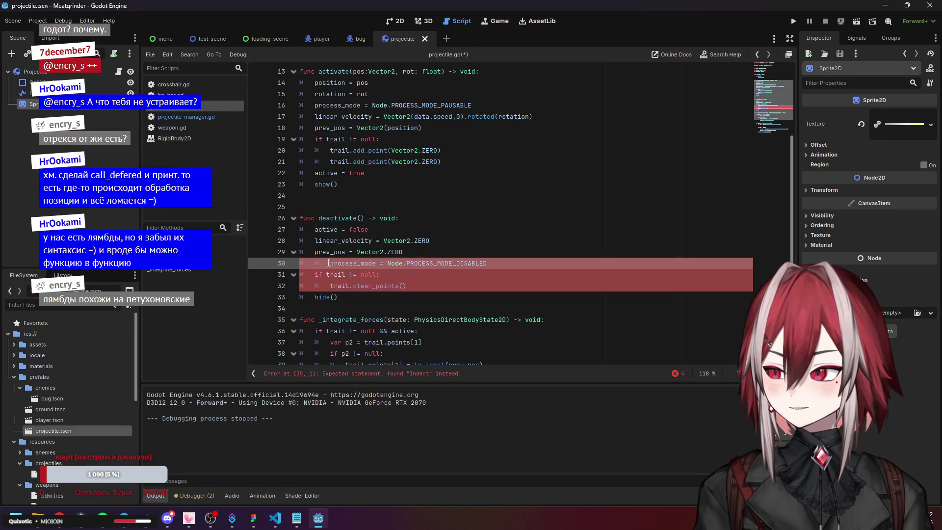
click(441, 229)
- Save projectile.gd, test-run the game, and close the game window
key(ctrl+s)
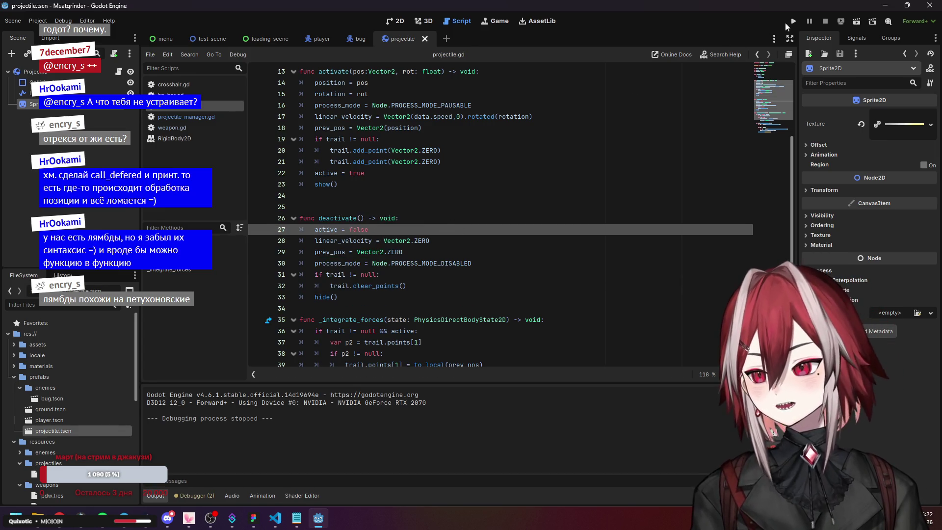
click(792, 22)
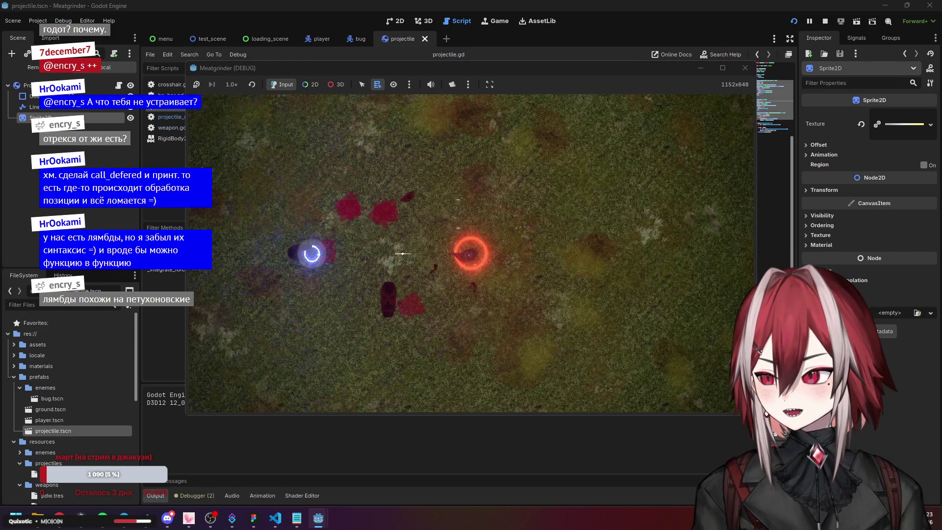
click(744, 68)
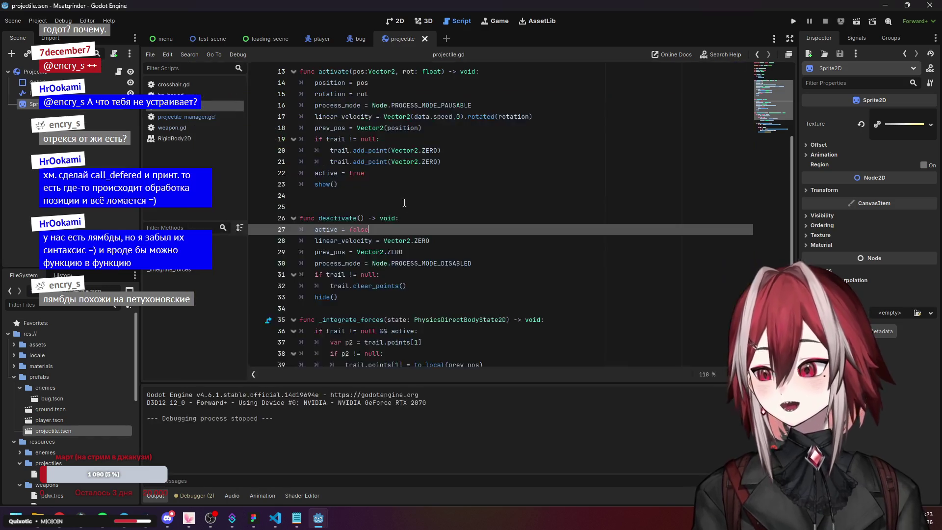
click(438, 244)
key(ctrl+s)
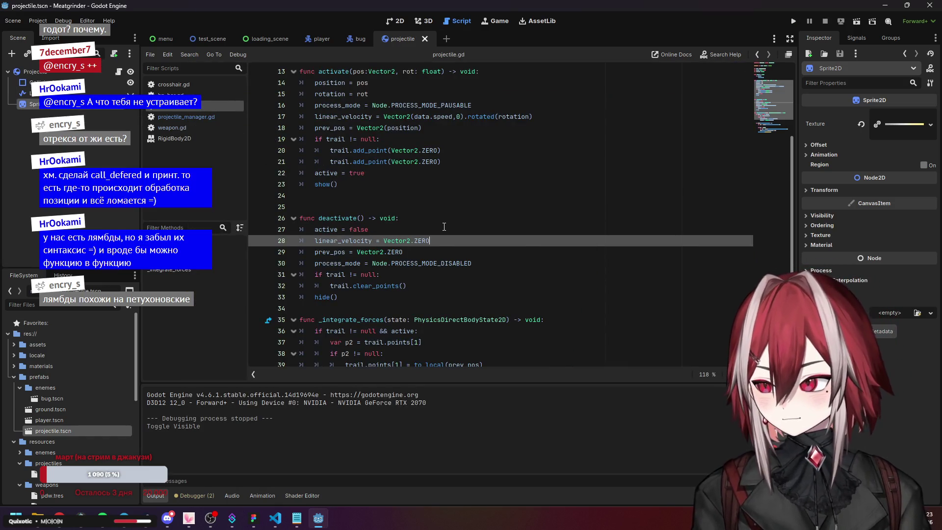
click(444, 228)
click(361, 240)
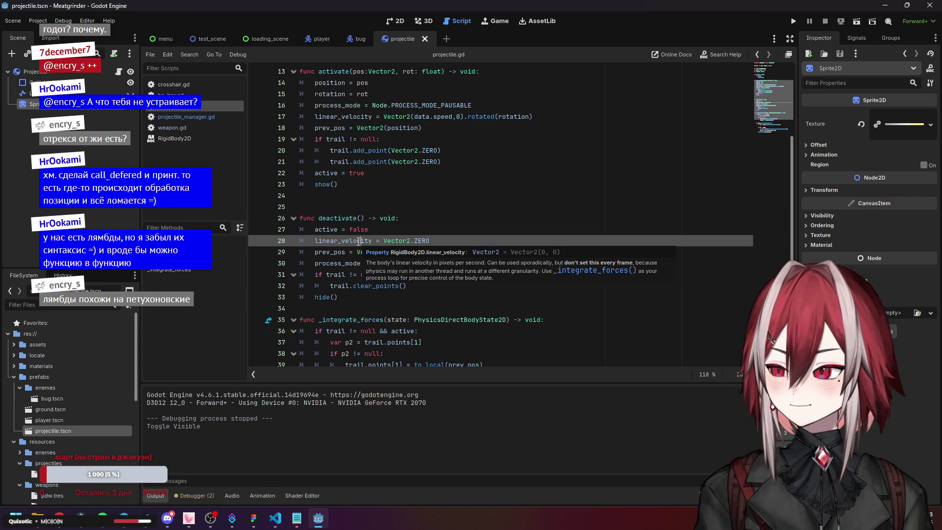
scroll(358, 241, down, 3)
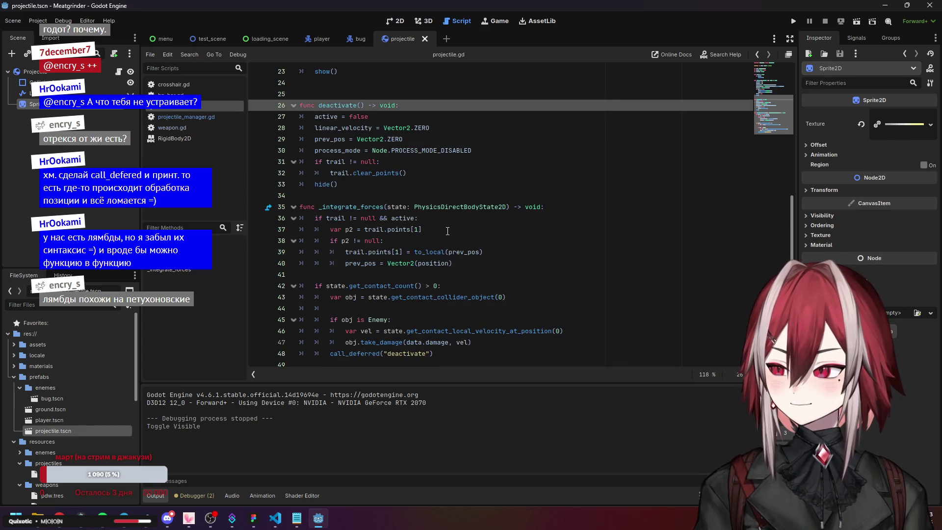
click(369, 208)
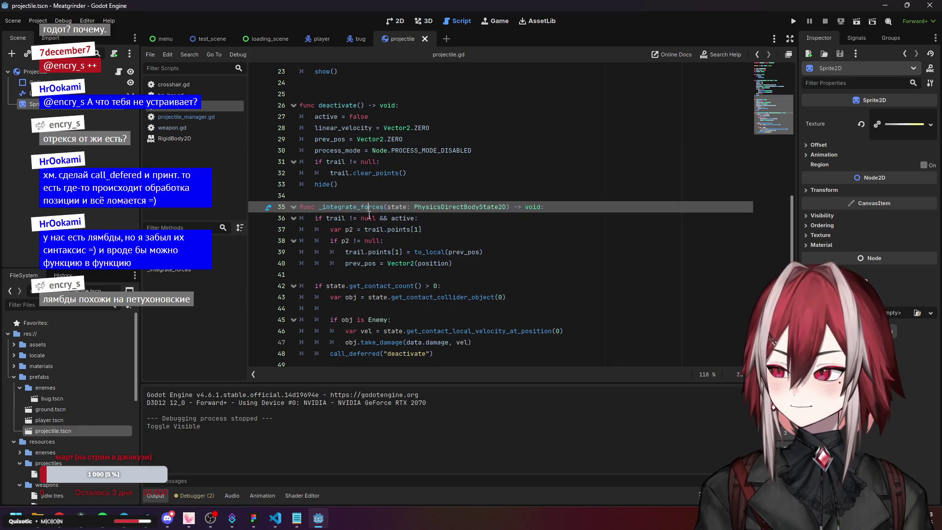
click(382, 354)
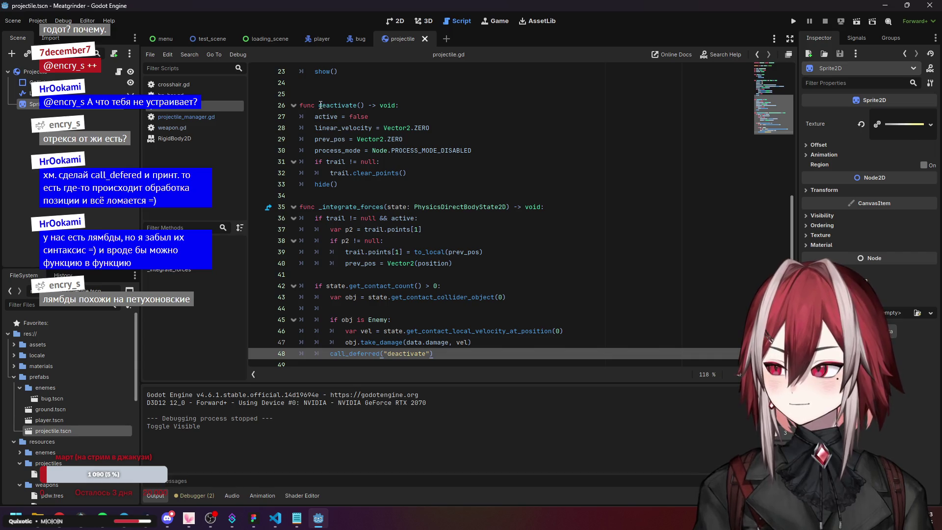
drag(319, 105, 357, 104)
click(431, 162)
click(435, 178)
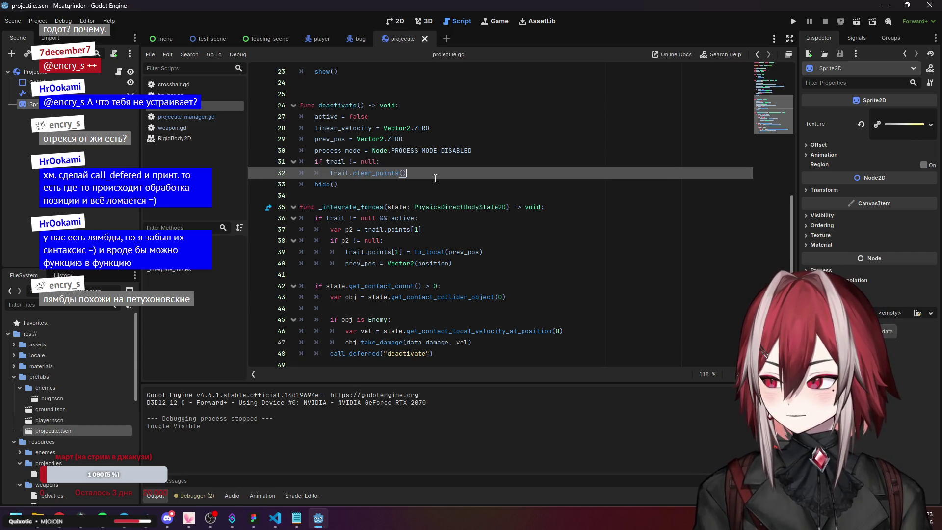
click(319, 105)
click(411, 150)
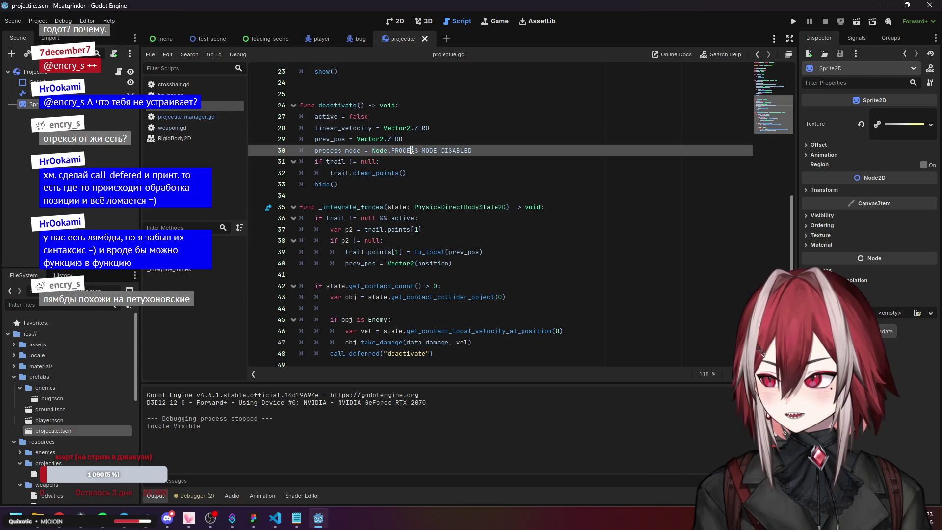
click(410, 162)
drag(482, 154, 301, 134)
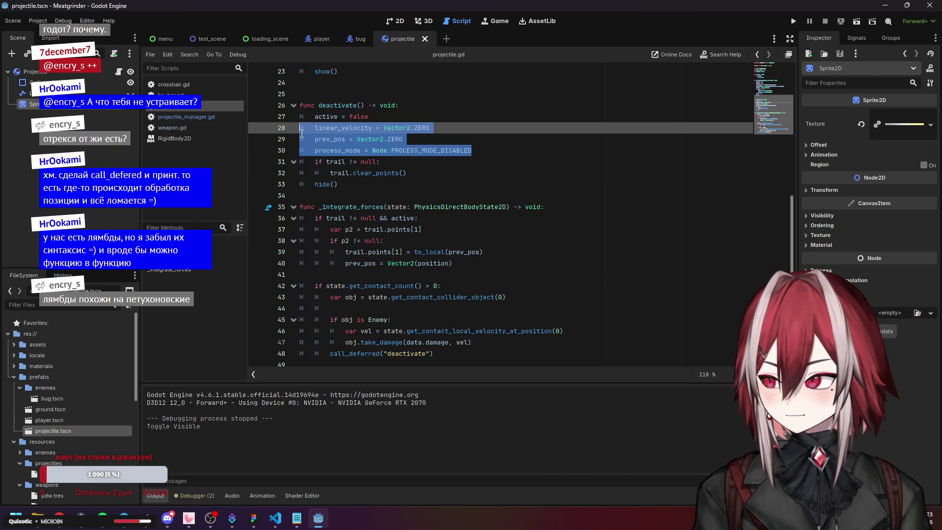
- Copy the linear_velocity reset from deactivate() onto a new line after take_damage
click(355, 184)
key(Down)
key(Down)
key(Down)
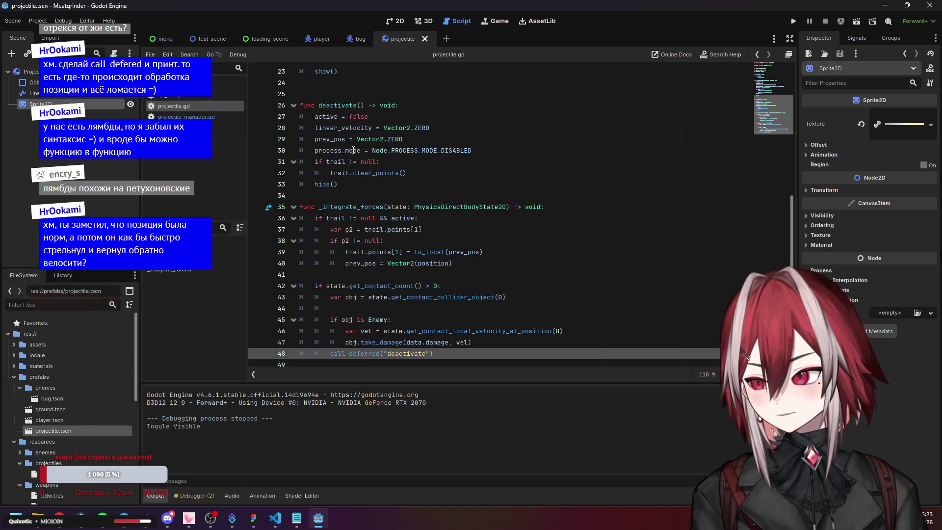
key(Up)
key(Up)
key(Up)
key(Up)
drag(445, 127, 315, 128)
key(ctrl+c)
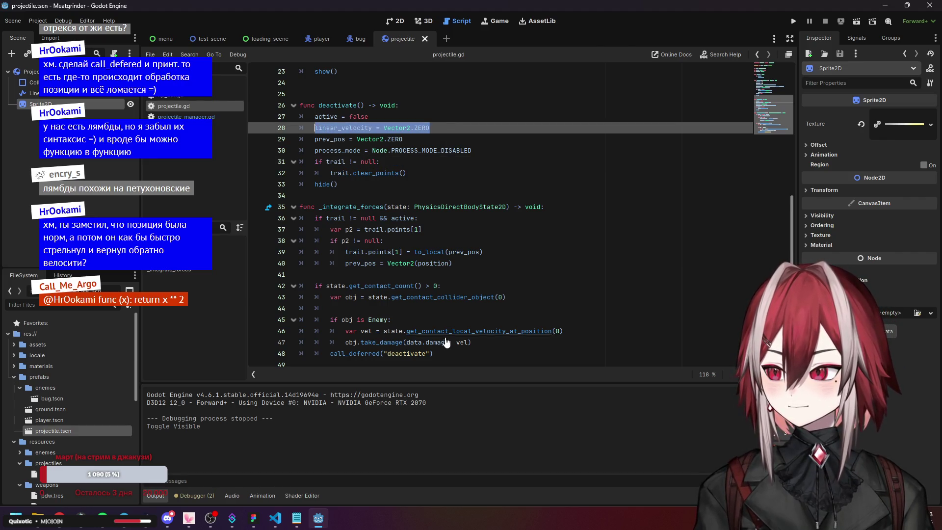
click(480, 341)
key(Return)
key(ctrl+v)
- Test-run the game with the velocity reset on enemy hit, then close it
click(512, 297)
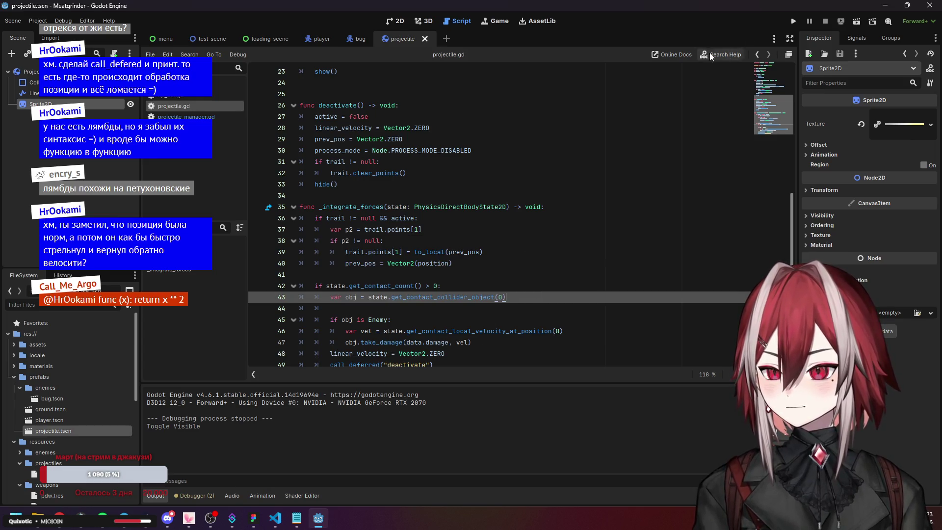
click(421, 140)
click(793, 21)
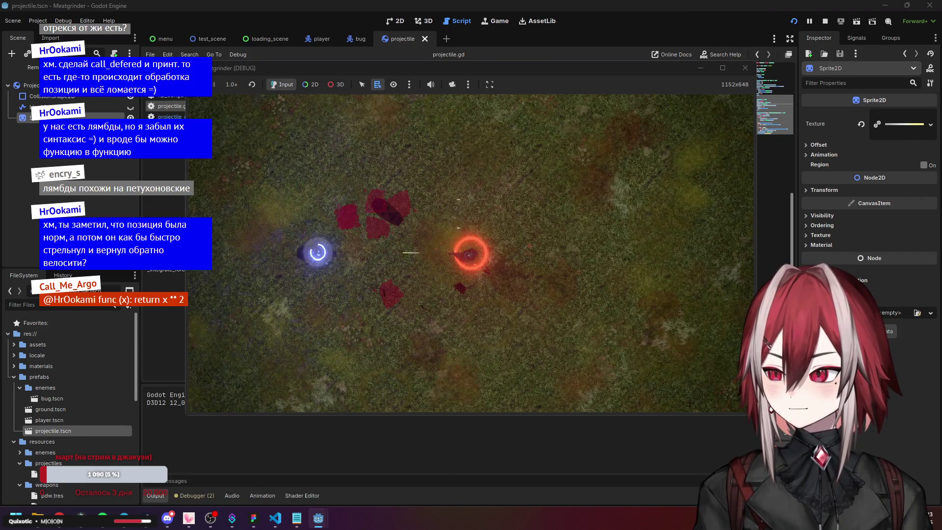
click(745, 68)
click(444, 195)
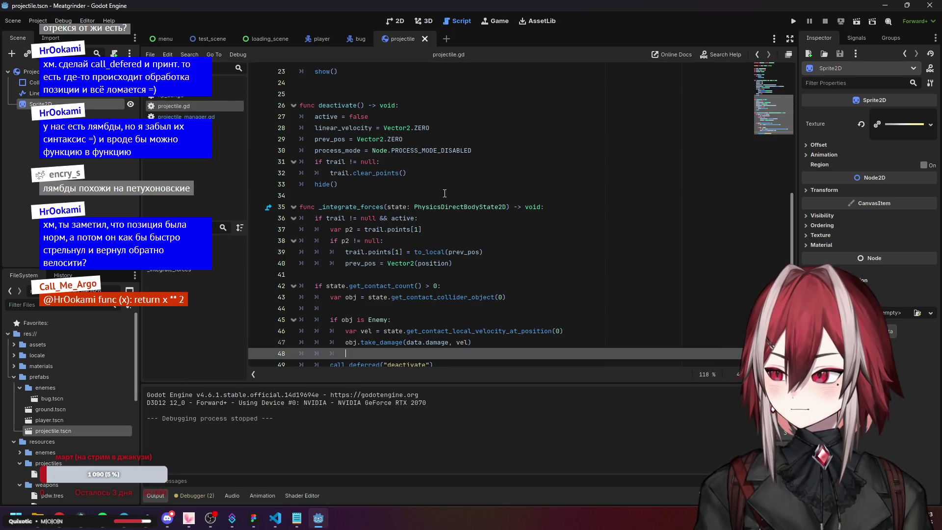
- Delete the blank line after the damage call, then undo and redo to restore process_mode
key(BackSpace)
key(BackSpace)
key(BackSpace)
key(ctrl+z)
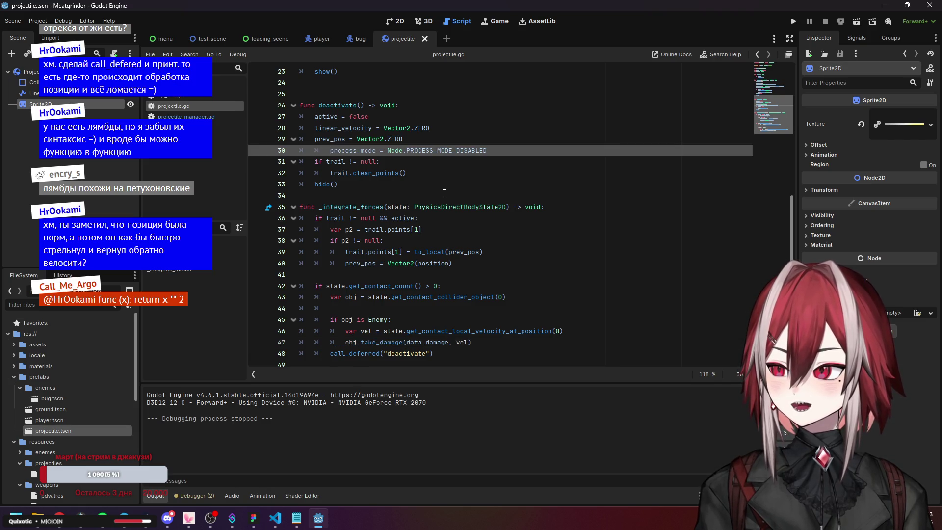
key(ctrl+z)
key(ctrl+y)
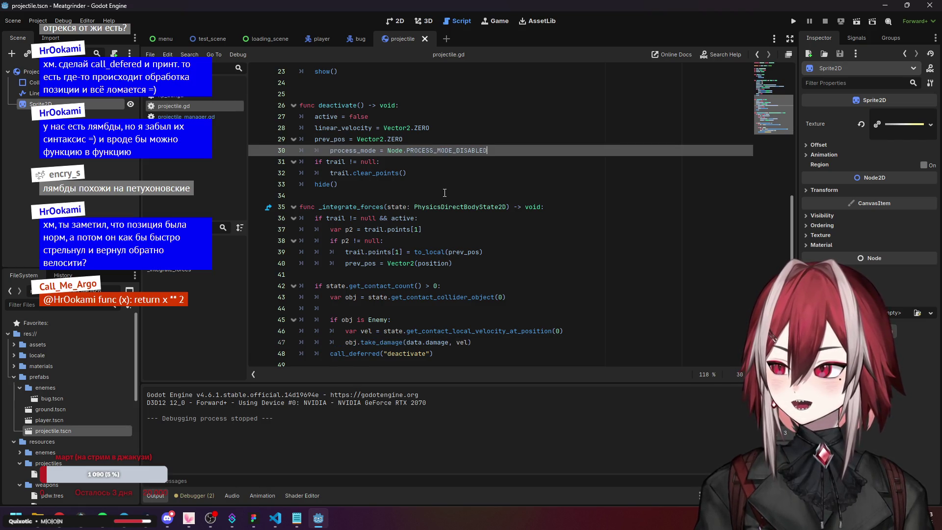
- Review deactivate() and the trail point and collider lines in _integrate_forces
click(454, 179)
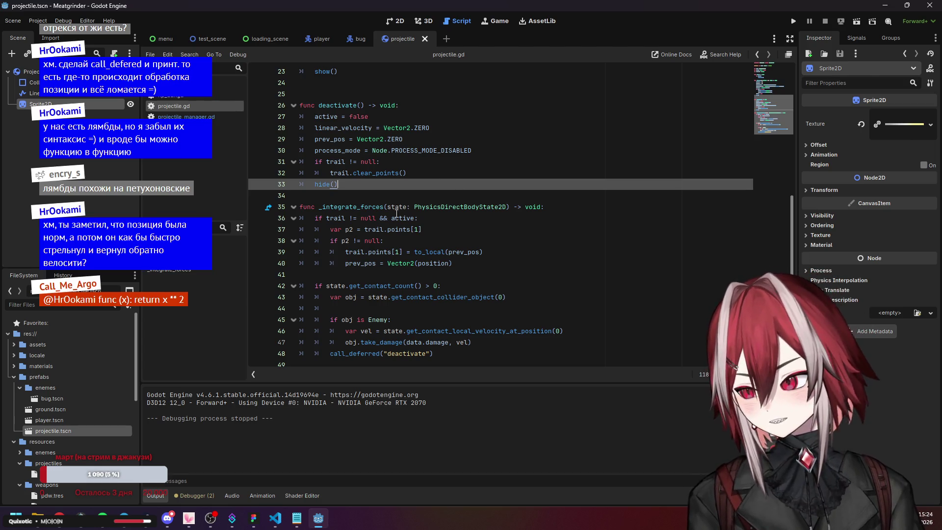
click(424, 232)
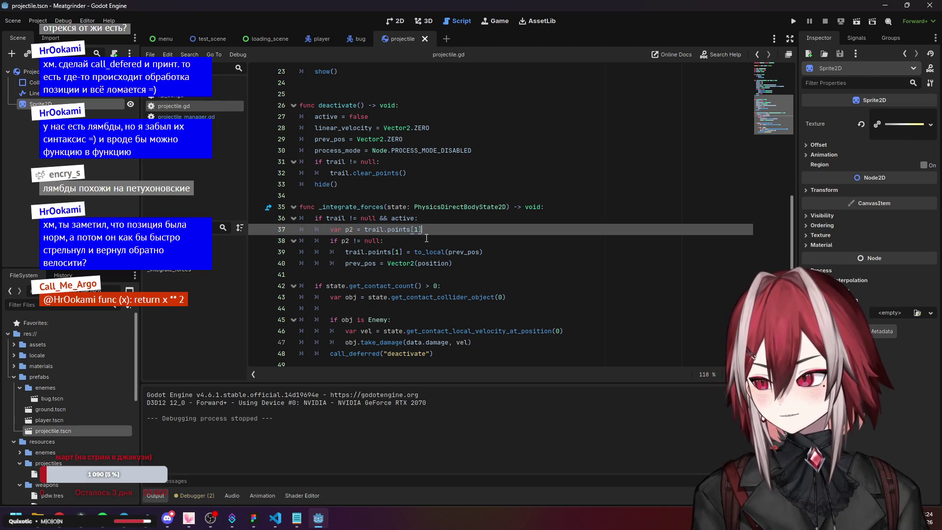
click(481, 273)
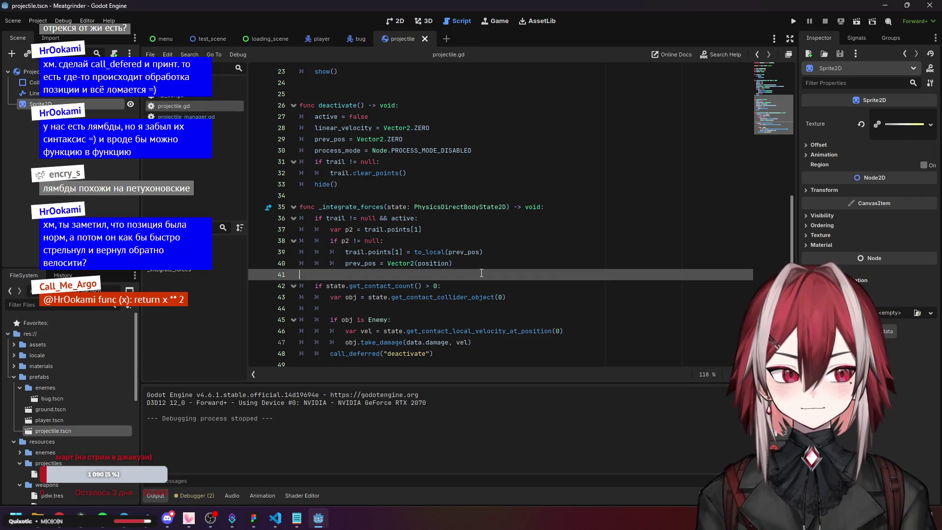
click(539, 299)
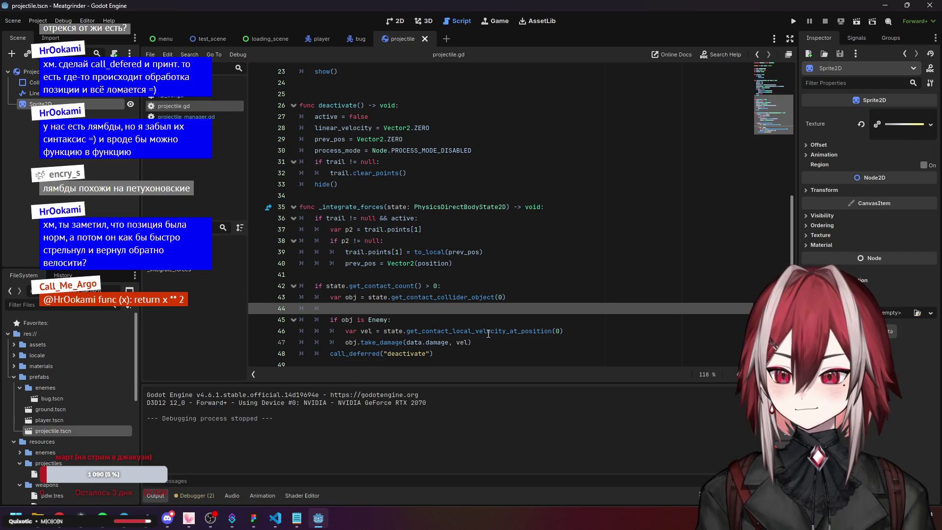
click(472, 351)
click(336, 354)
- Insert a direct deactivate() call after take_damage, typing # before call_deferred
drag(319, 107, 366, 107)
key(ctrl+c)
click(344, 186)
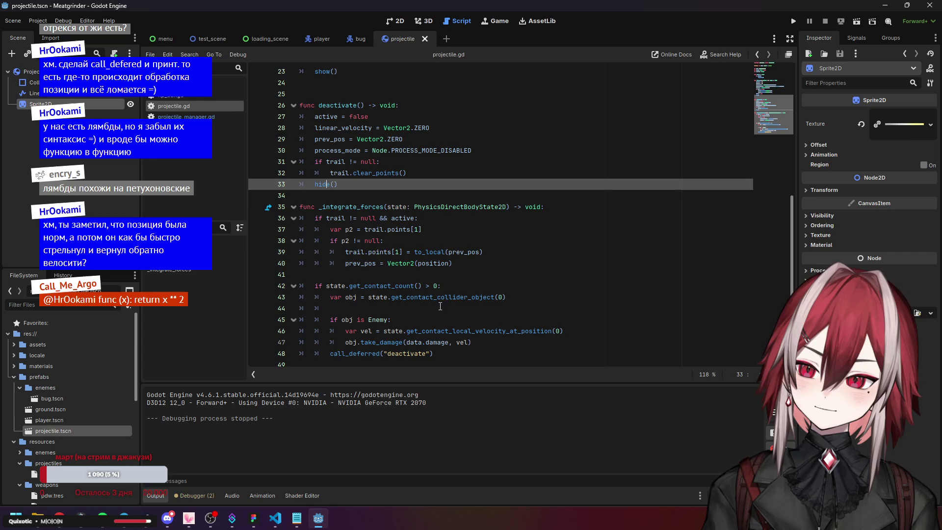
click(490, 341)
key(Return)
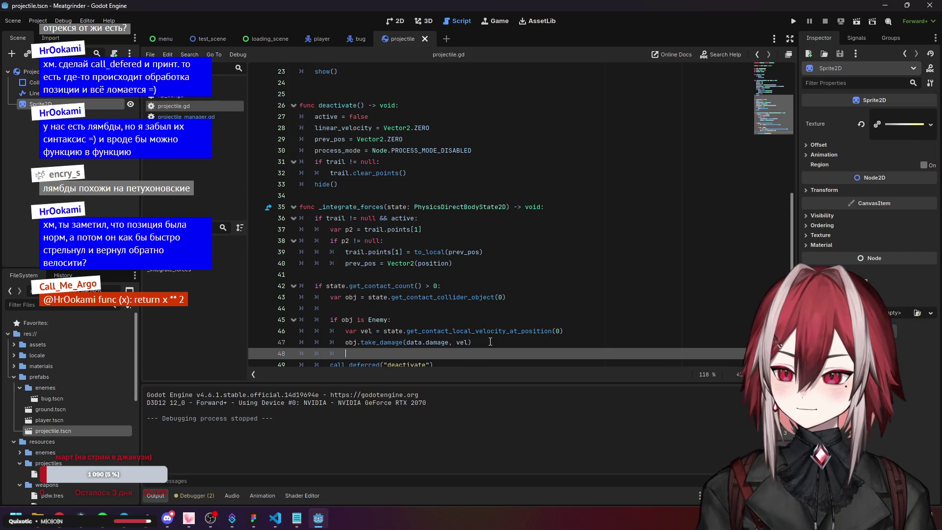
key(ctrl+v)
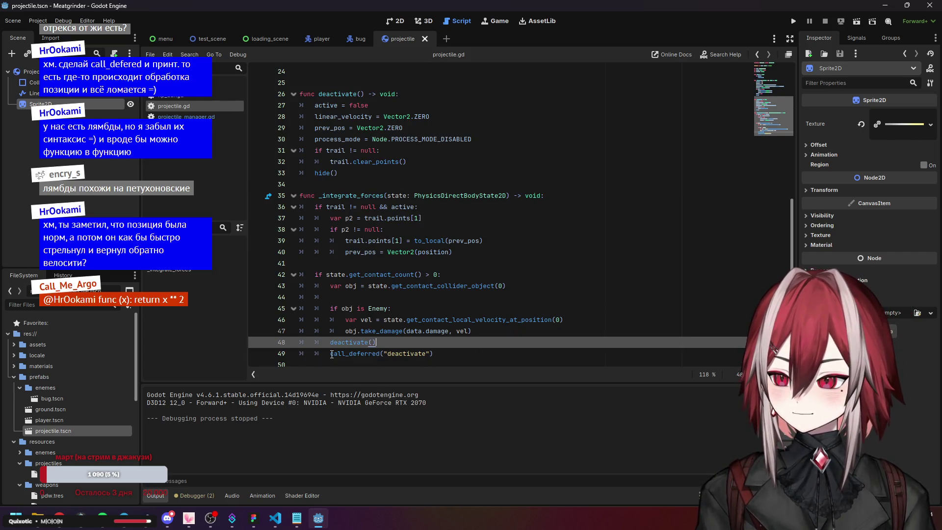
click(330, 354)
text(#)
click(471, 331)
- Test-run the game, move the player with A, then stop the run
click(793, 21)
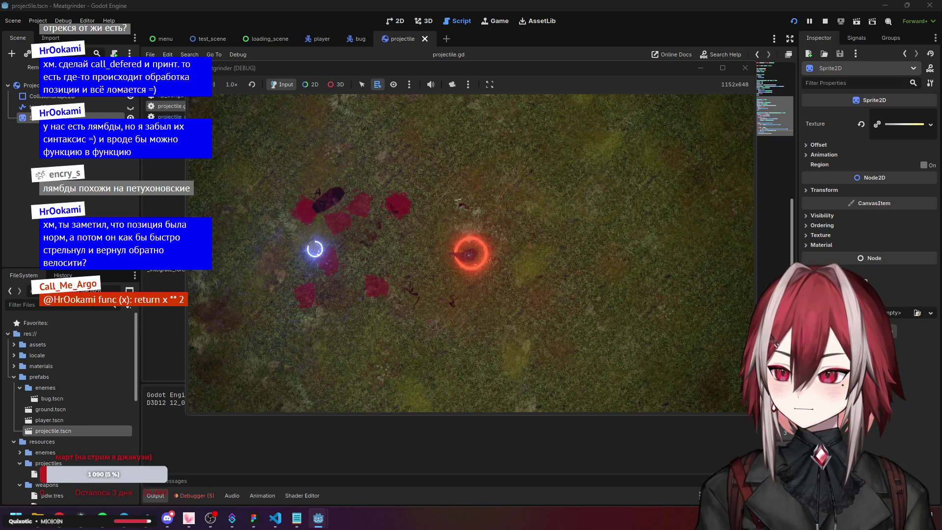
key(a)
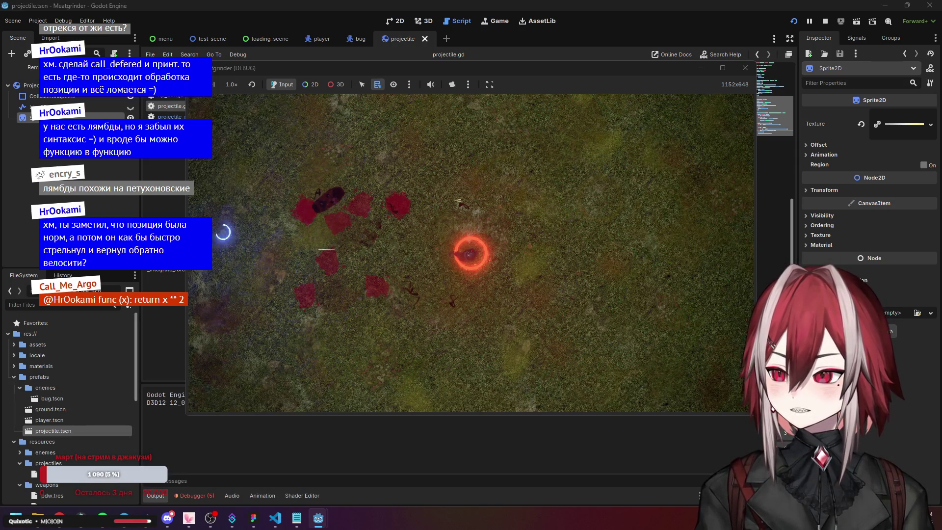
click(745, 68)
key(ctrl+z)
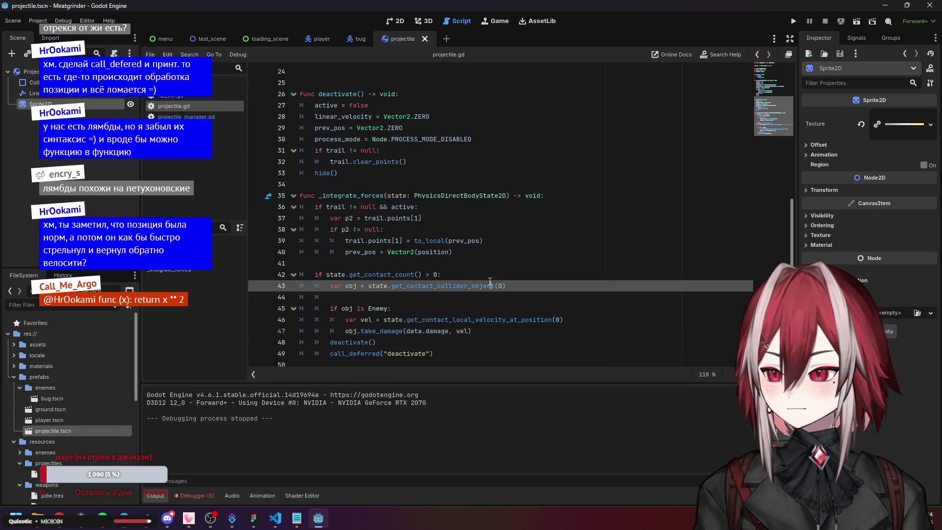
scroll(471, 294, up, 6)
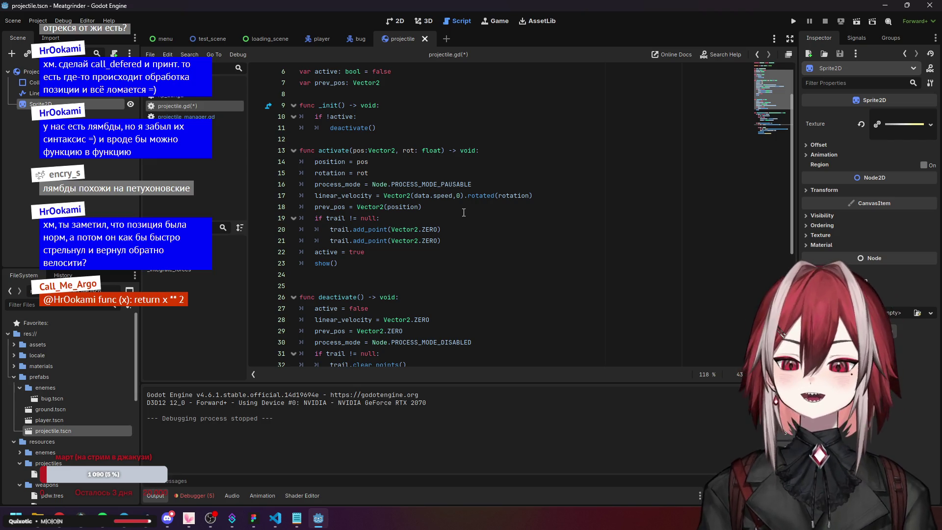
click(367, 173)
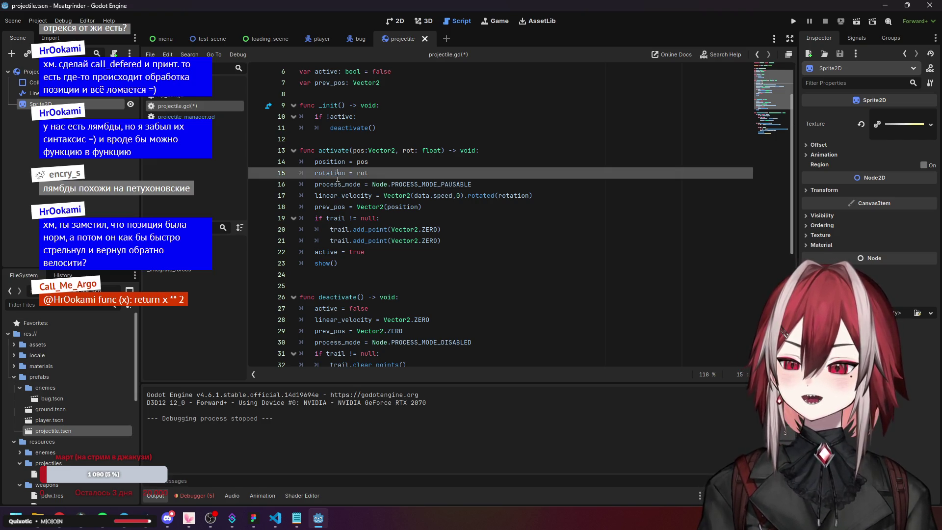
click(342, 196)
click(336, 162)
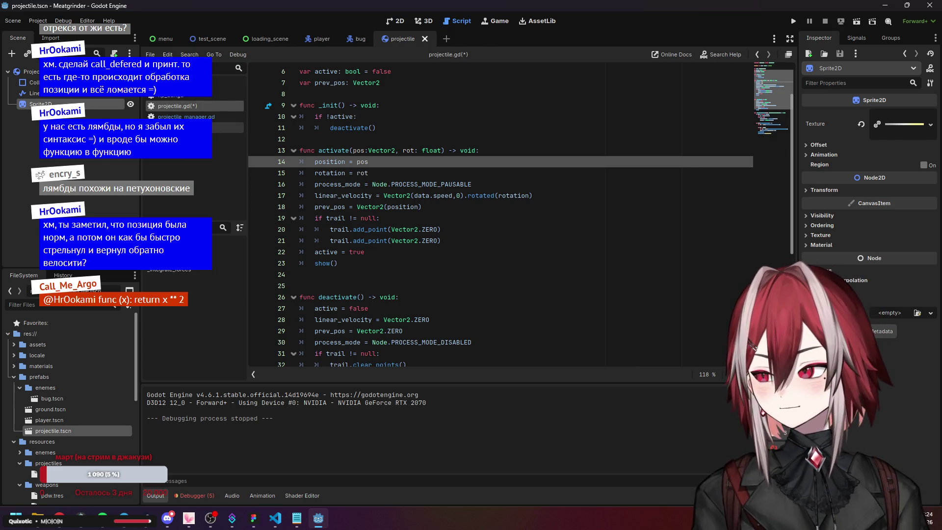
click(186, 116)
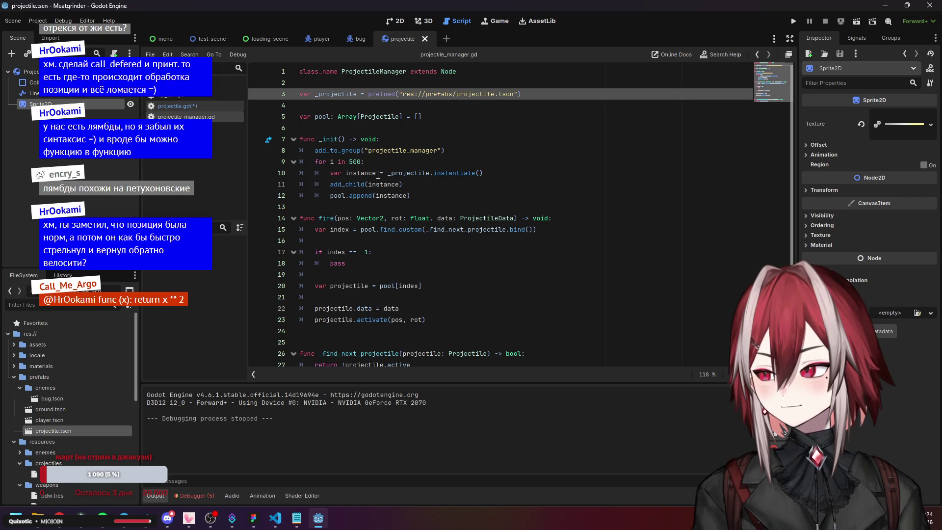
scroll(378, 174, down, 1)
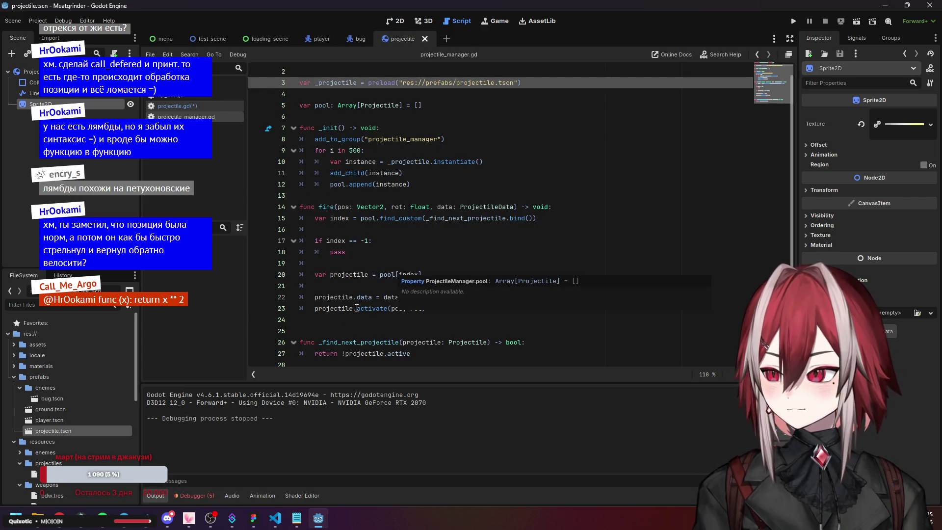
click(400, 309)
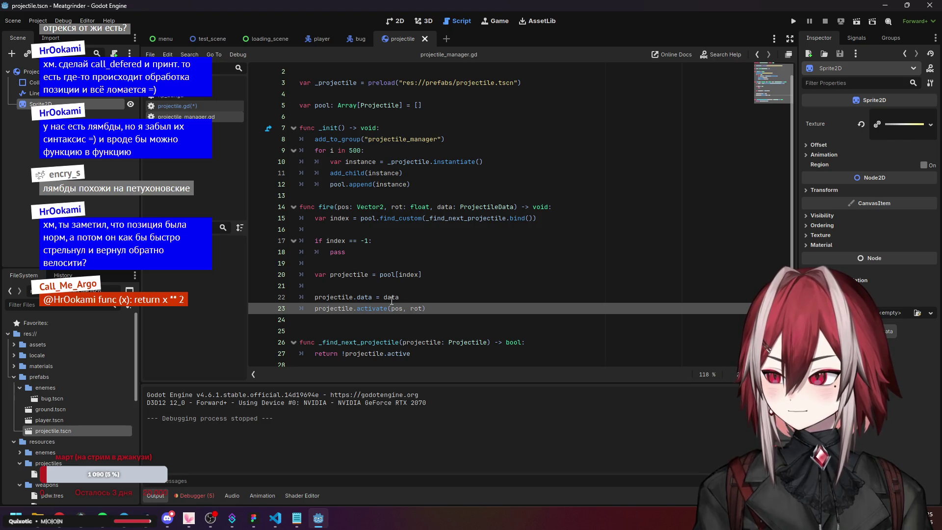
click(337, 298)
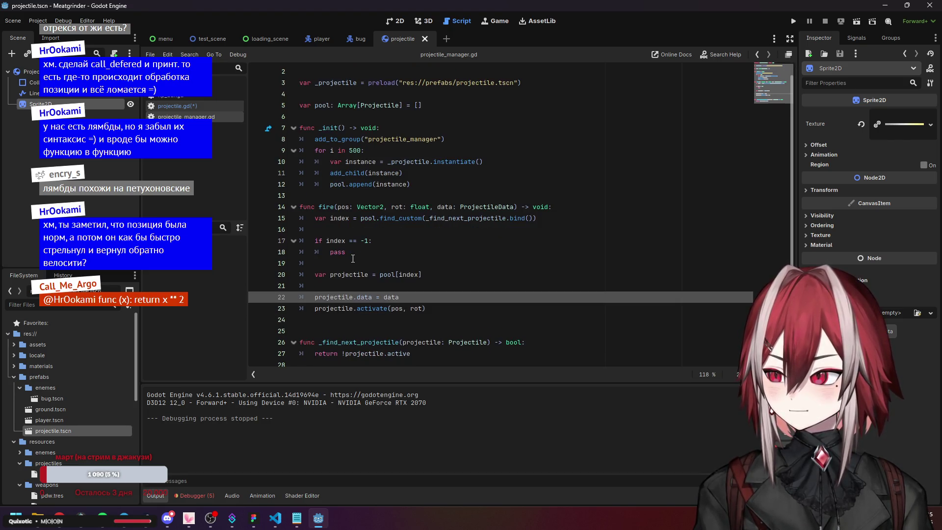
scroll(78, 392, down, 3)
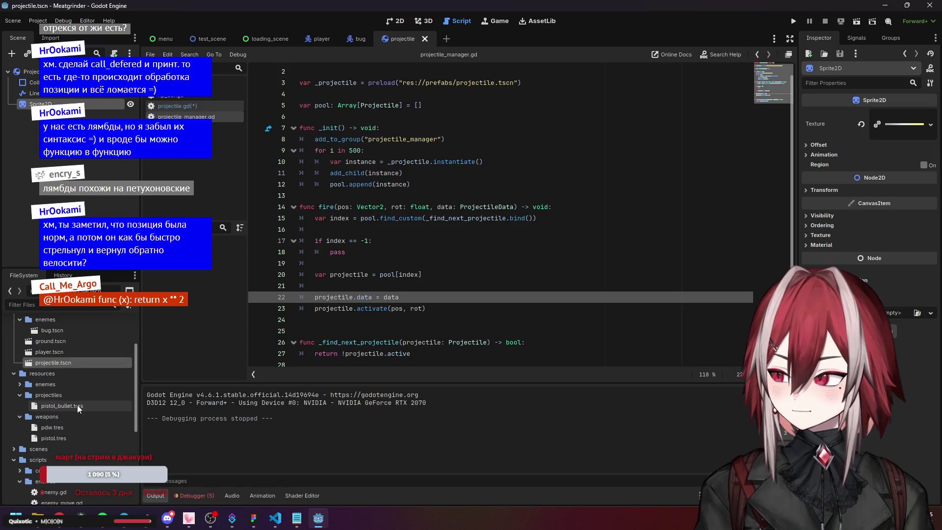
scroll(352, 210, up, 1)
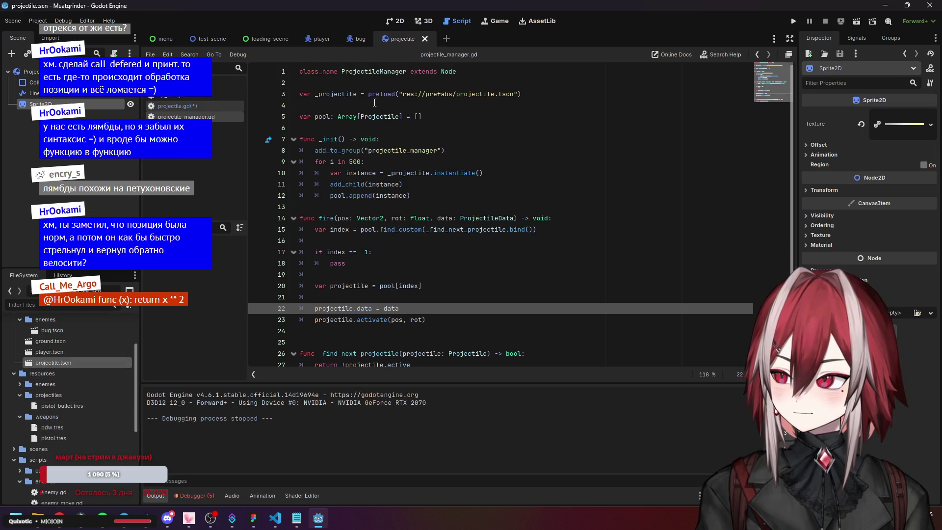
click(366, 308)
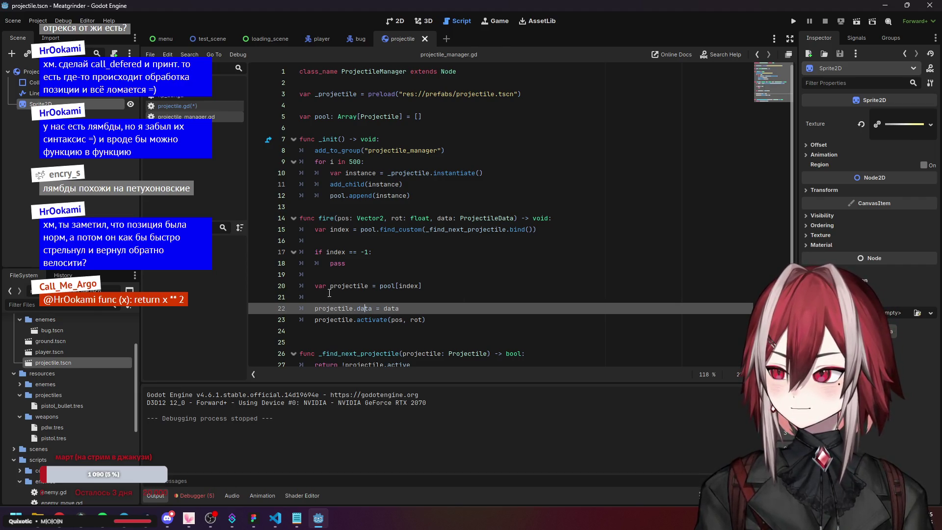
click(368, 117)
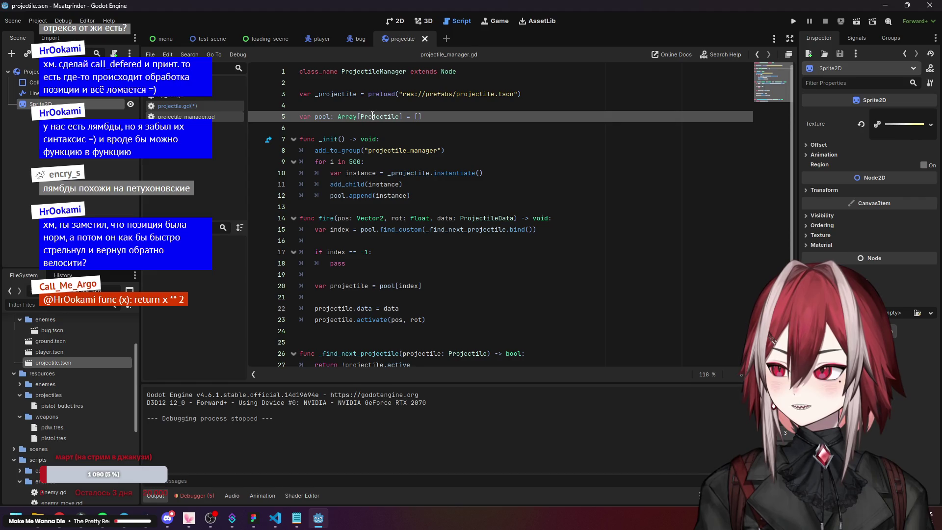
ctrl+click(369, 121)
click(330, 217)
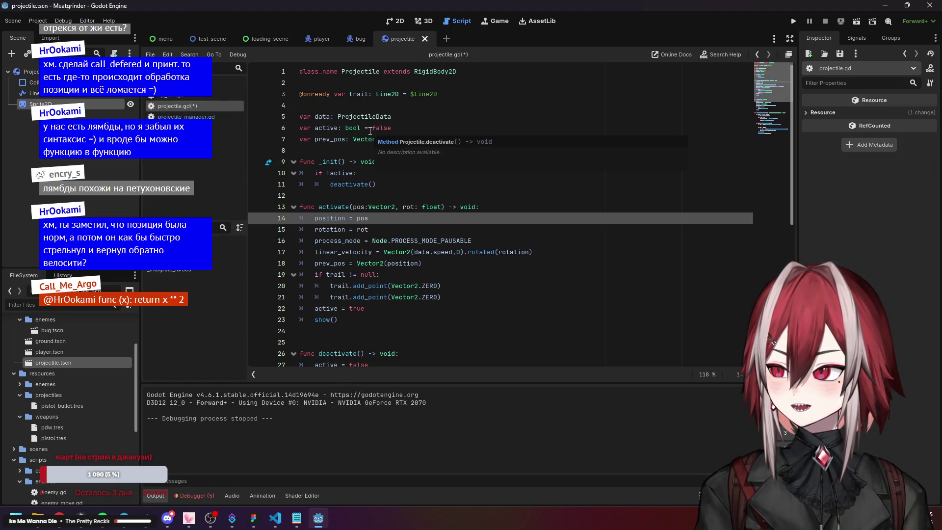
ctrl+click(343, 117)
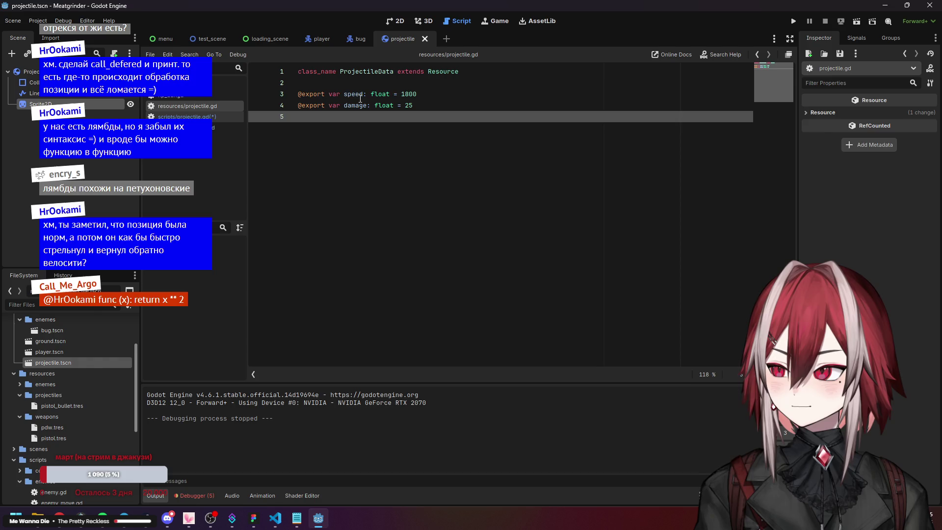
click(358, 105)
key(alt+Left)
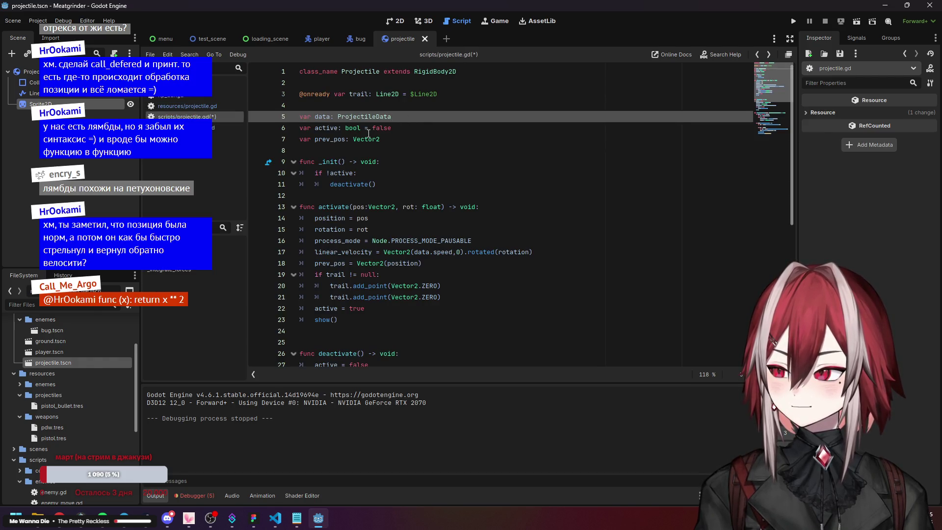
key(Down)
key(Down)
scroll(370, 162, down, 3)
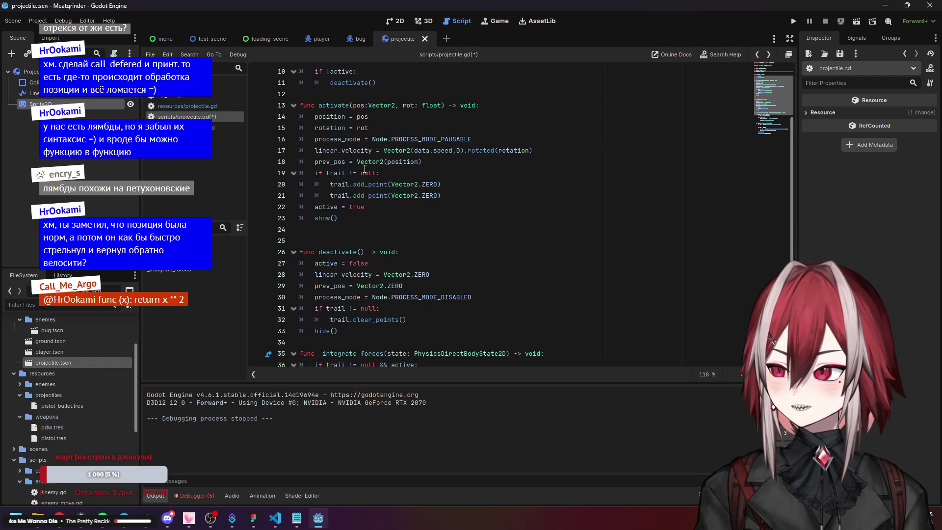
click(321, 118)
key(Down)
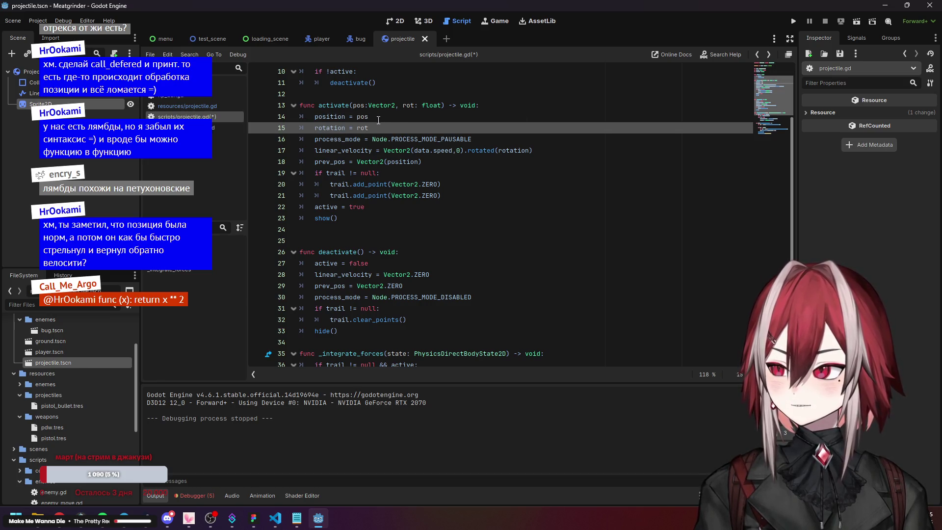
drag(356, 127, 370, 128)
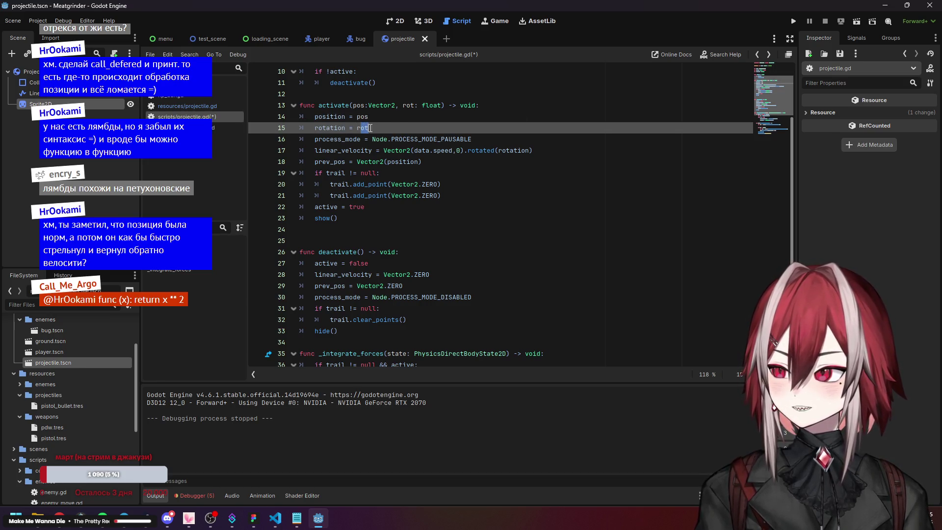
click(401, 141)
click(389, 175)
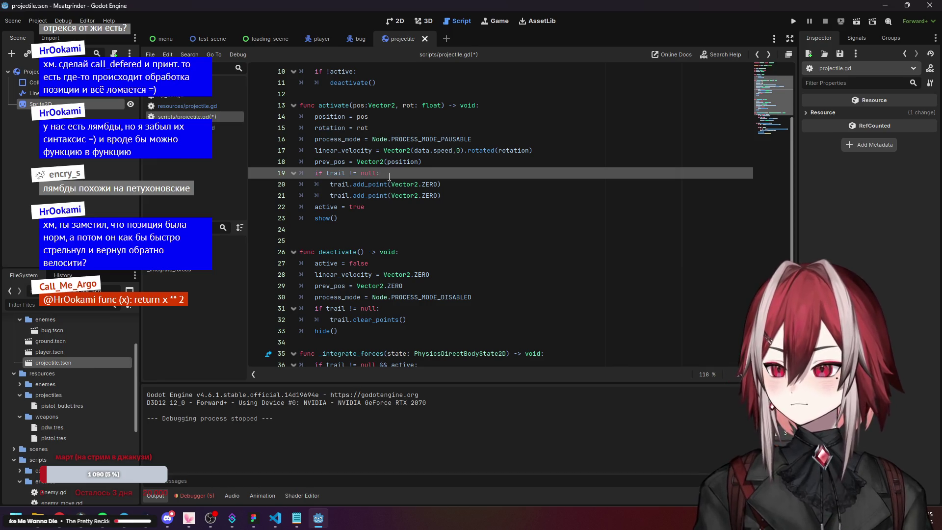
click(792, 21)
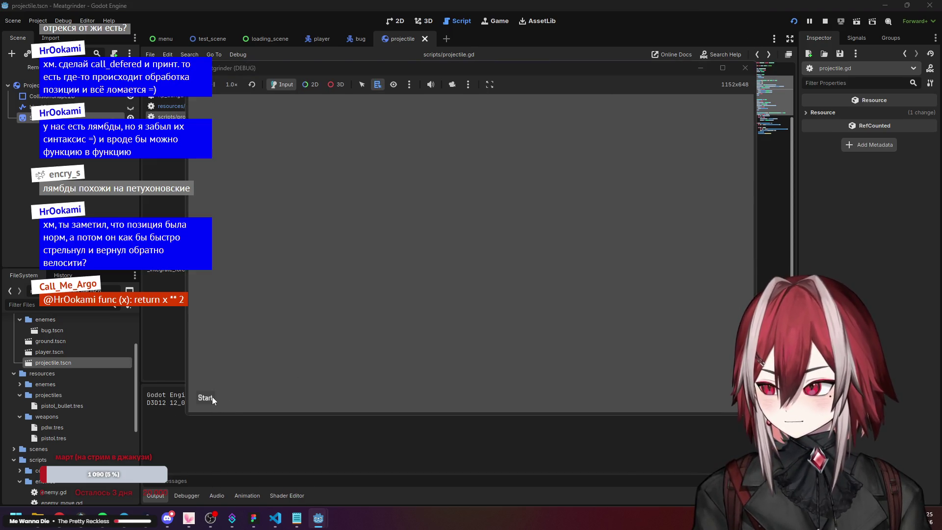
- Start and close the test game, then review activate()'s position, rotation, velocity and prev_pos lines
click(206, 398)
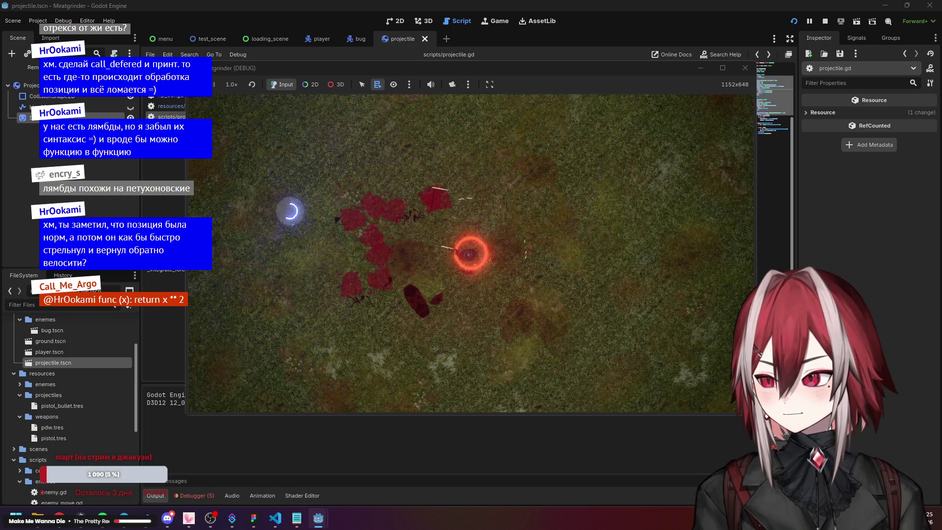
click(746, 67)
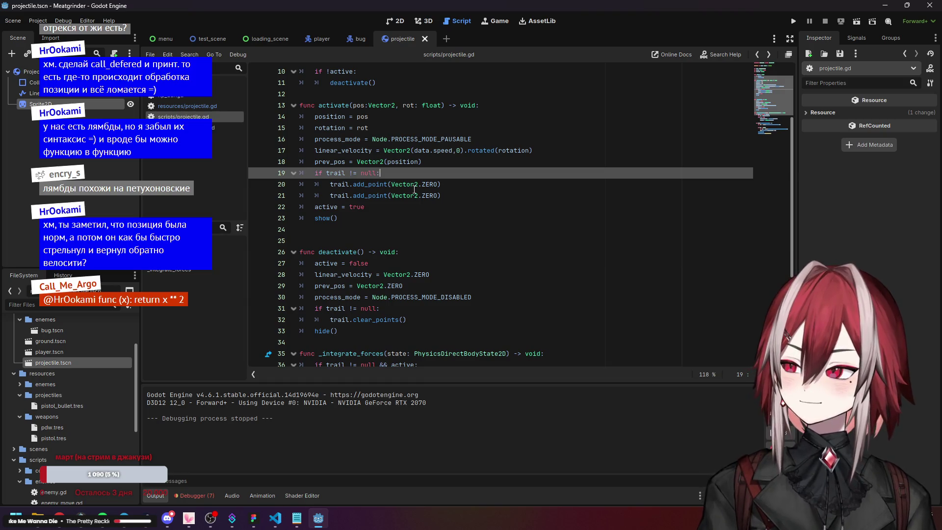
scroll(415, 189, up, 3)
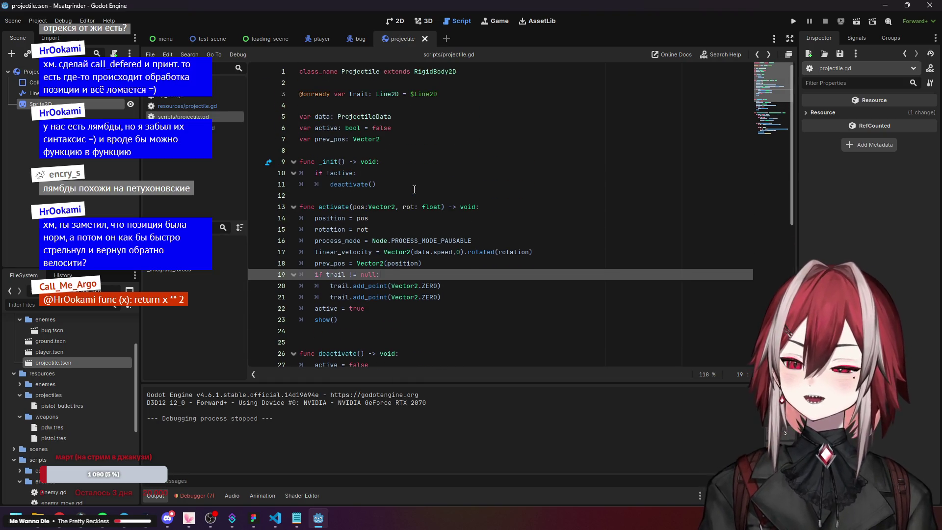
scroll(414, 189, down, 2)
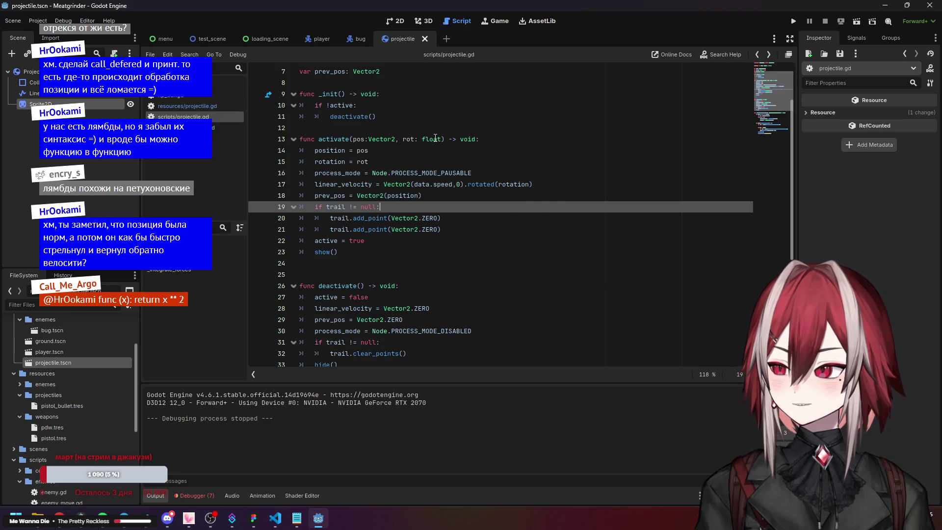
click(466, 161)
click(499, 184)
click(487, 194)
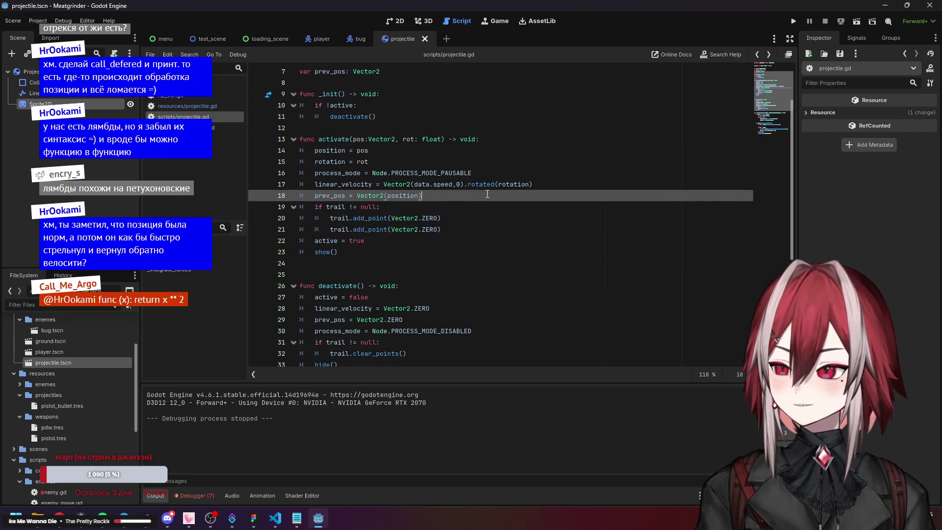
click(388, 152)
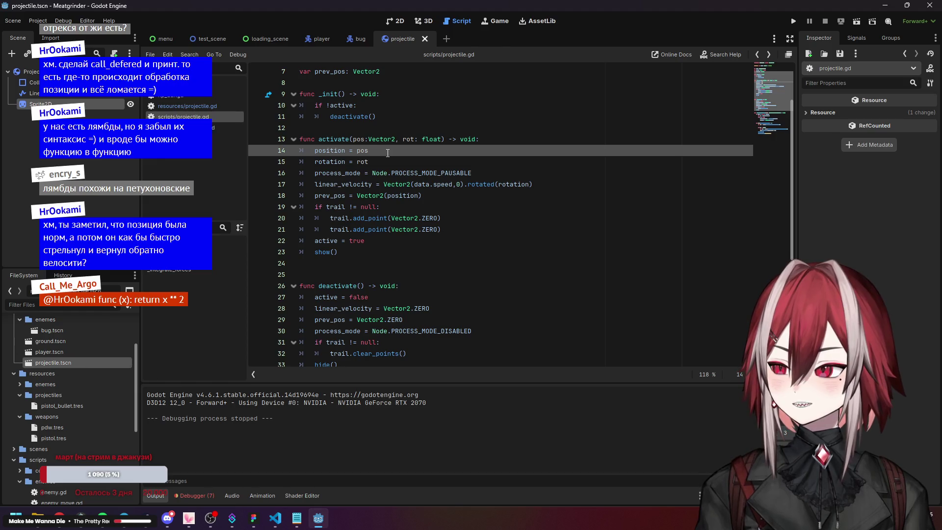
click(384, 157)
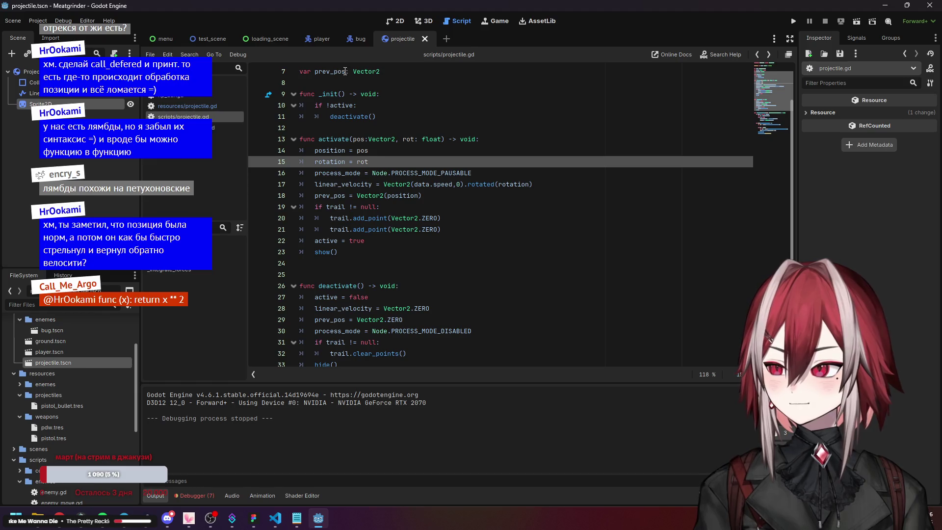
- Open projectile_manager.gd and examine fire()'s pool lookup, index check and activate call
mouse_move(368, 116)
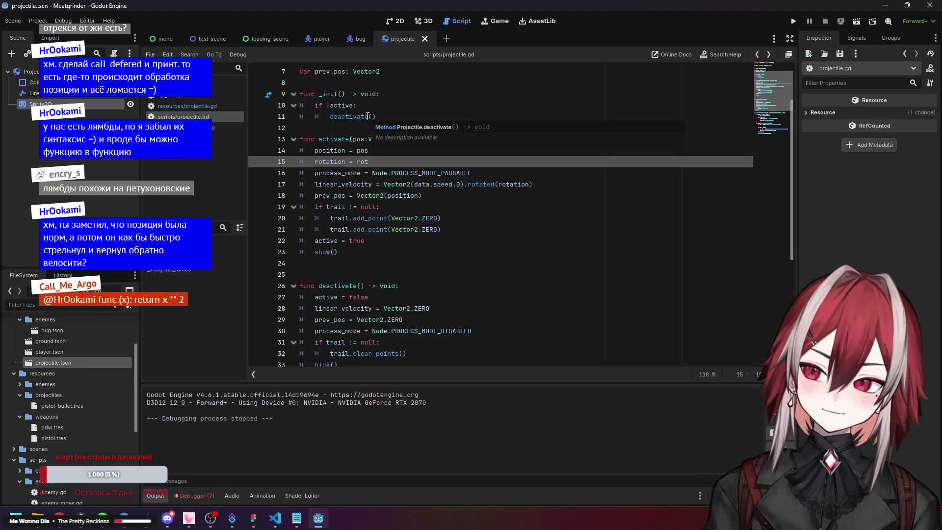
click(207, 107)
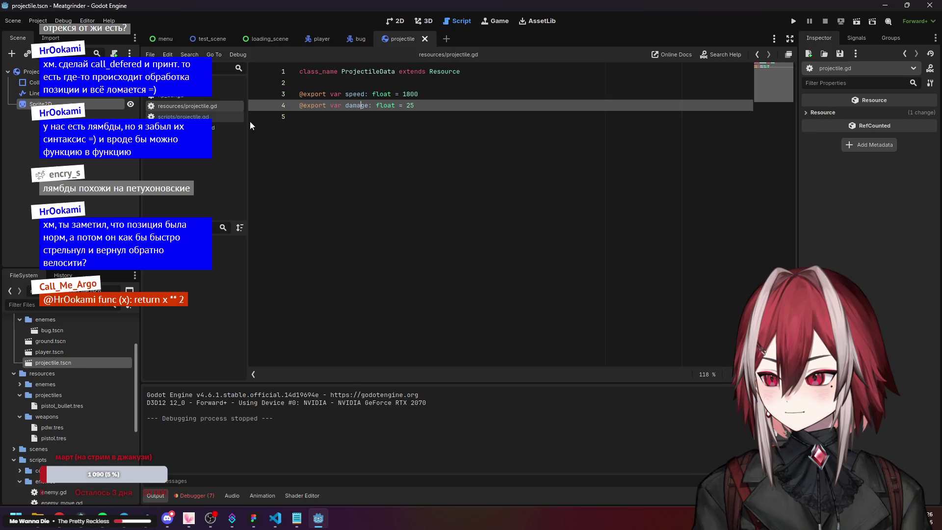
click(369, 116)
click(415, 252)
scroll(415, 240, down, 1)
click(415, 226)
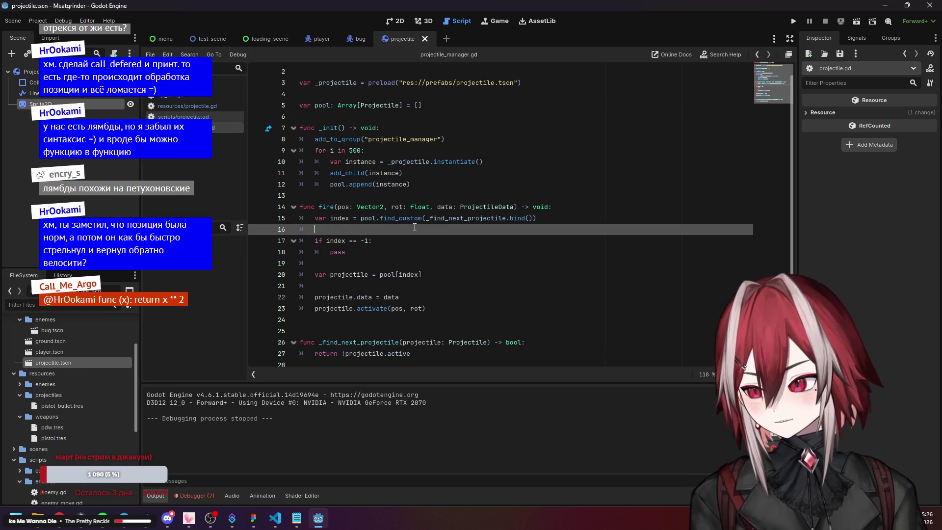
click(372, 311)
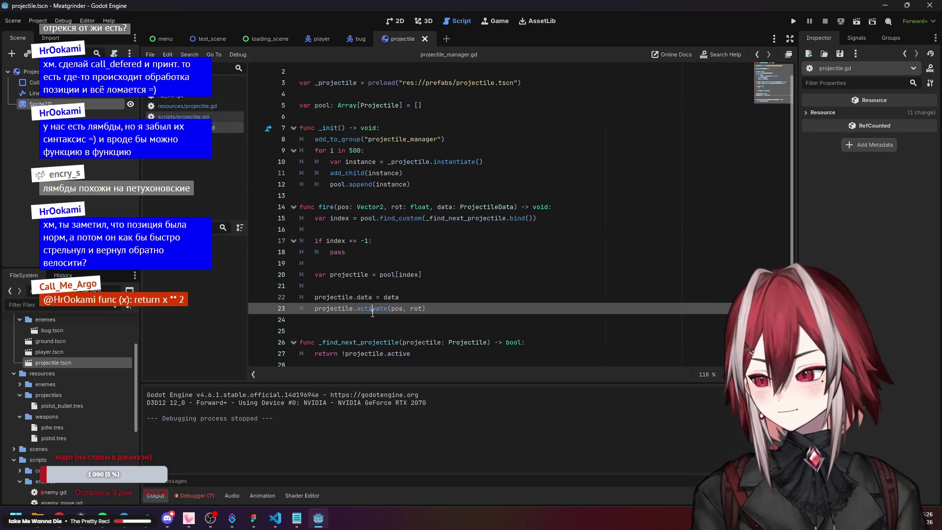
click(394, 272)
click(438, 241)
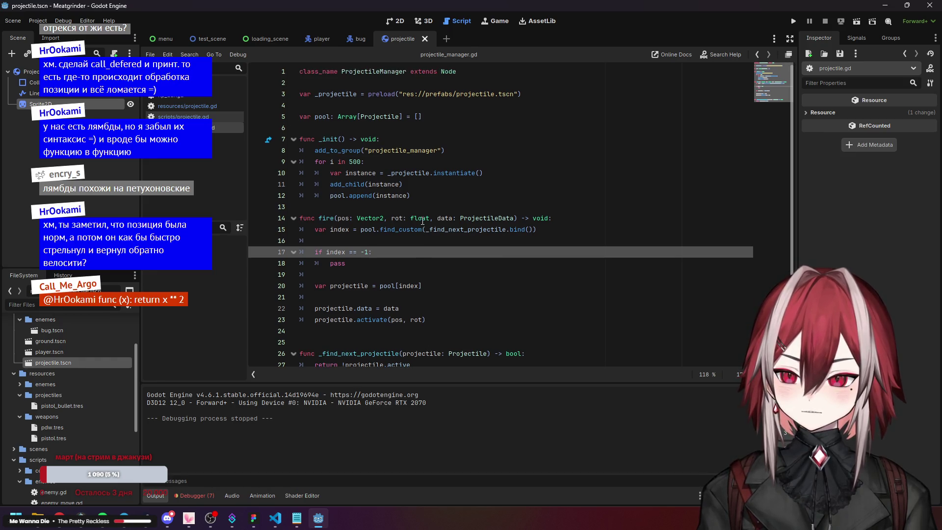
- Study fire()'s fetch-and-activate and data assignment lines, then return to projectile.gd
mouse_move(423, 218)
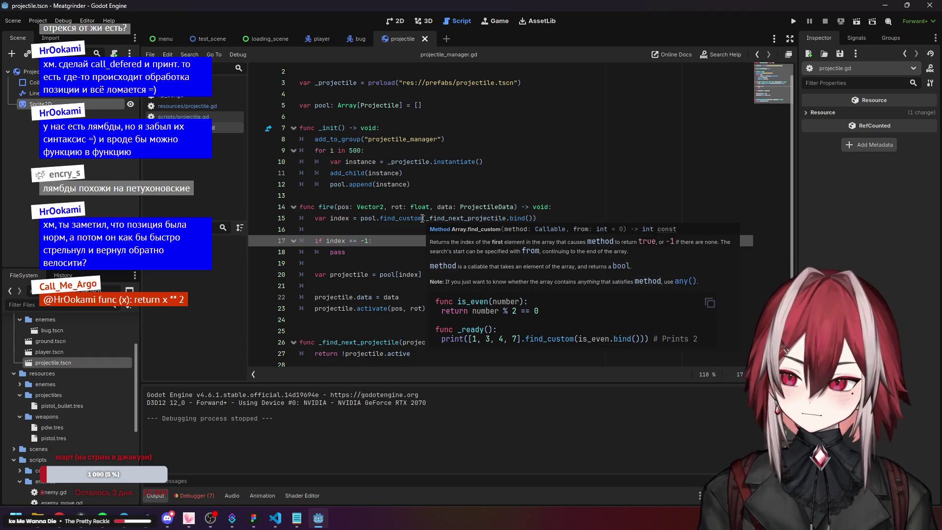
click(412, 289)
key(Down)
key(Down)
click(338, 278)
drag(338, 278, 344, 310)
mouse_move(448, 310)
mouse_down()
mouse_move(304, 286)
mouse_move(308, 274)
mouse_up()
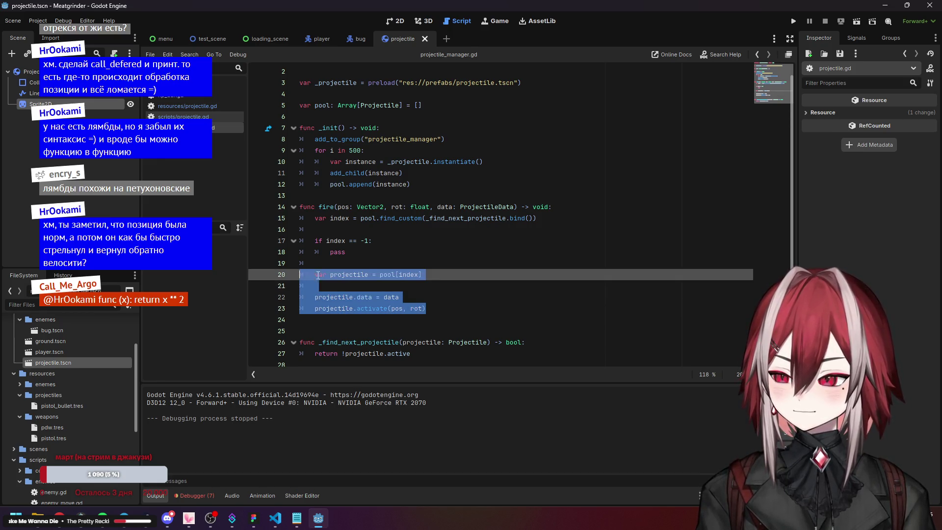
click(458, 298)
click(371, 303)
click(385, 297)
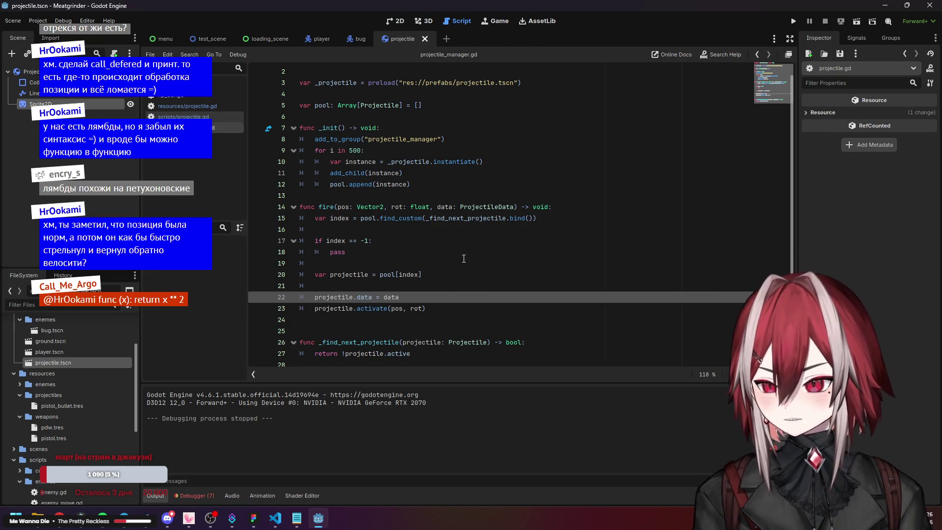
key(End)
key(shift+Home)
key(shift+Home)
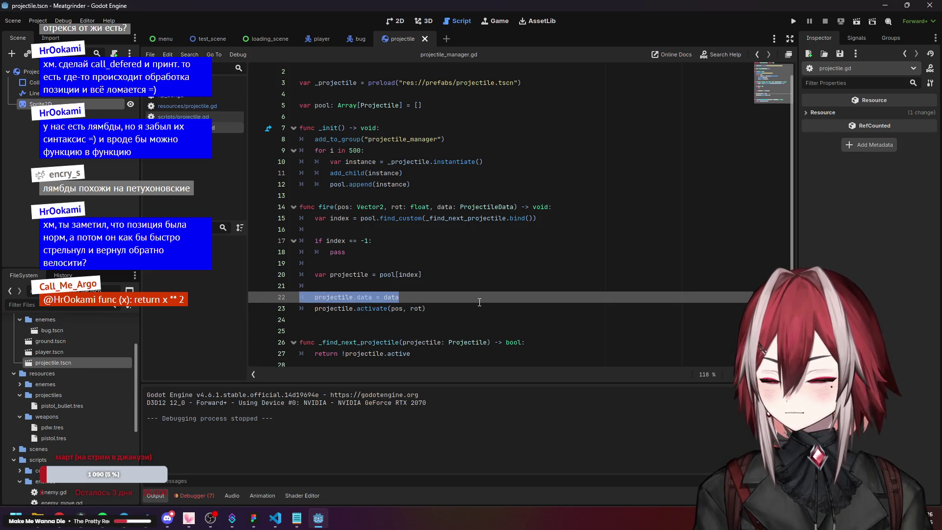
click(422, 273)
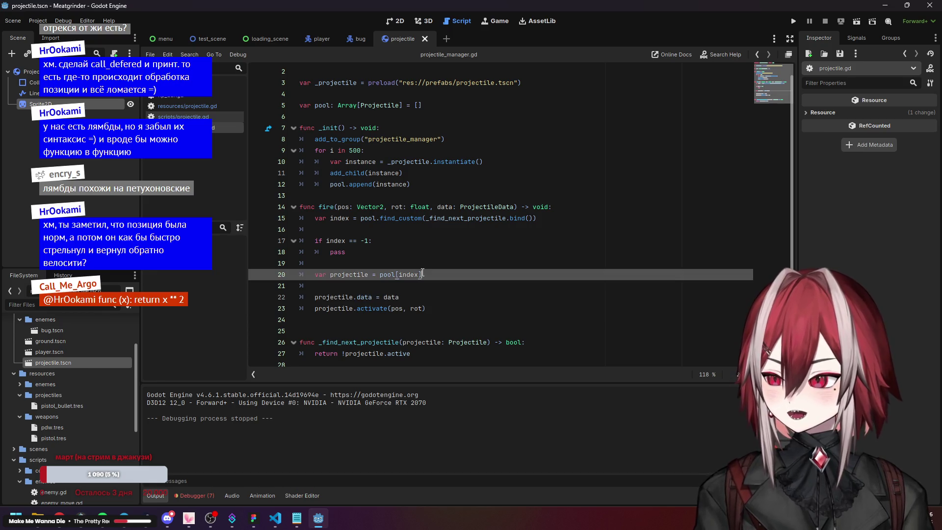
click(473, 309)
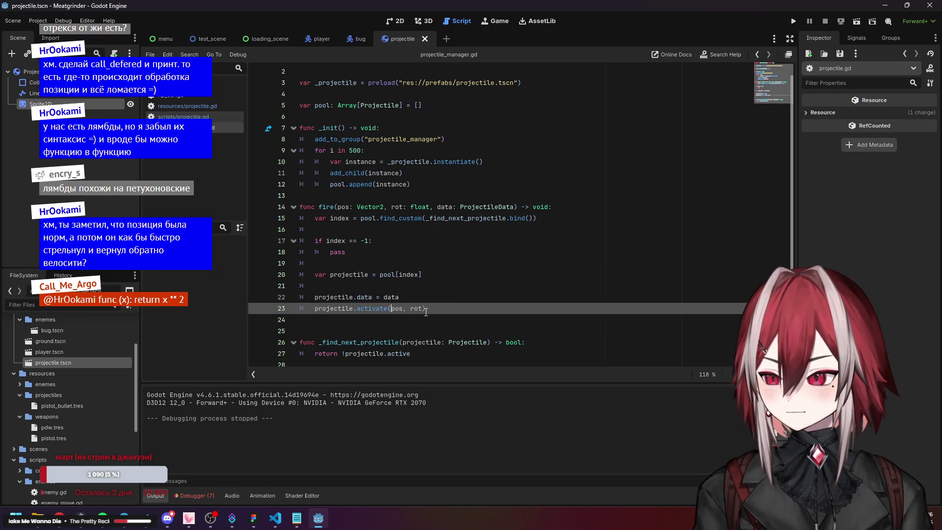
click(474, 302)
click(195, 117)
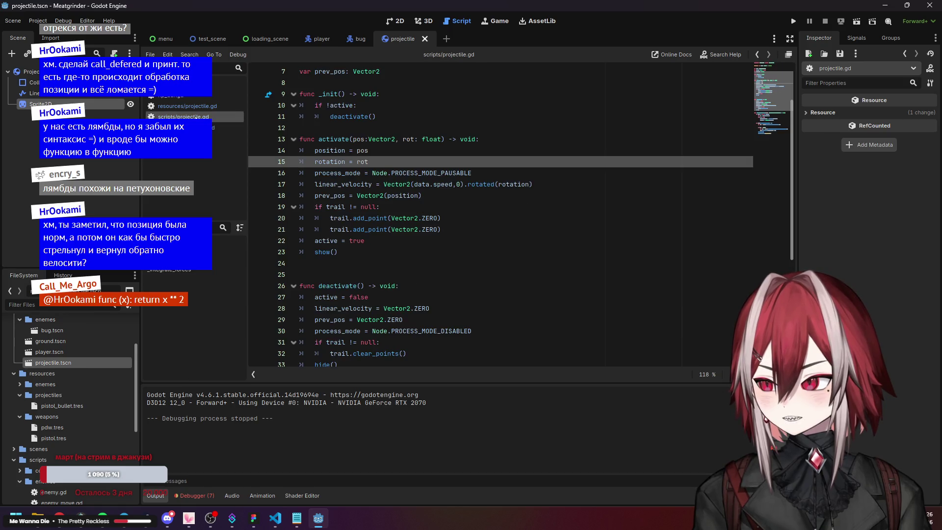
scroll(391, 158, up, 2)
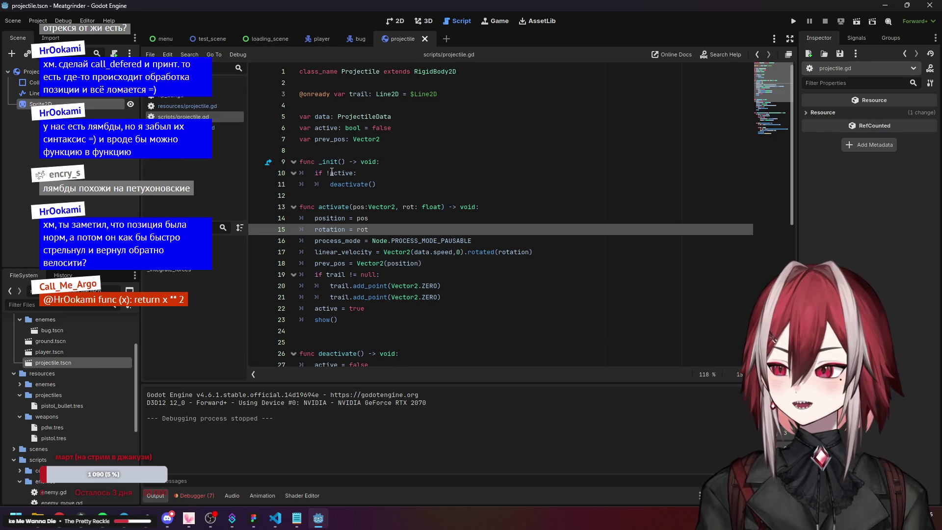
click(353, 173)
click(361, 184)
click(346, 173)
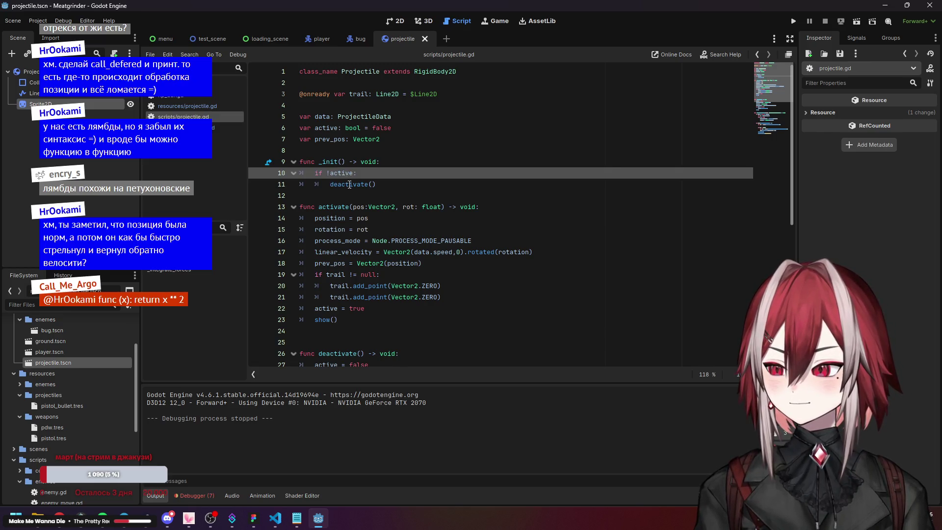
click(349, 184)
scroll(391, 187, down, 3)
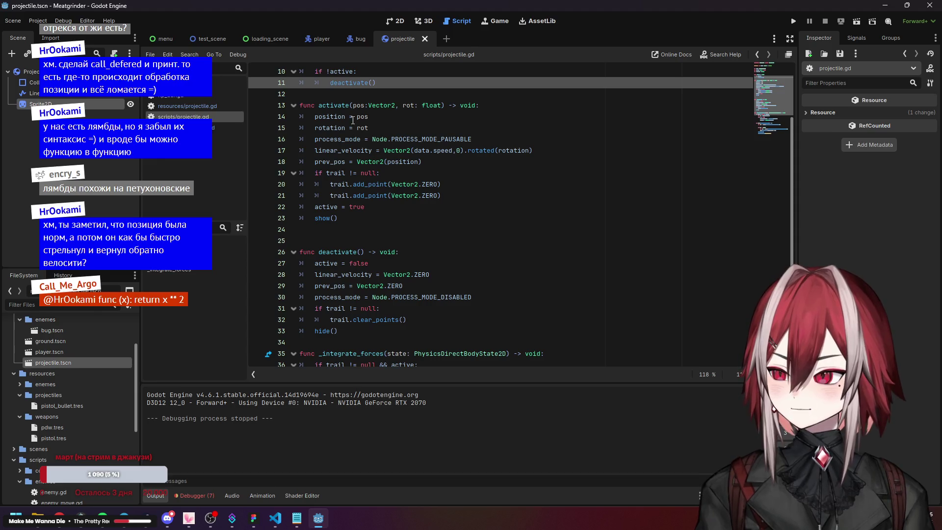
click(343, 106)
scroll(374, 190, down, 5)
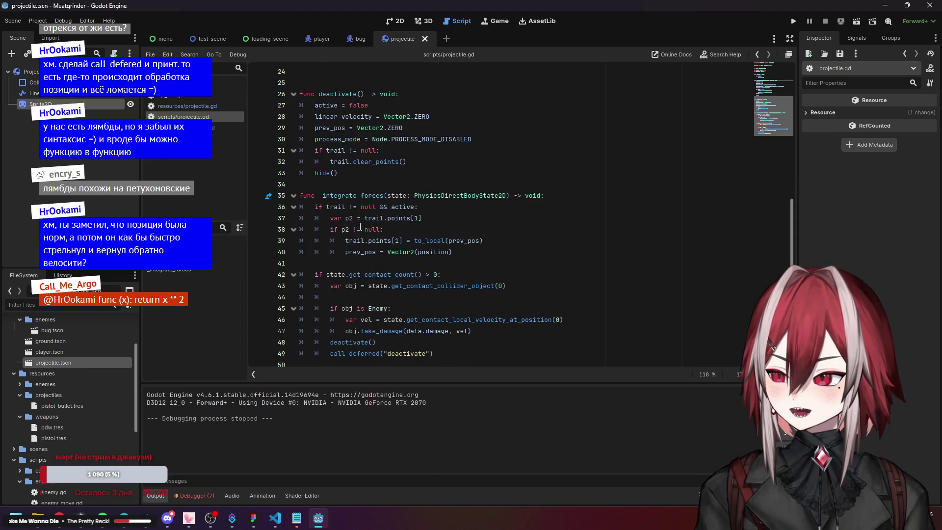
click(354, 114)
key(Down)
key(Down)
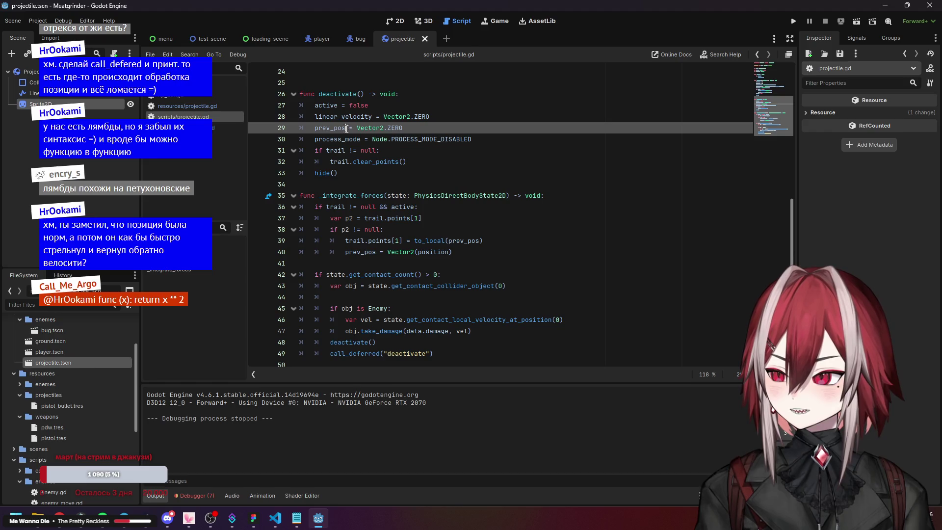
scroll(447, 146, up, 2)
drag(372, 207, 472, 206)
scroll(433, 175, up, 1)
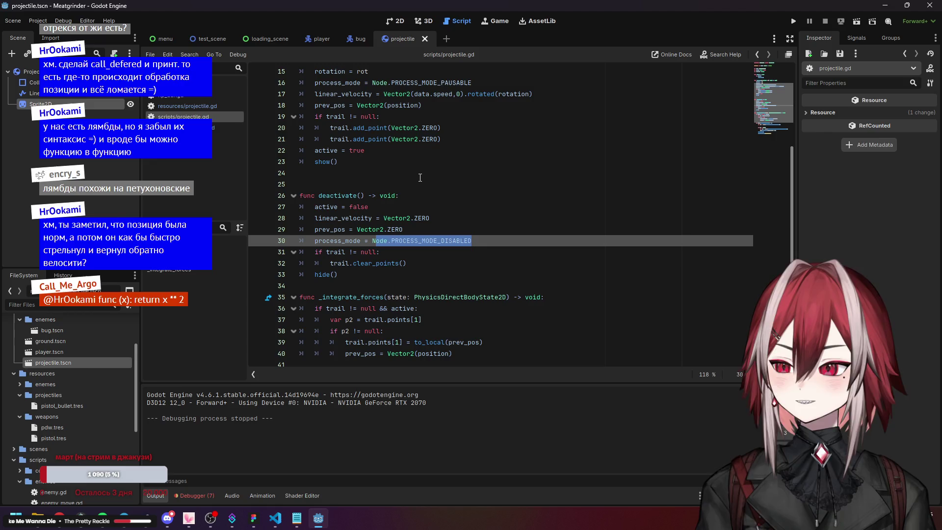
click(316, 239)
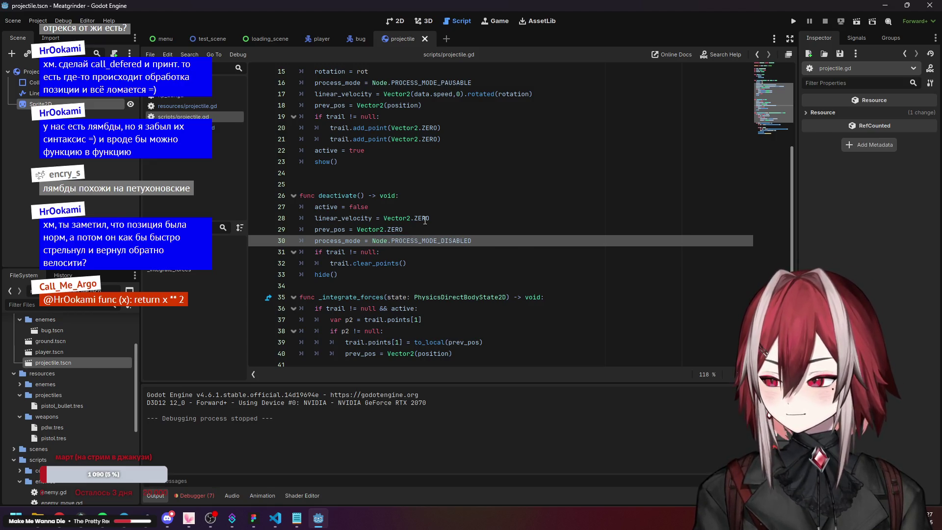
text($)
key(ctrl+z)
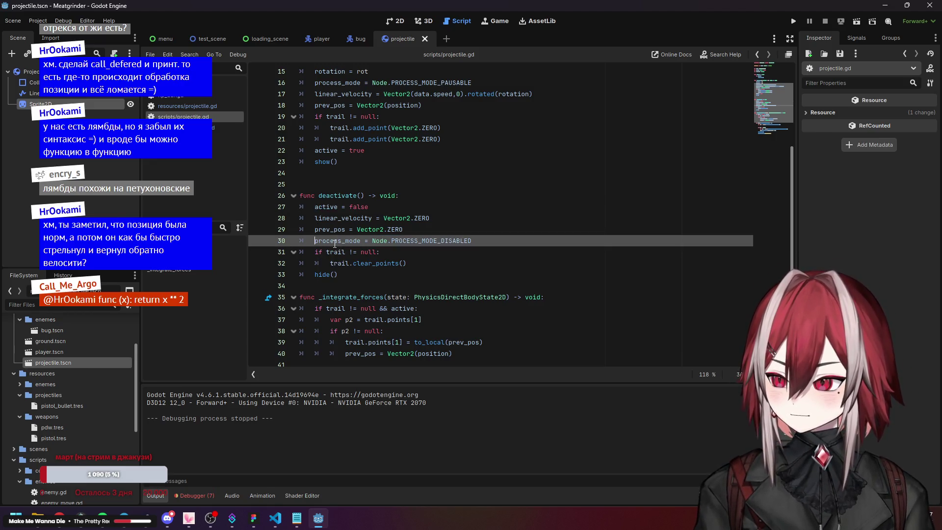
key(Up)
key(Up)
key(Up)
key(F5)
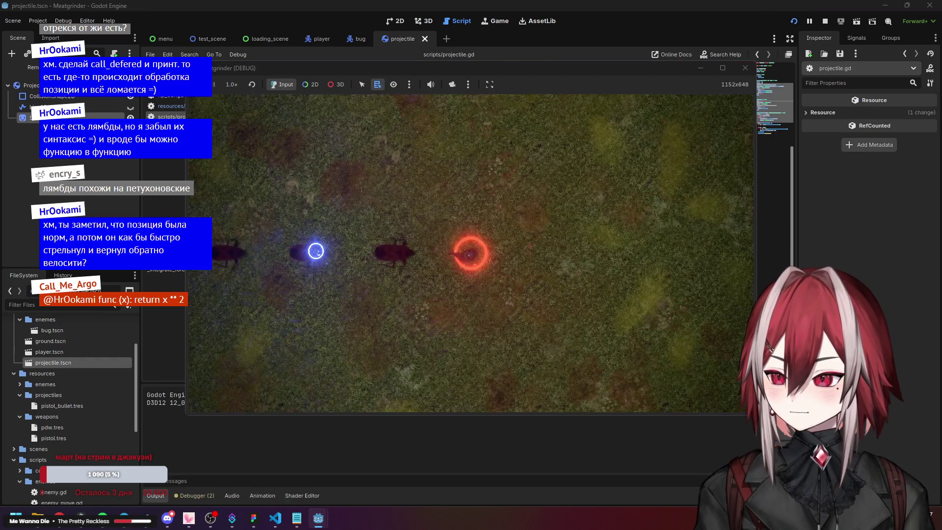
- Fire two shots at the enemies with process_mode left enabled, then close the game
click(316, 251)
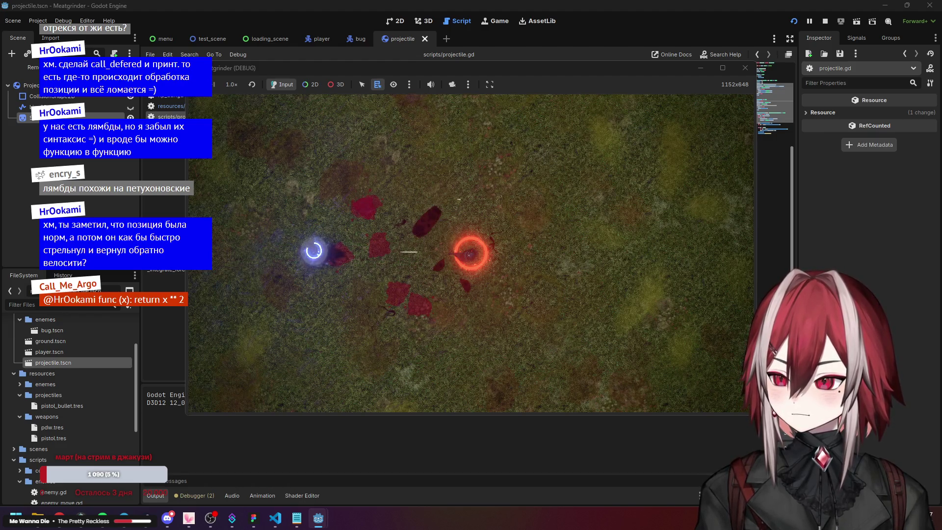
click(315, 246)
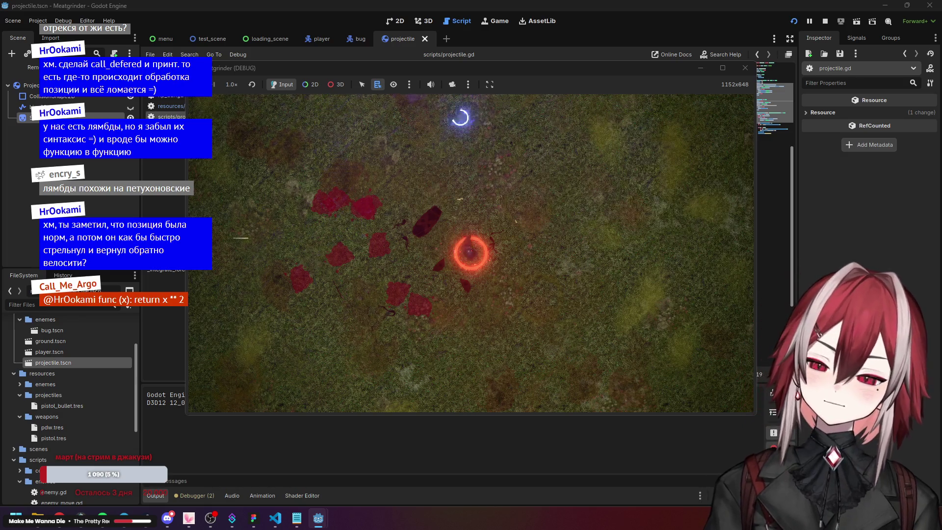
click(745, 68)
scroll(417, 210, up, 2)
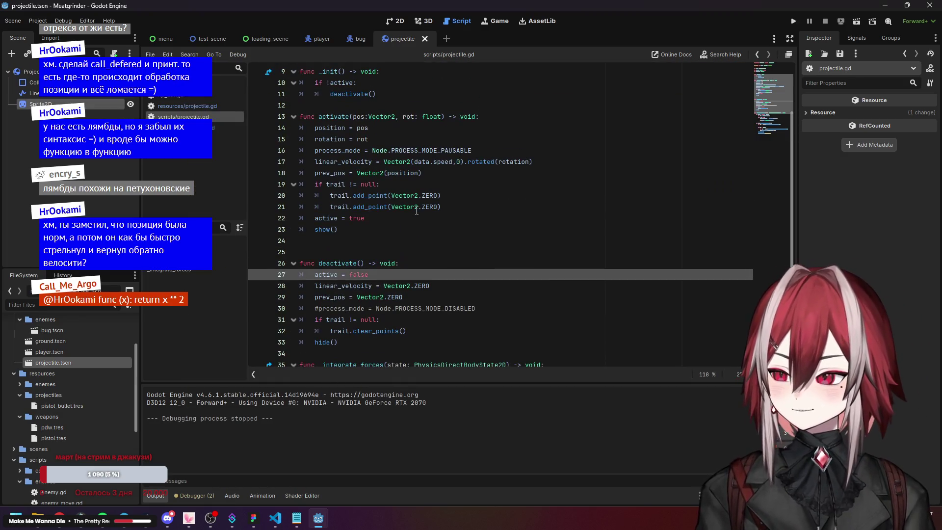
- Review activate(), then delete the direct deactivate() call above call_deferred
click(330, 163)
click(464, 197)
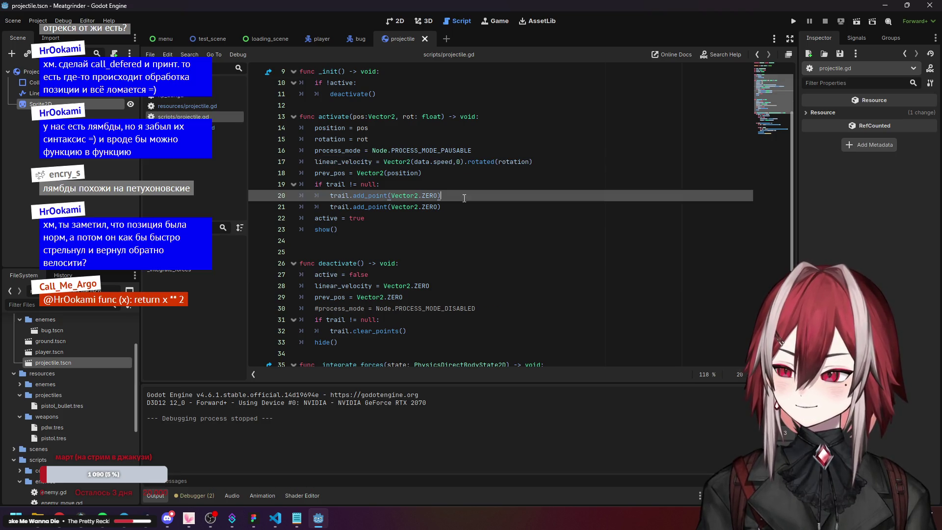
drag(377, 139, 301, 128)
scroll(441, 210, up, 3)
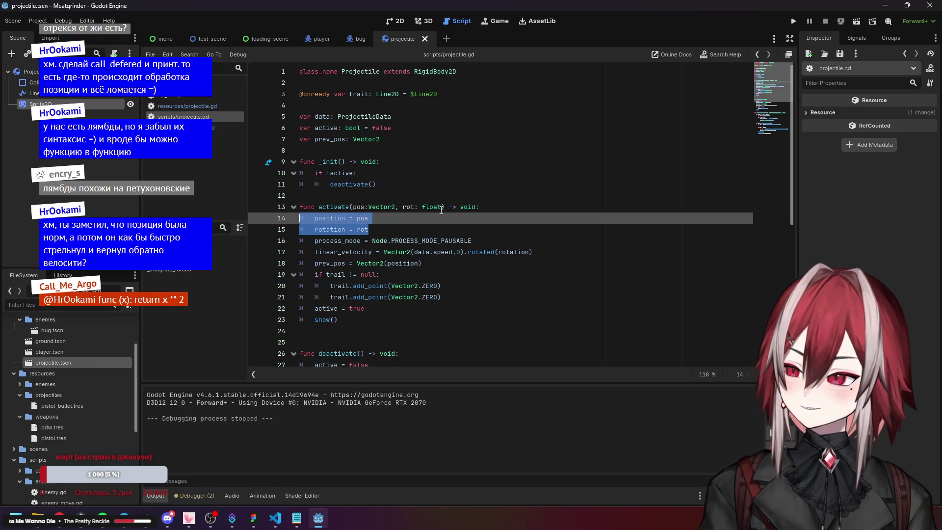
click(353, 218)
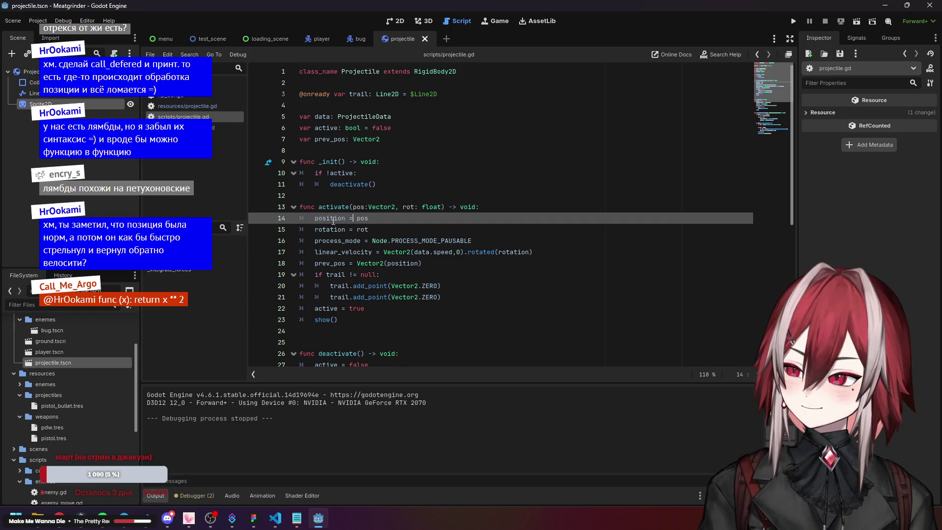
scroll(344, 223, down, 8)
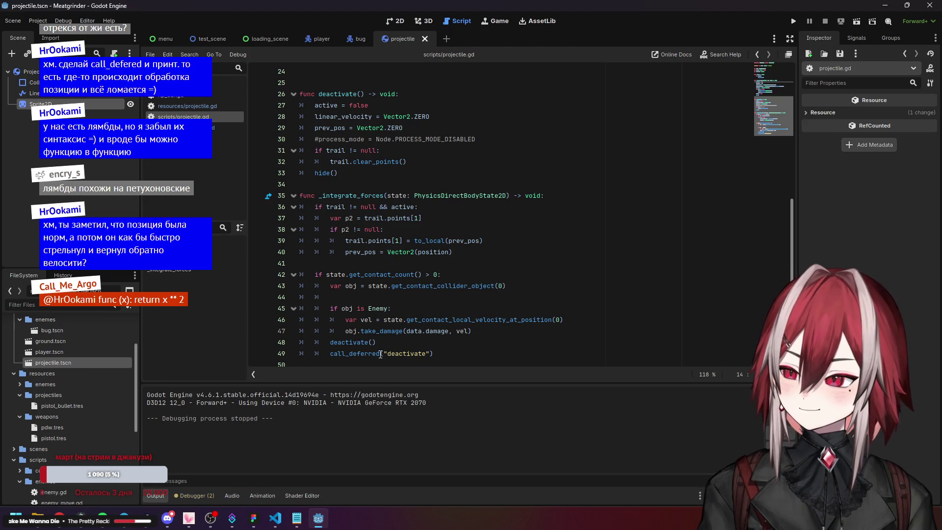
drag(392, 338, 270, 338)
key(BackSpace)
key(BackSpace)
- Review activate()'s linear_velocity line and the collision code in _integrate_forces
scroll(402, 235, up, 8)
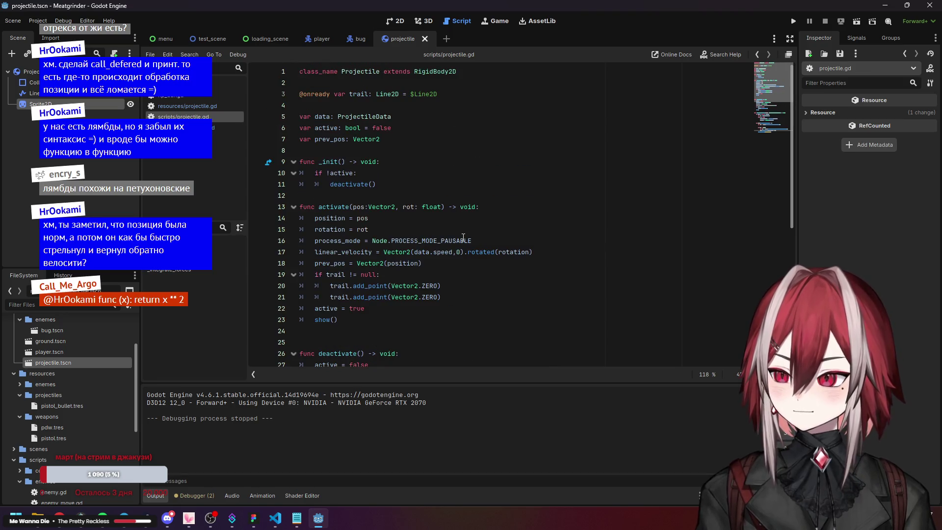
mouse_move(338, 219)
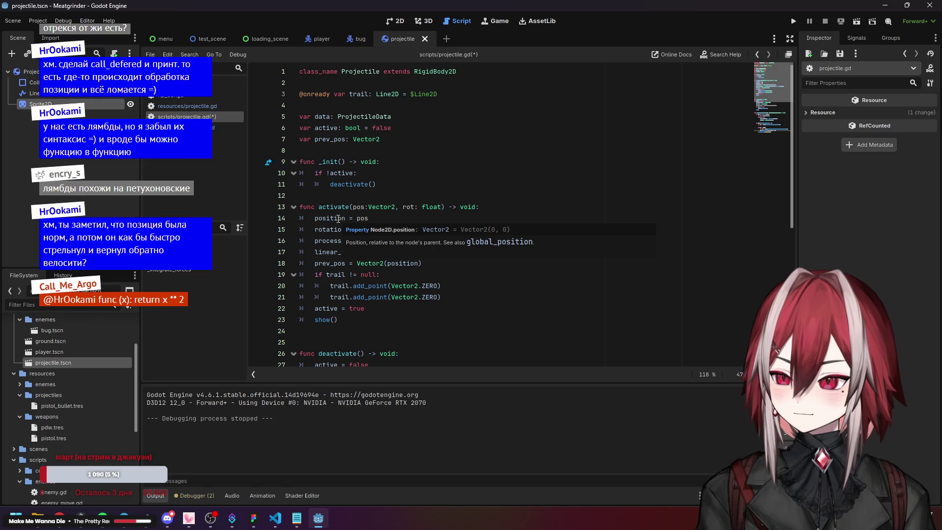
click(321, 240)
click(319, 255)
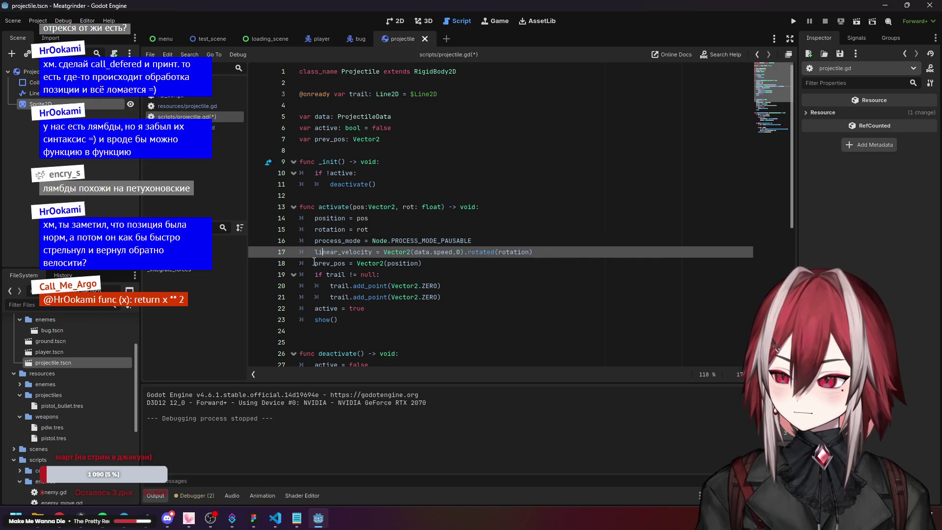
scroll(314, 260, down, 2)
scroll(314, 259, down, 5)
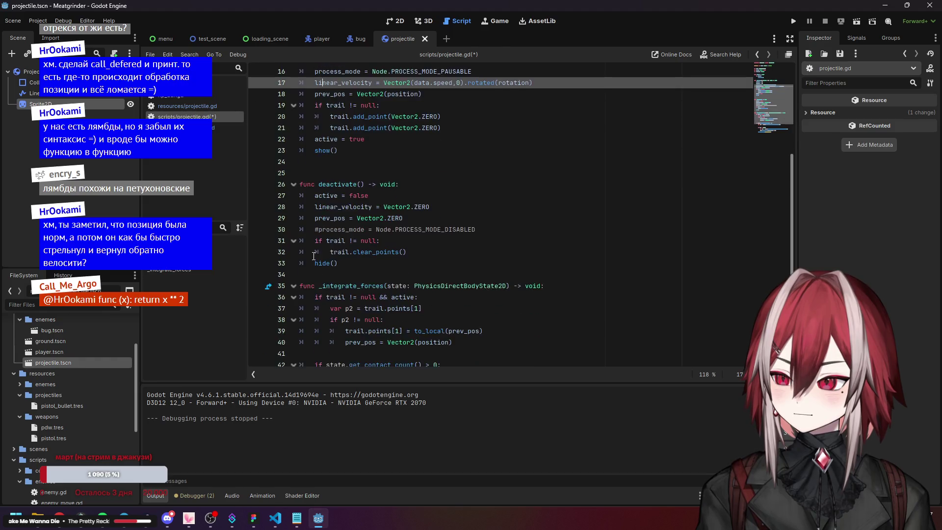
click(342, 207)
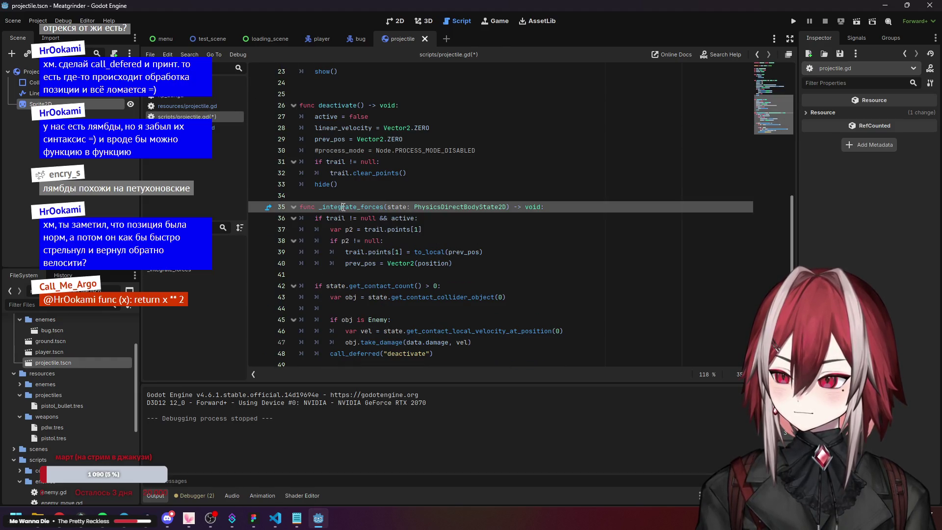
click(373, 308)
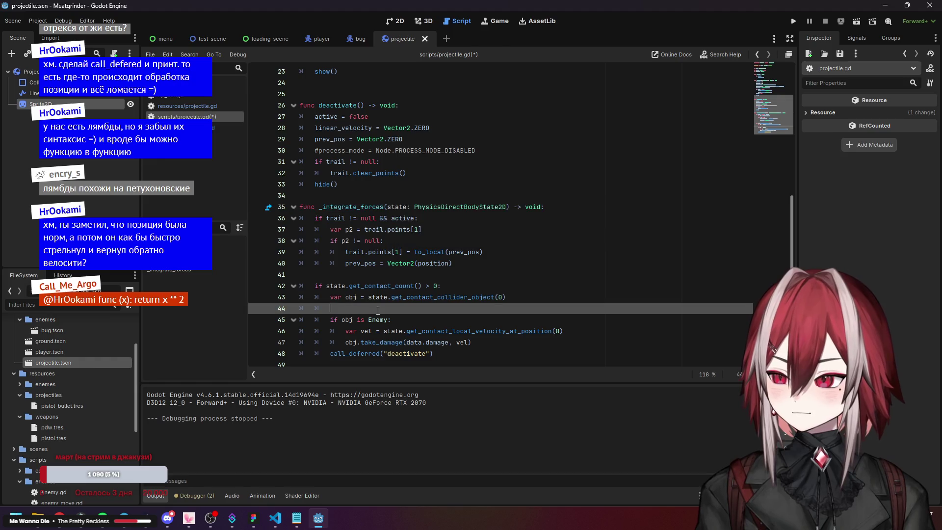
click(379, 342)
click(379, 272)
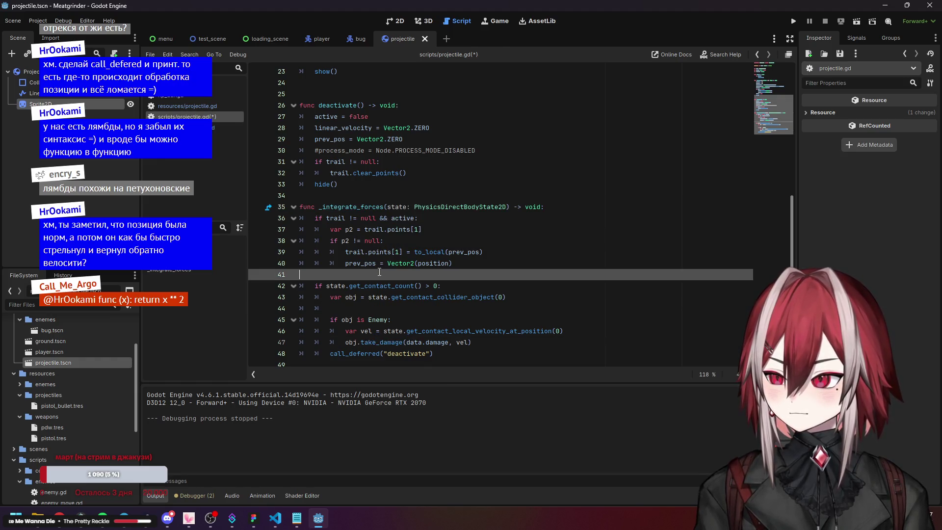
drag(434, 353, 296, 220)
click(487, 296)
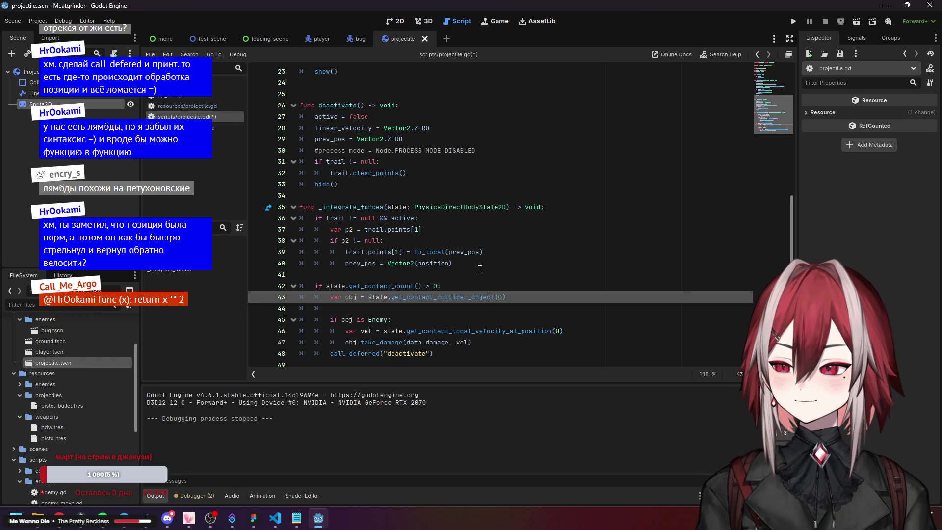
- Inspect the trail point update, contact collider lines, enemy hit check and to_local call
click(422, 229)
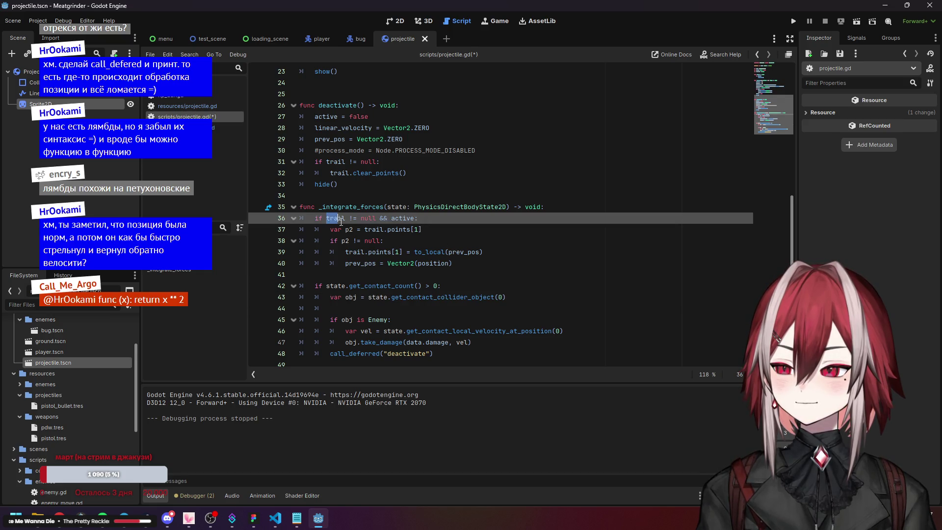
click(357, 240)
click(344, 286)
click(418, 304)
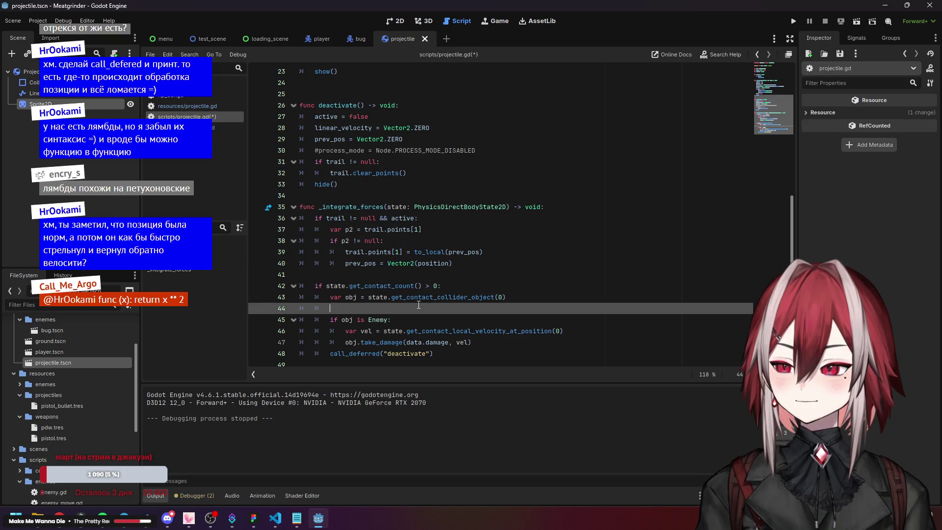
click(426, 250)
scroll(424, 240, up, 3)
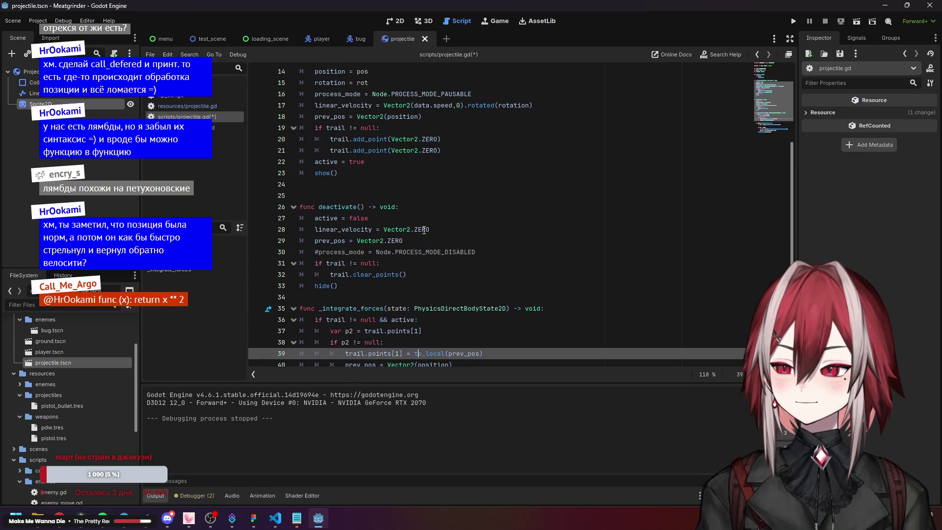
scroll(425, 230, up, 3)
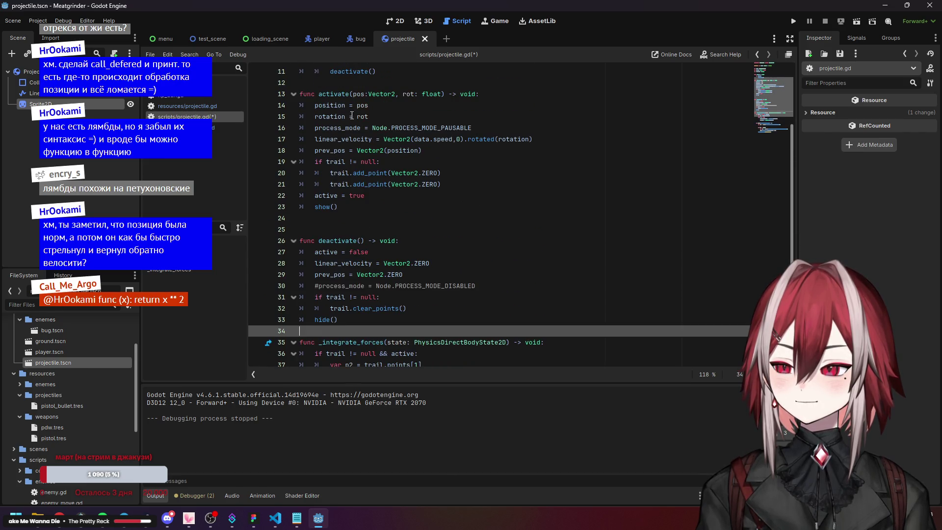
click(345, 207)
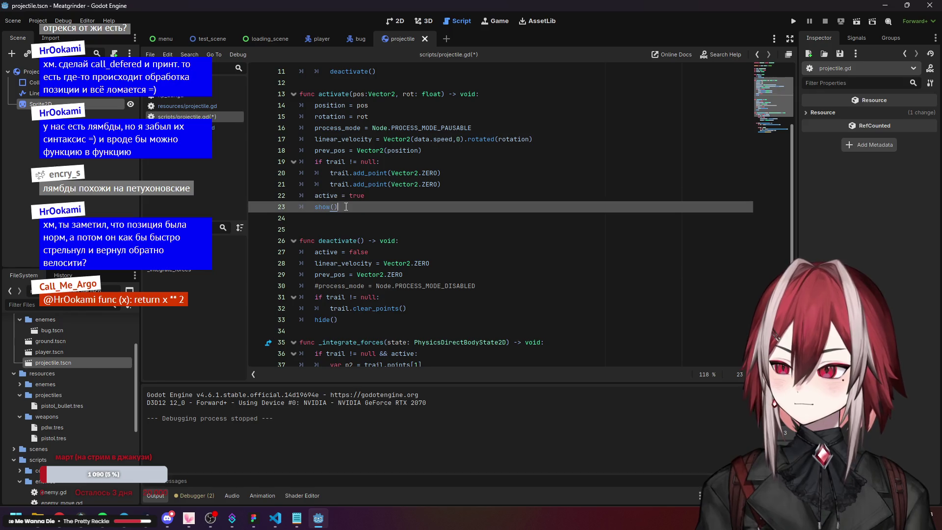
- Uncomment the process_mode line in deactivate() and open the RigidBody2D class reference
click(437, 289)
key(ctrl+k)
click(324, 275)
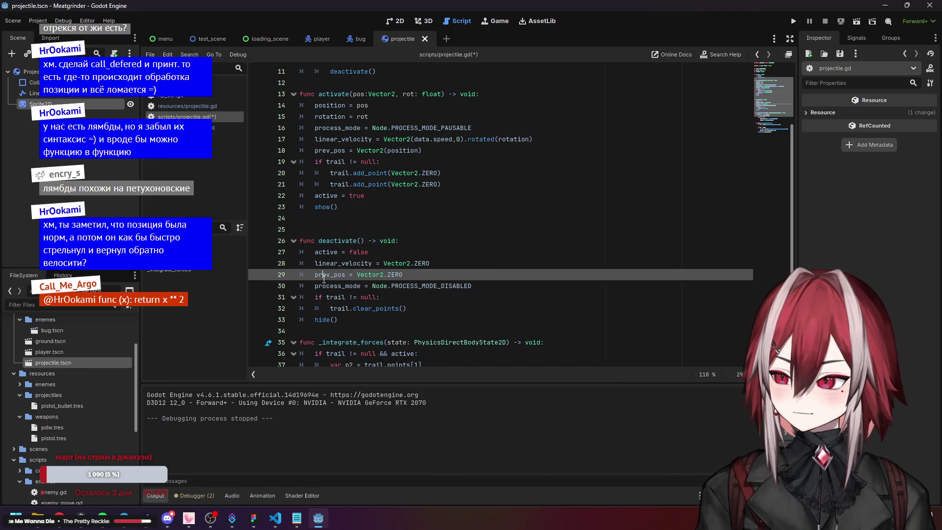
click(354, 263)
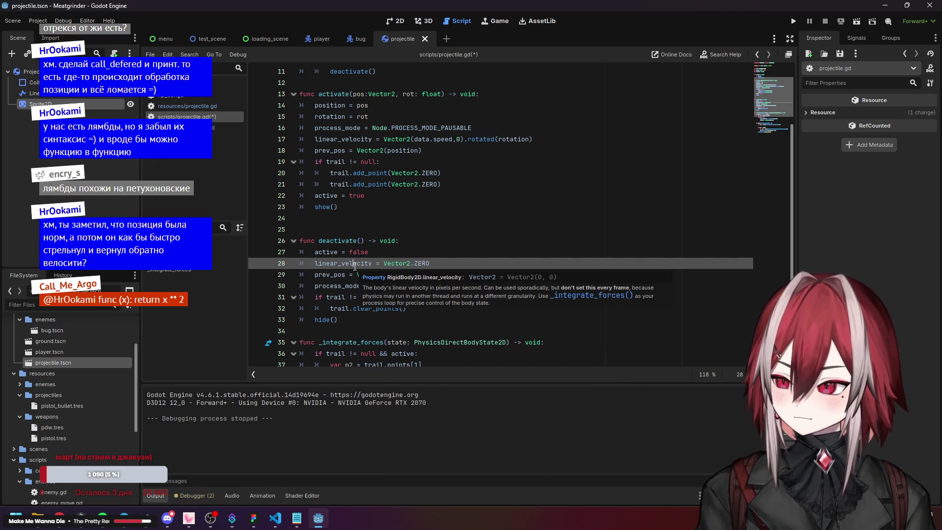
scroll(394, 278, up, 2)
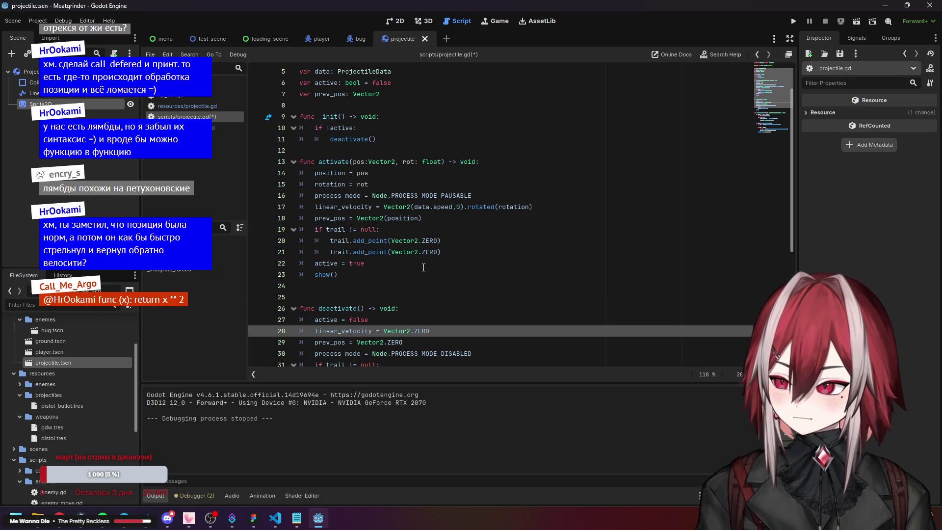
scroll(427, 180, up, 2)
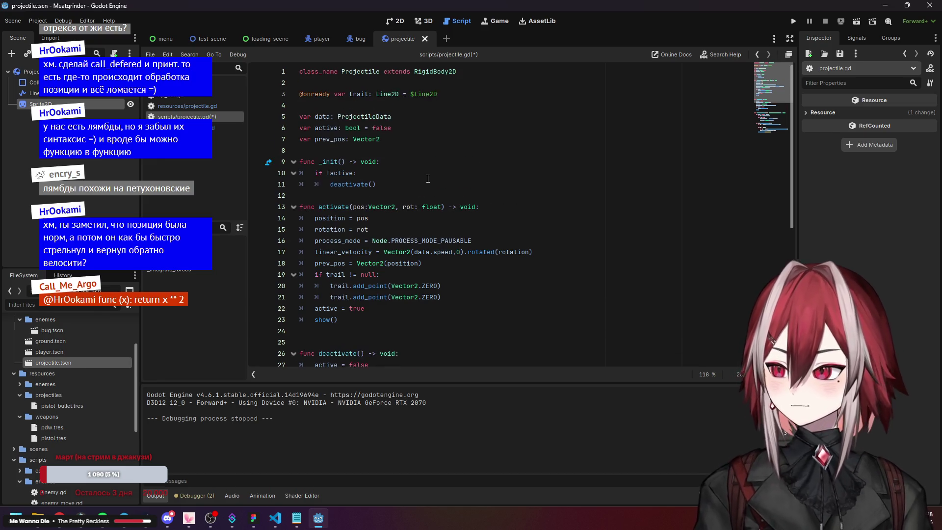
ctrl+click(437, 73)
scroll(469, 131, down, 4)
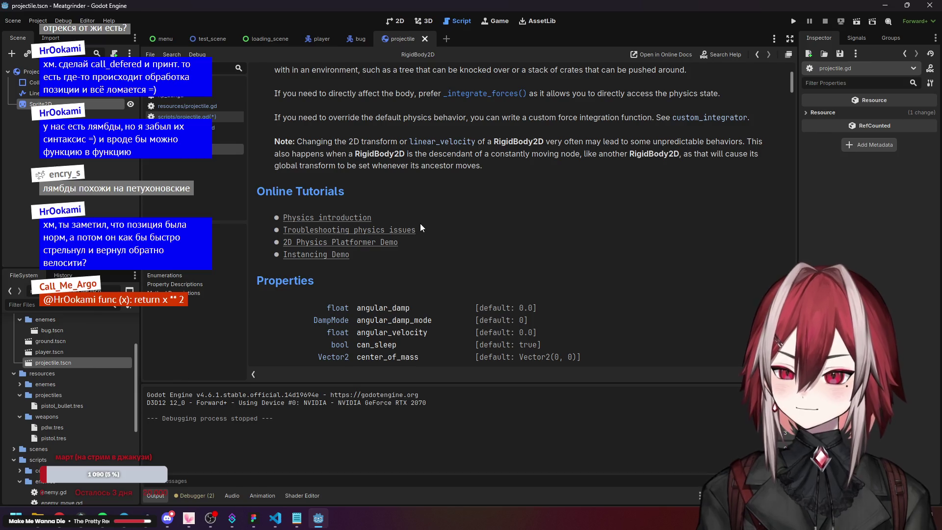
scroll(420, 222, up, 2)
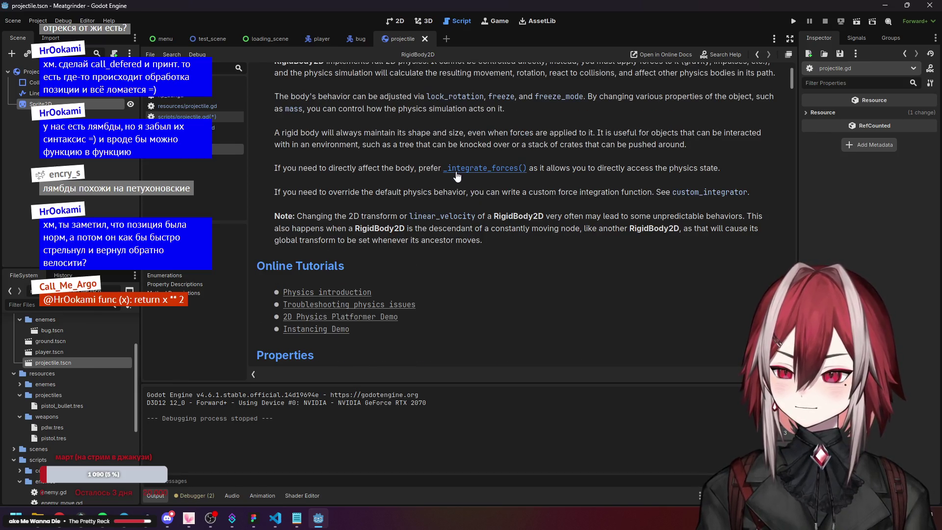
scroll(471, 177, up, 1)
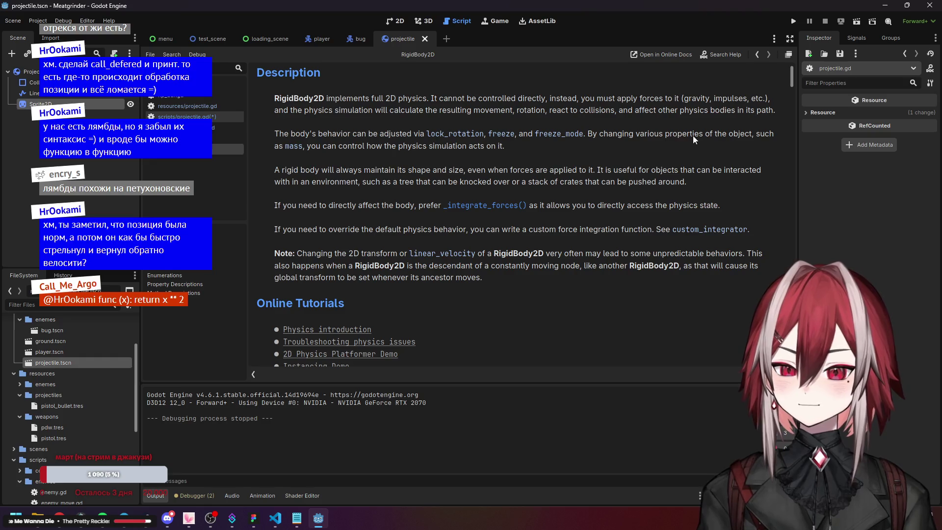
drag(342, 172, 431, 171)
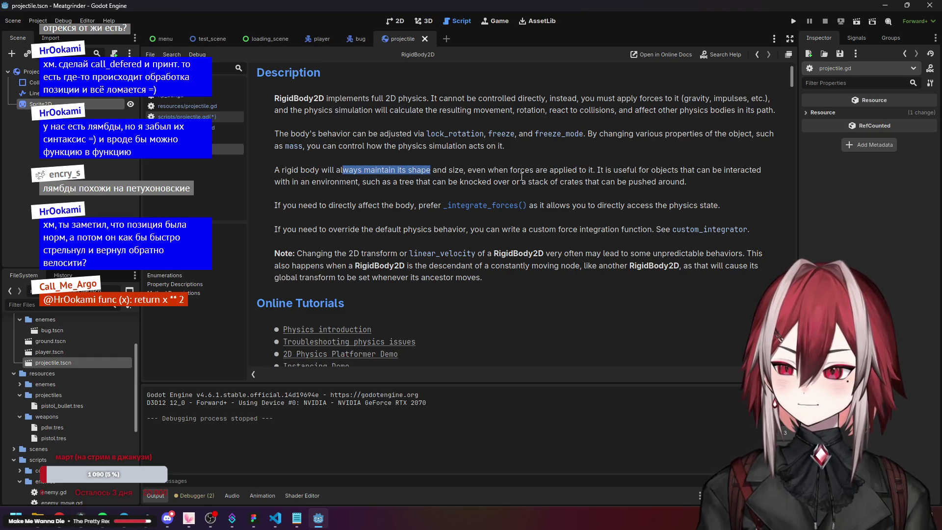
drag(608, 170, 741, 174)
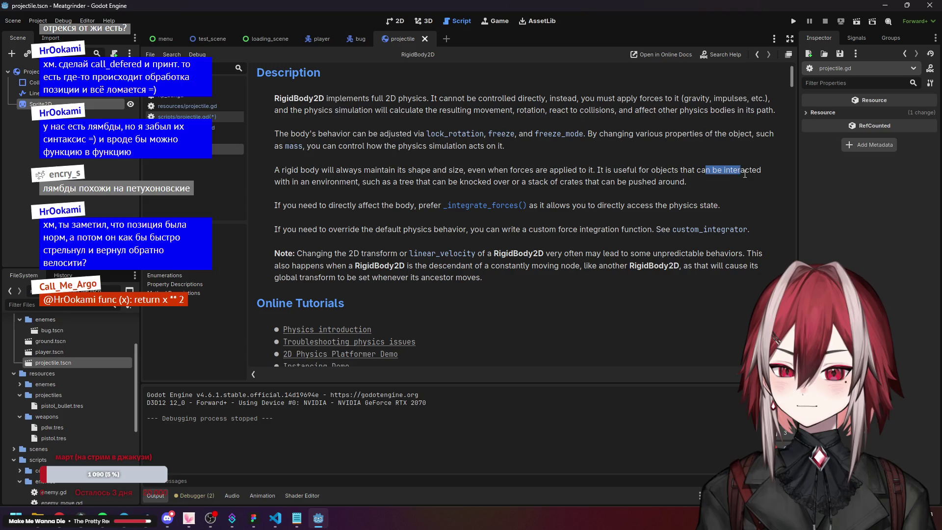
drag(323, 170, 502, 183)
click(440, 182)
drag(534, 183, 601, 183)
drag(337, 205, 392, 205)
click(423, 208)
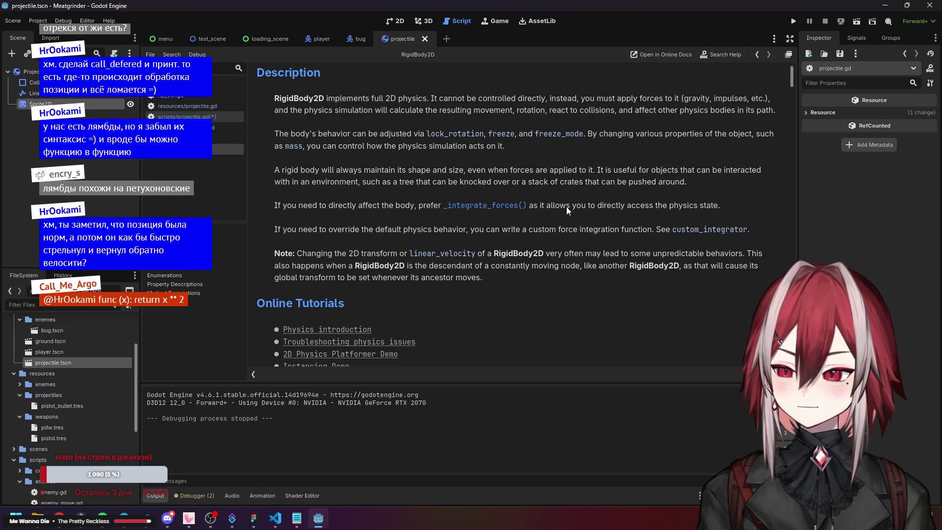
drag(489, 229, 600, 231)
click(598, 230)
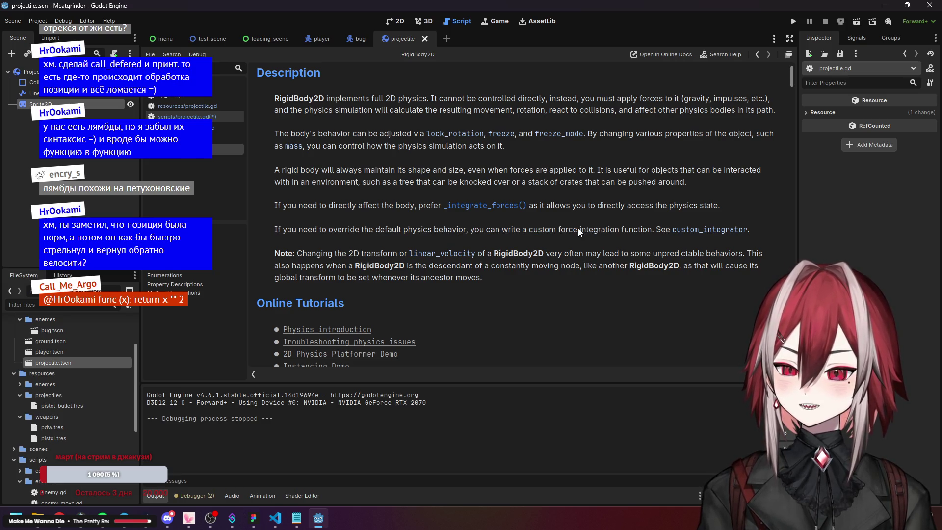
scroll(578, 228, down, 10)
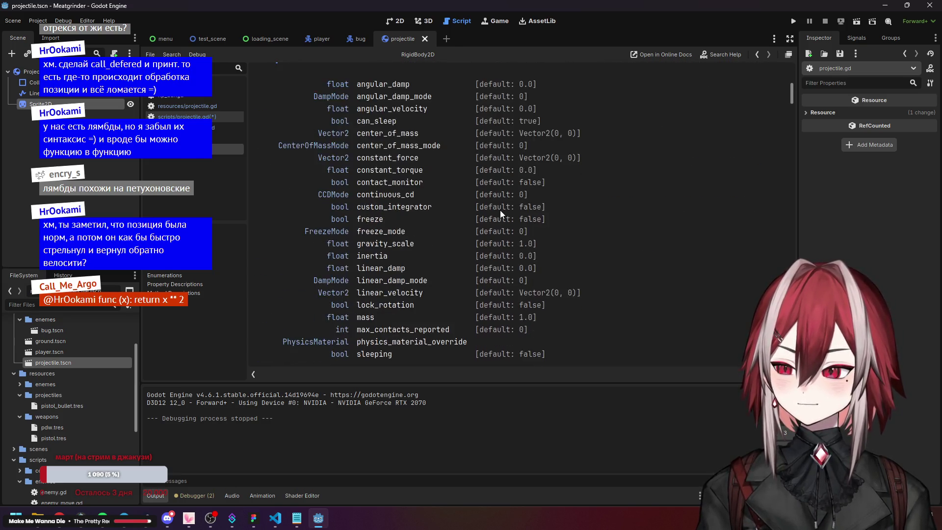
scroll(501, 212, down, 5)
scroll(500, 210, up, 15)
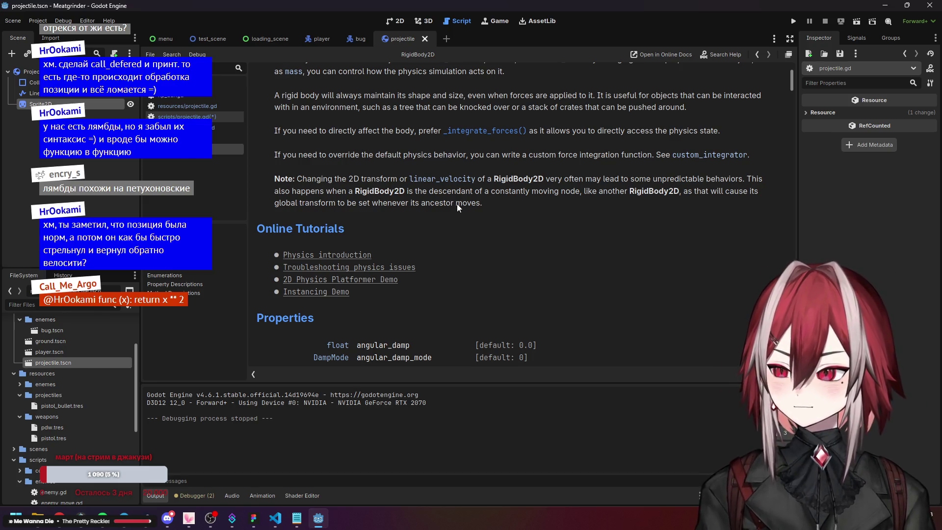
click(478, 131)
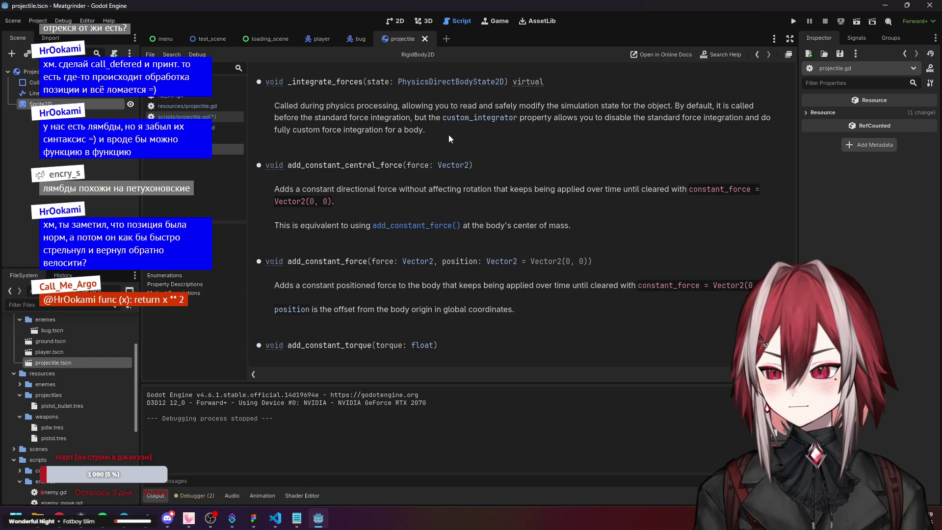
scroll(451, 167, up, 20)
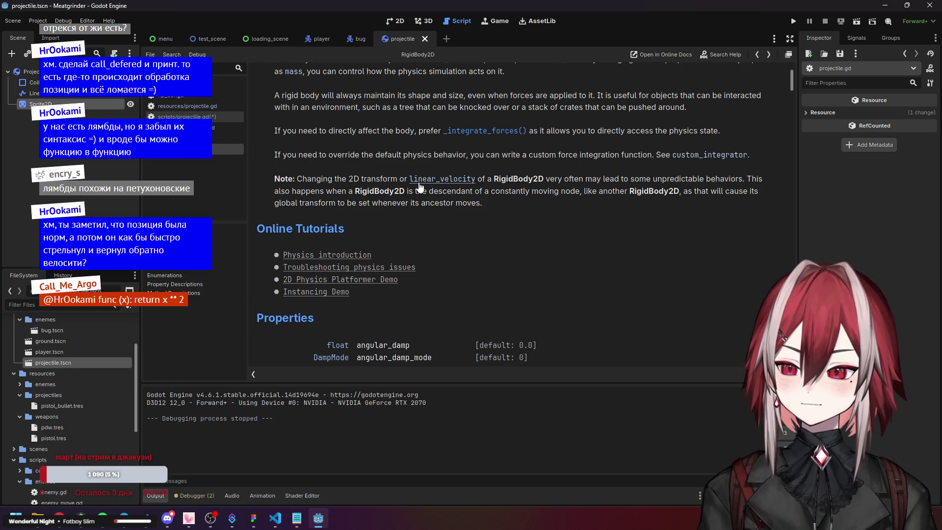
drag(631, 181, 738, 181)
click(671, 214)
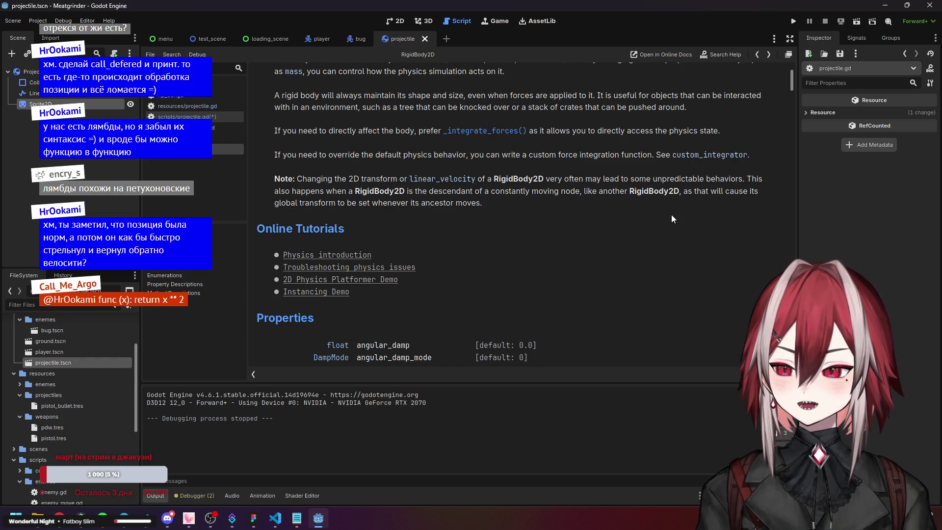
drag(348, 191, 697, 200)
click(578, 203)
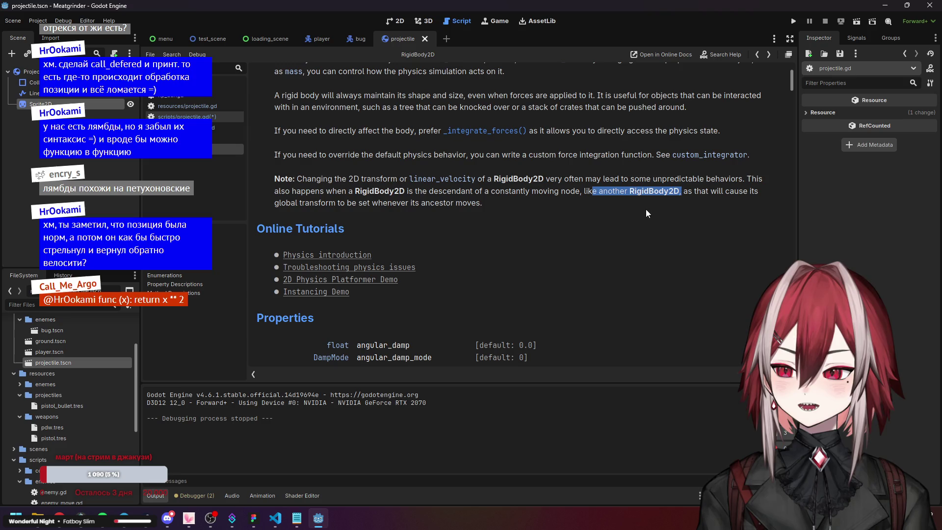
drag(296, 178, 748, 181)
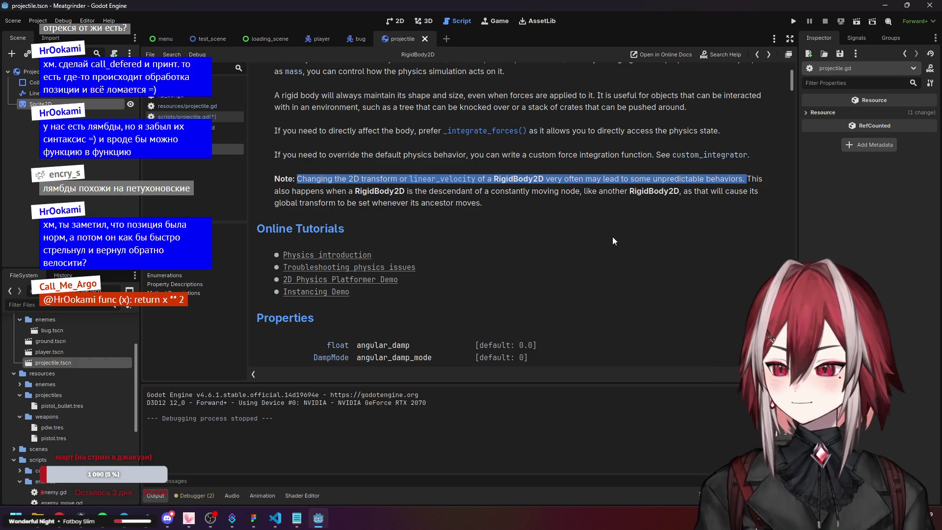
click(543, 192)
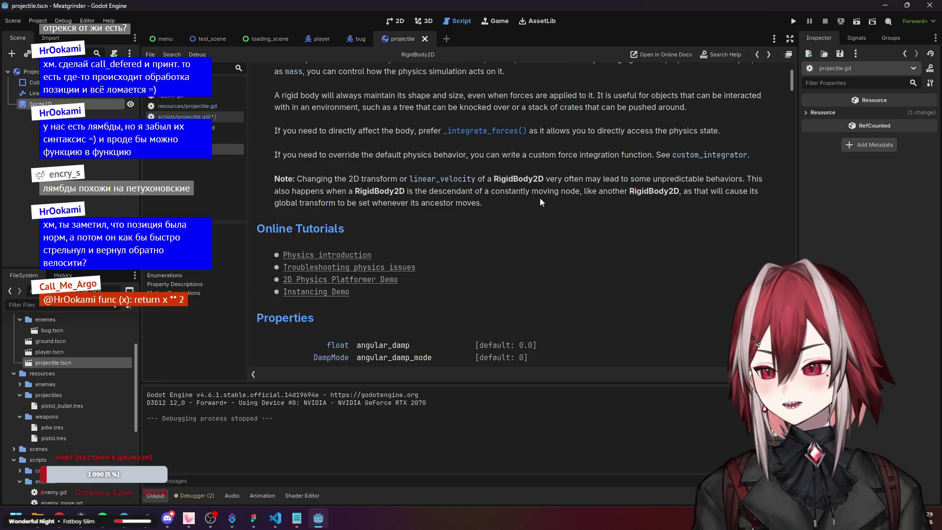
- Scroll through the RigidBody2D reference and jump to the set_axis_velocity method description
scroll(540, 198, down, 2)
scroll(539, 198, up, 2)
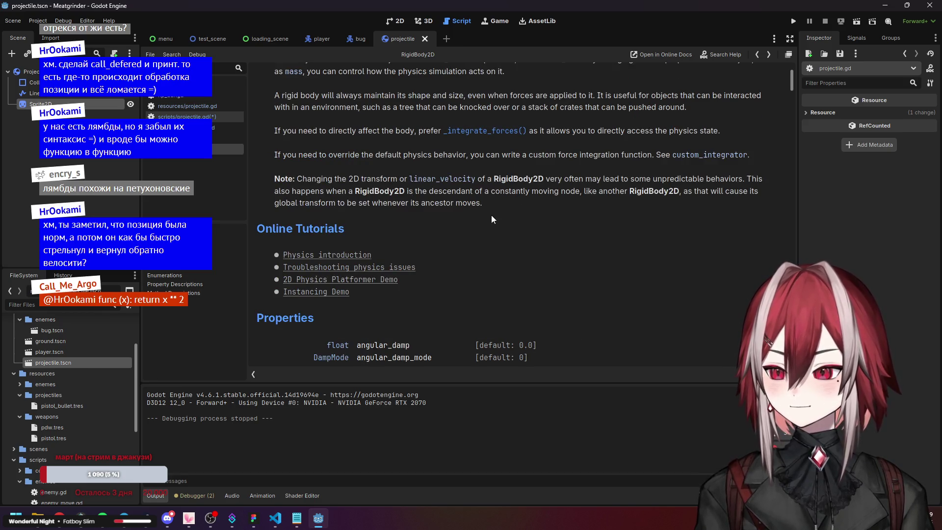
scroll(496, 210, down, 2)
scroll(463, 206, down, 2)
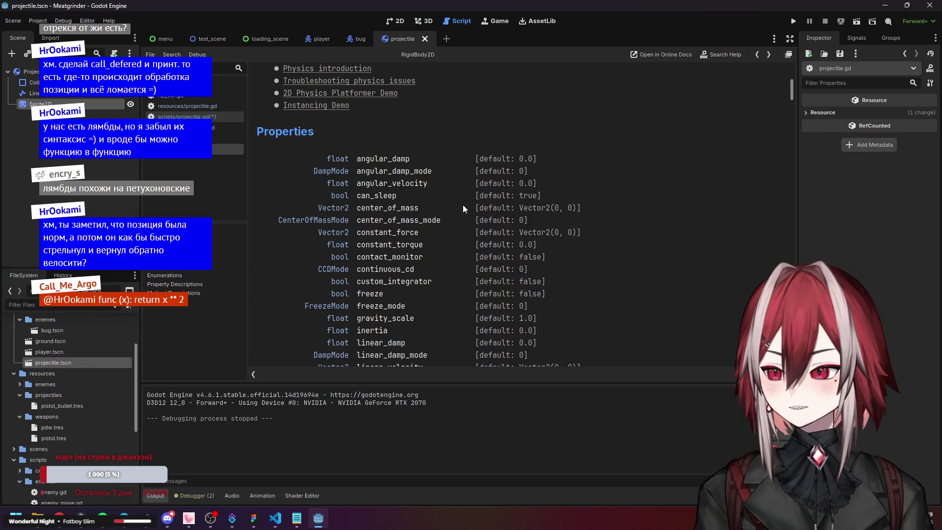
scroll(463, 206, down, 8)
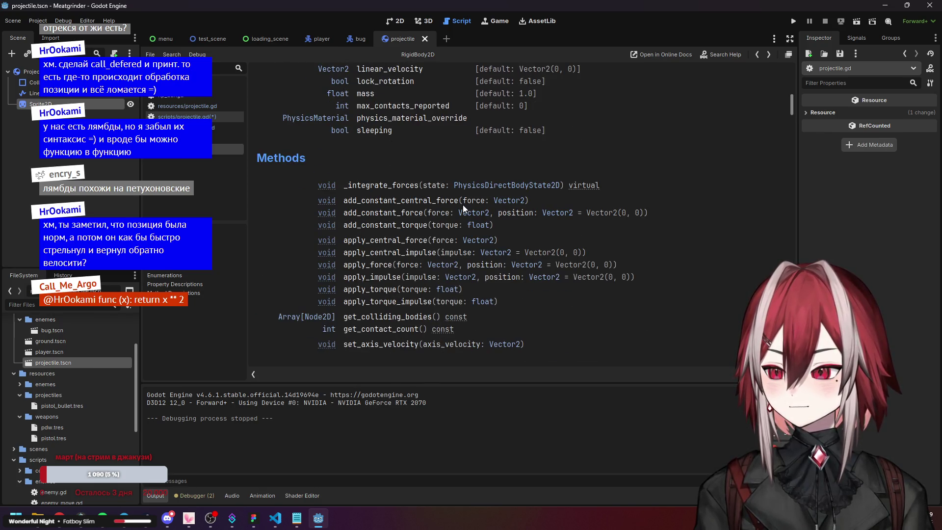
scroll(463, 208, up, 10)
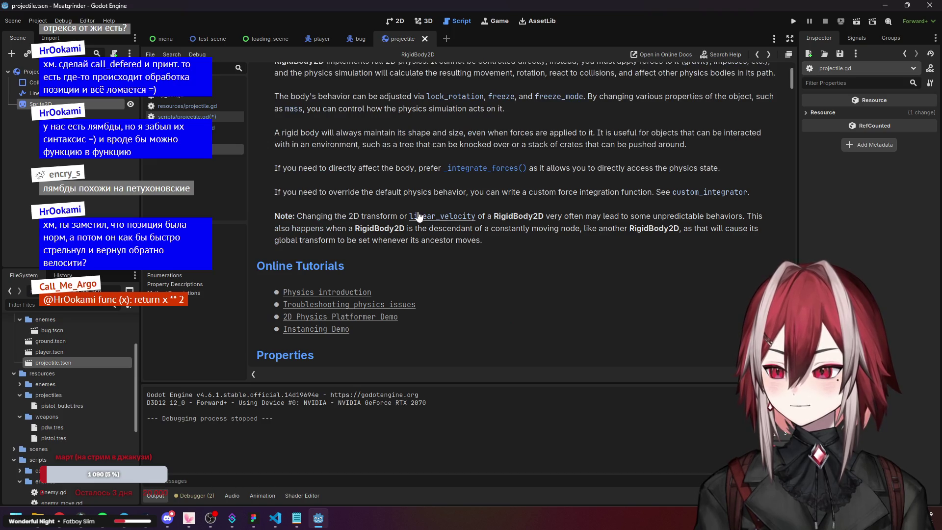
scroll(493, 217, down, 10)
scroll(463, 211, down, 4)
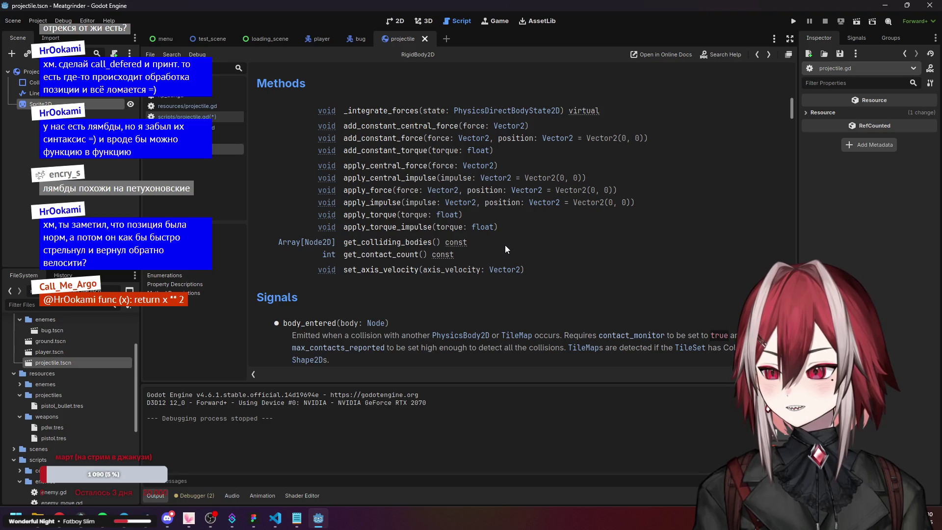
scroll(505, 249, down, 1)
click(376, 234)
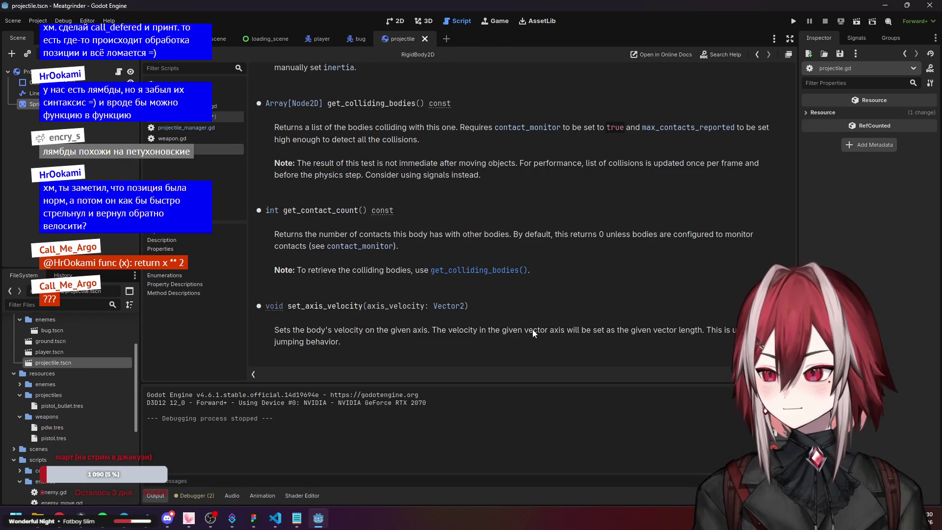
- Scroll back up to the linear_velocity property and its warning against per-frame setting
scroll(567, 240, up, 15)
scroll(494, 223, up, 10)
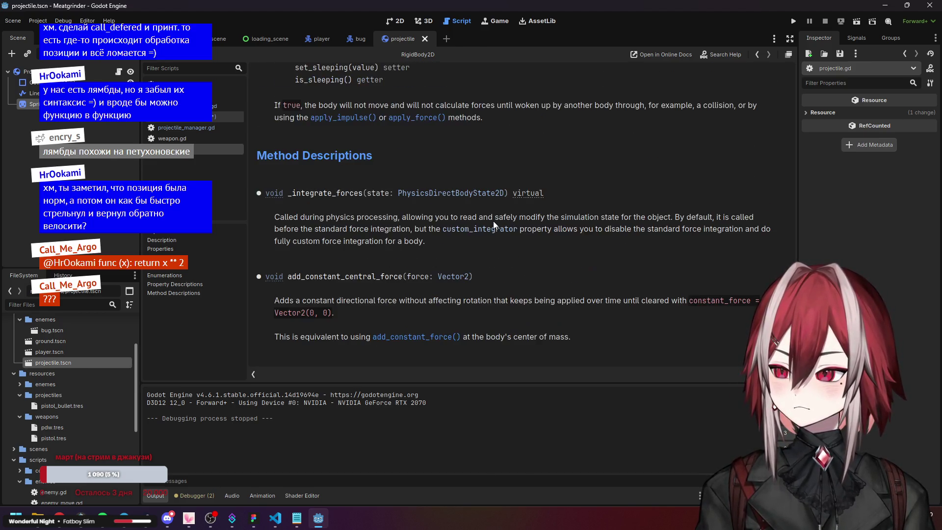
scroll(494, 222, up, 3)
scroll(493, 222, up, 5)
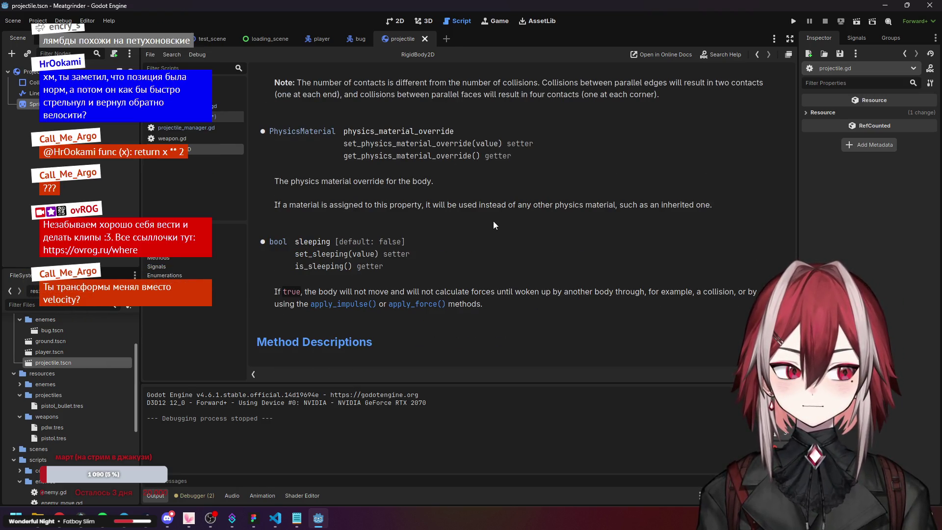
scroll(494, 222, up, 5)
scroll(492, 220, up, 15)
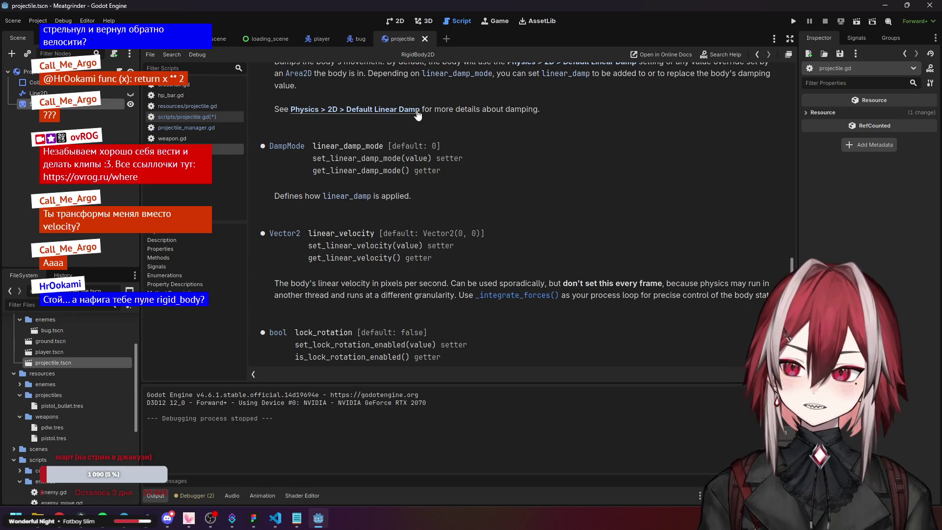
mouse_move(325, 42)
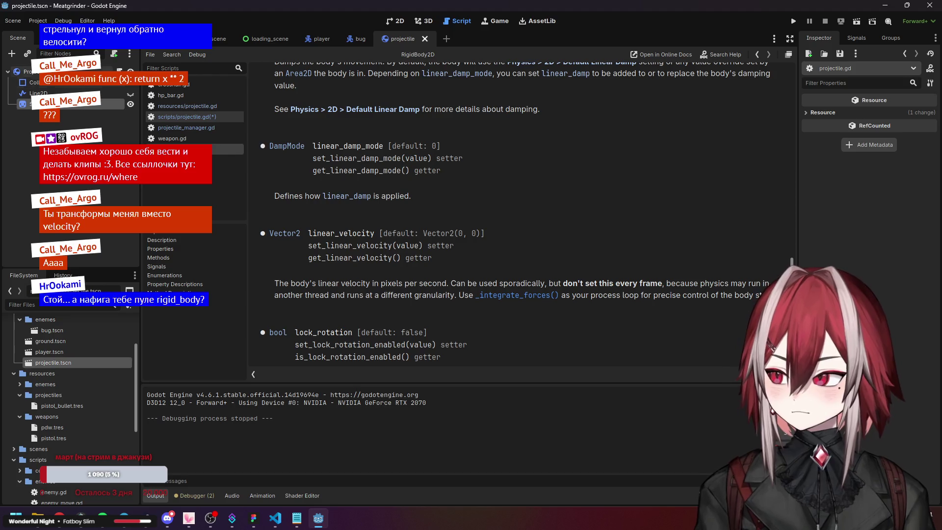
- Select the Projectile root to show its RigidBody2D properties, then scroll up through the RigidBody2D reference
click(27, 72)
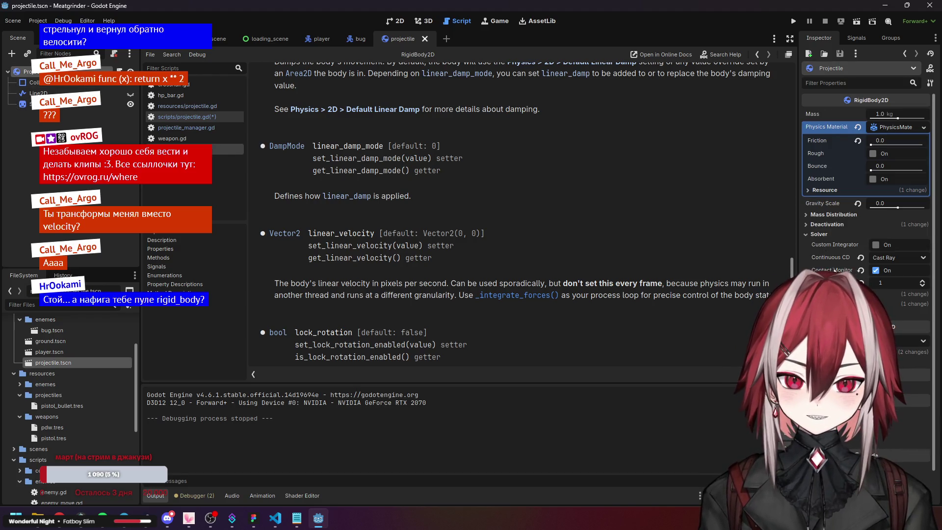
mouse_move(848, 258)
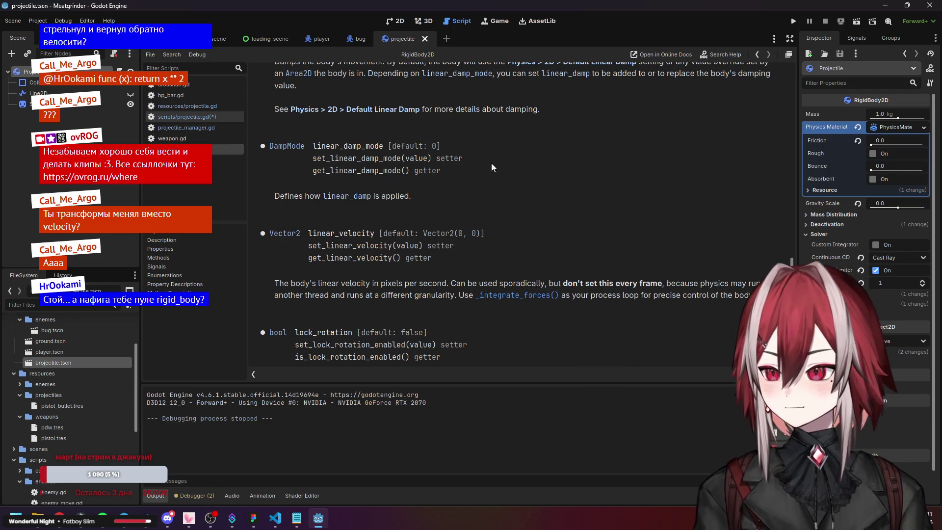
scroll(500, 163, up, 5)
scroll(478, 175, up, 2)
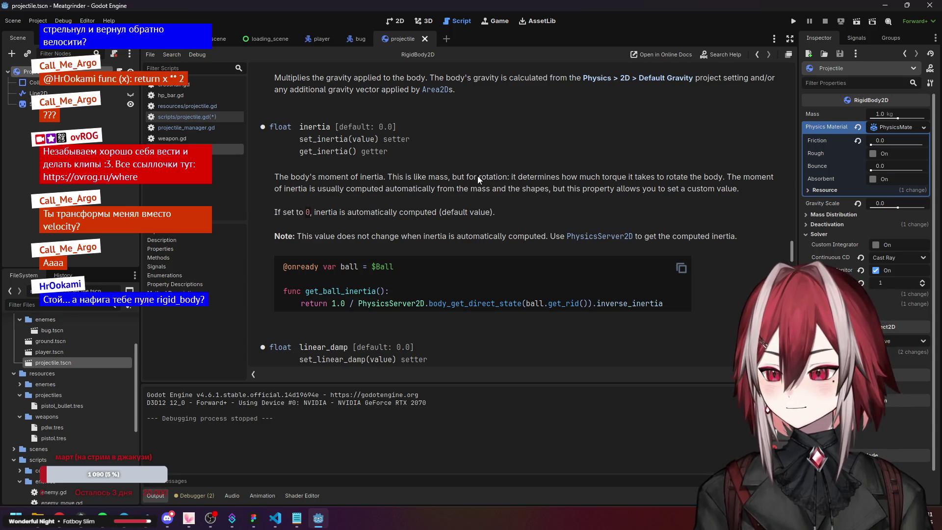
scroll(478, 176, up, 2)
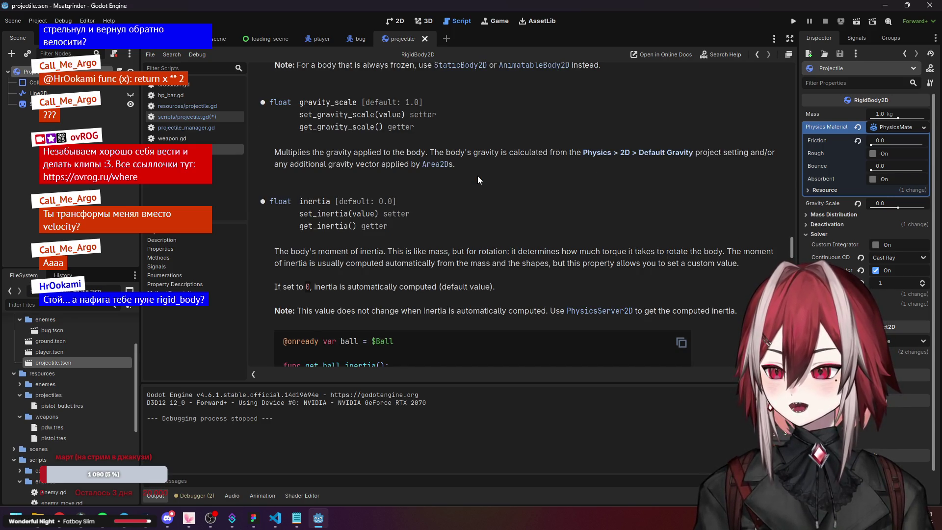
scroll(477, 176, up, 3)
scroll(477, 176, up, 8)
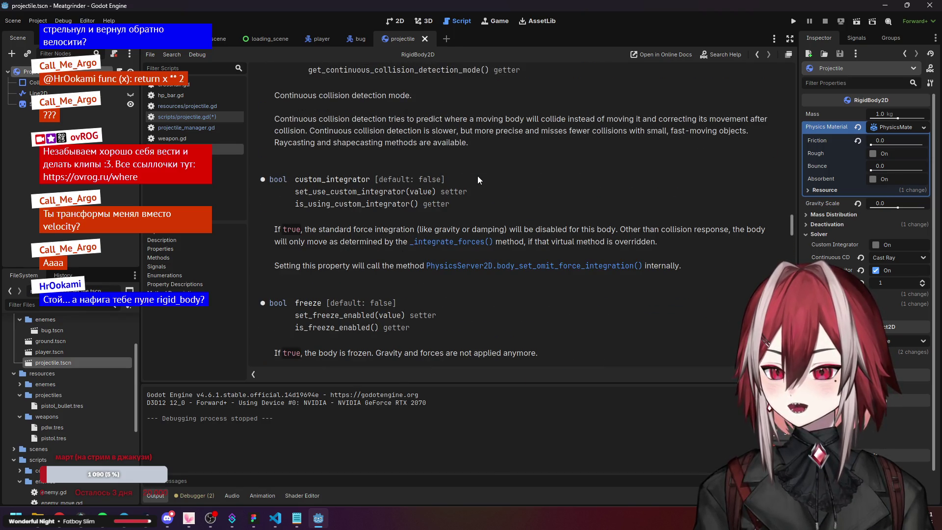
scroll(478, 176, up, 6)
scroll(478, 176, up, 10)
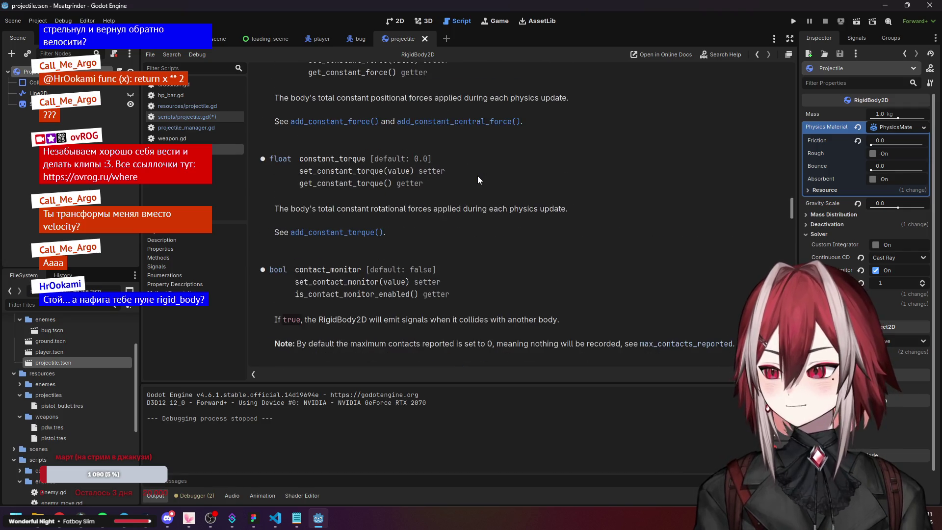
scroll(480, 176, up, 12)
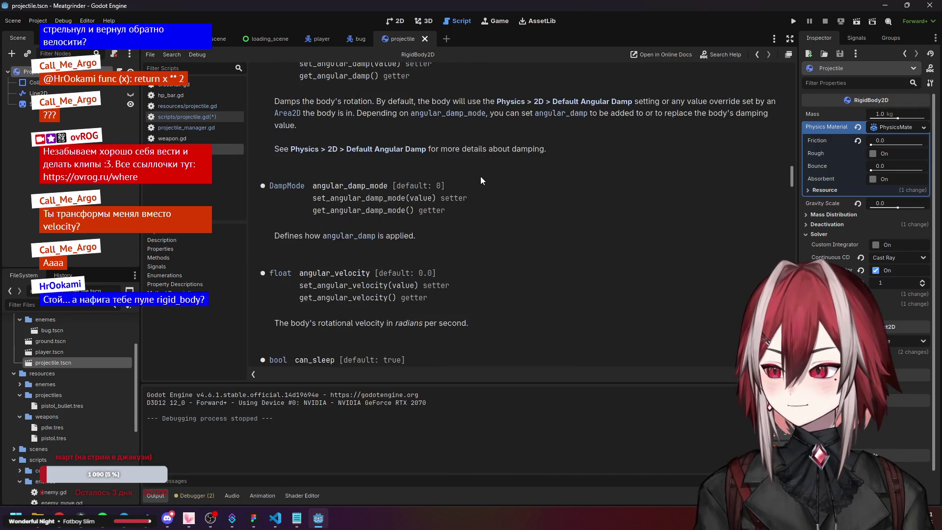
scroll(481, 175, up, 15)
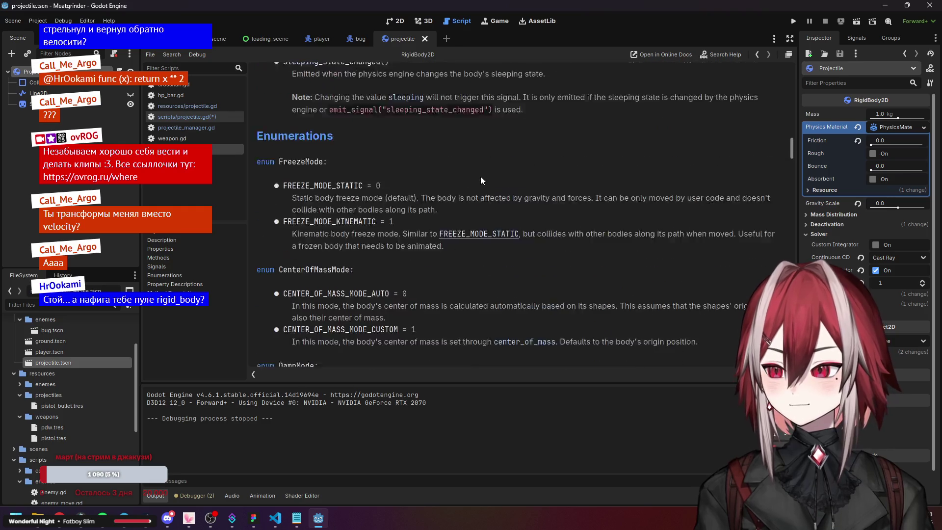
scroll(481, 175, up, 15)
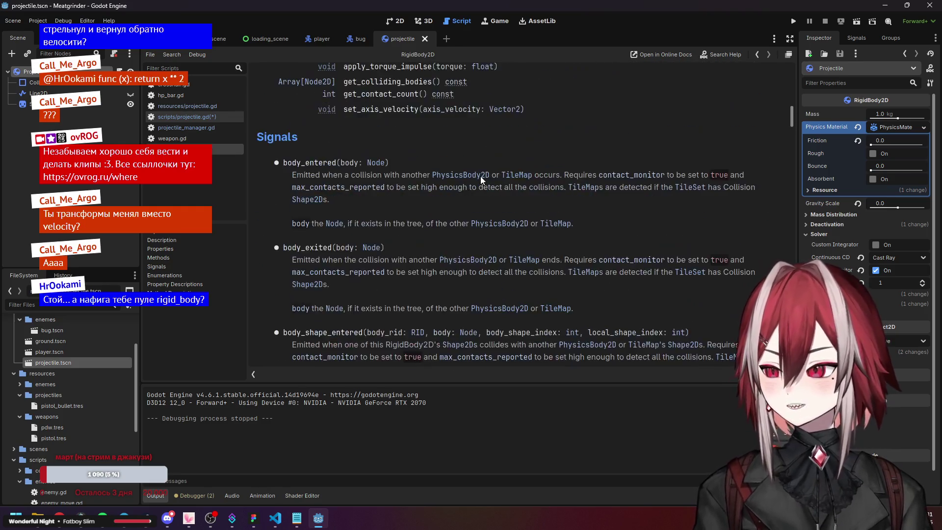
- Jump to the _integrate_forces() method description and briefly highlight part of its text
scroll(439, 183, down, 5)
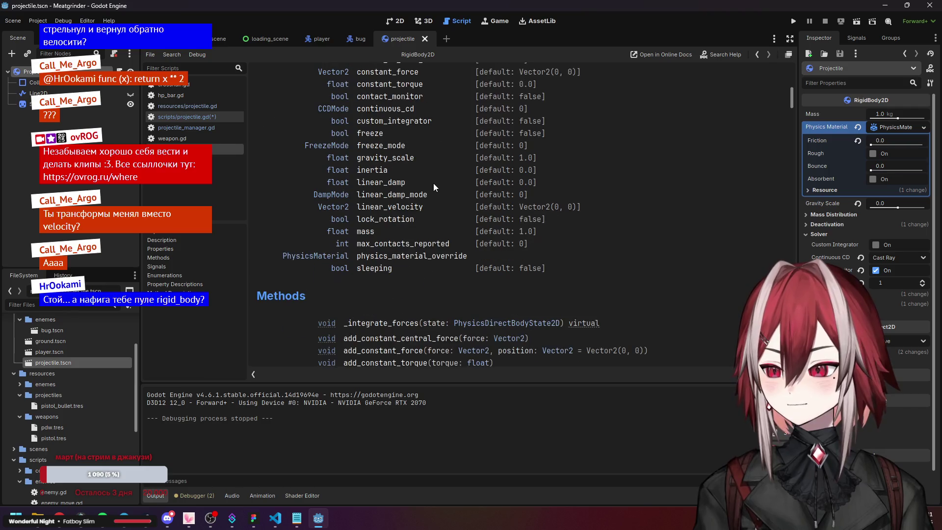
scroll(435, 182, up, 4)
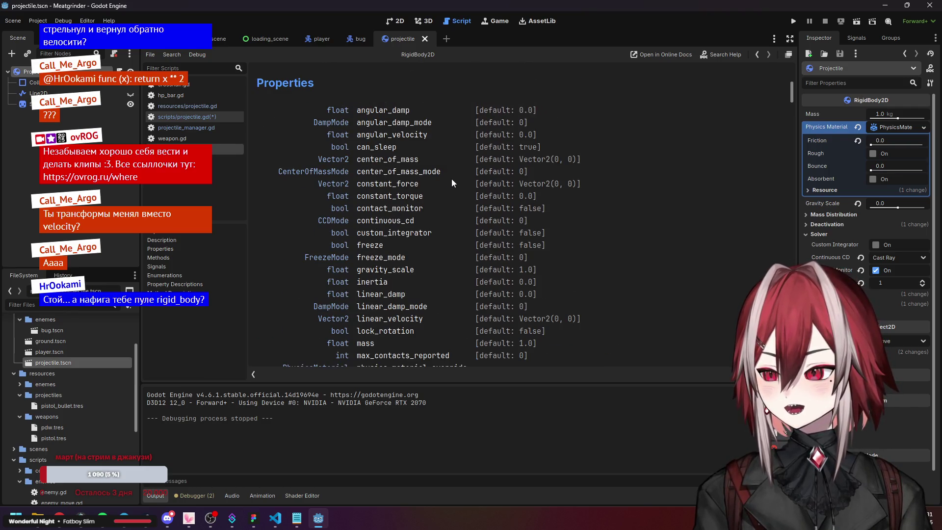
scroll(452, 180, down, 5)
scroll(452, 182, down, 2)
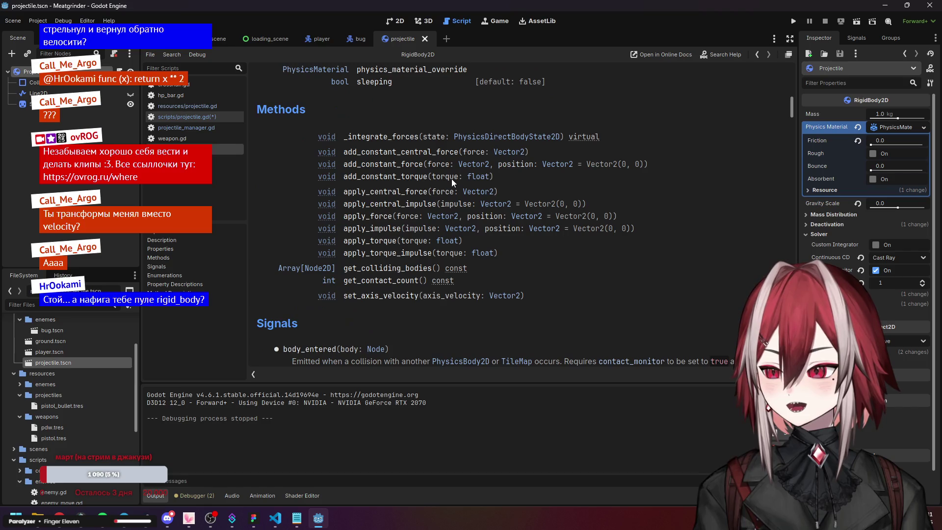
scroll(452, 179, down, 1)
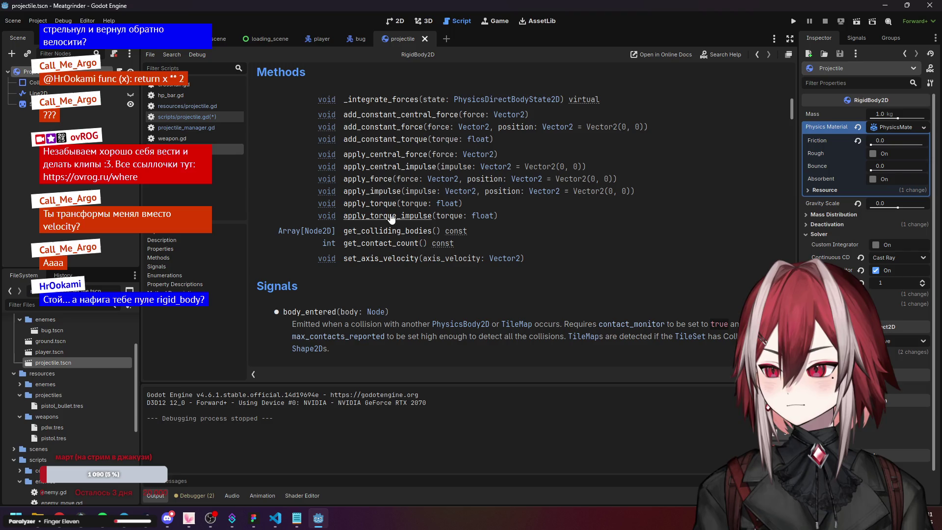
scroll(391, 219, up, 1)
click(402, 175)
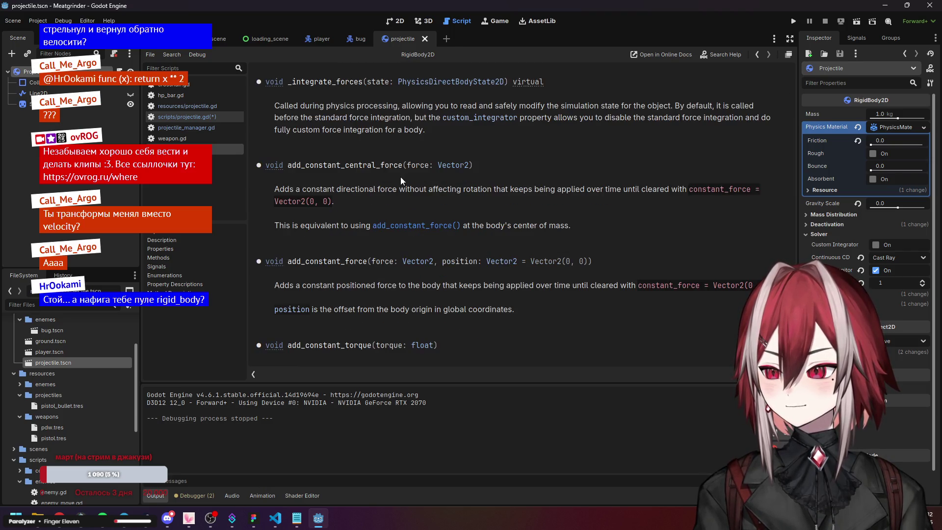
scroll(332, 186, up, 3)
drag(340, 180, 468, 178)
click(468, 178)
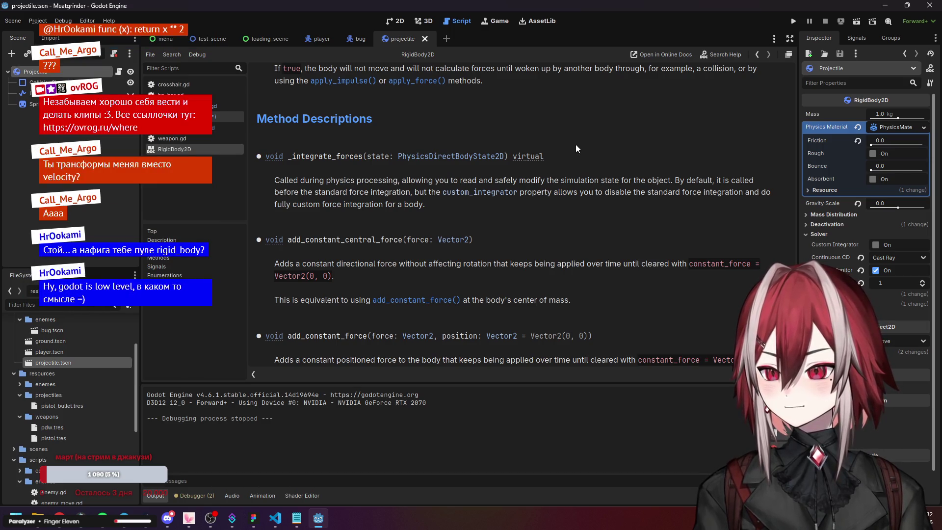
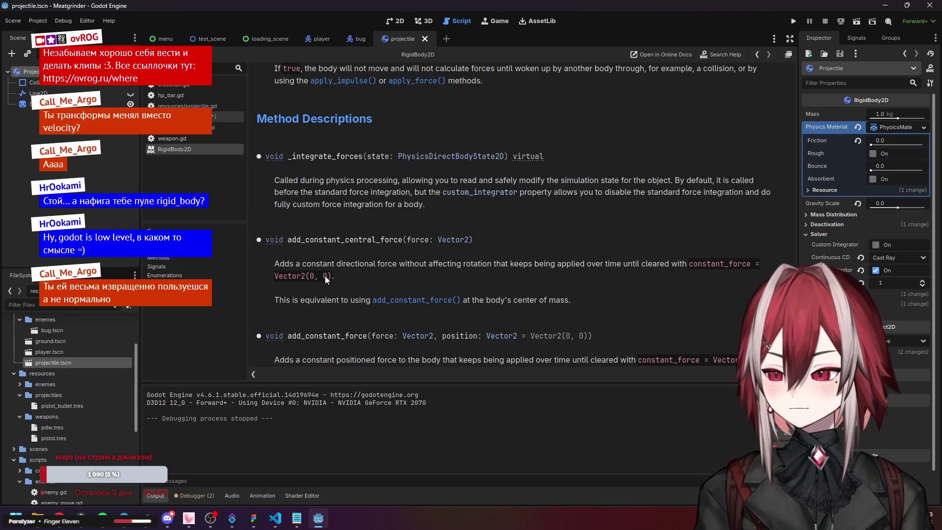
- Glance over projectile.gd in VS Code, placing the caret at the end of line 40
click(275, 517)
scroll(353, 244, down, 2)
click(361, 216)
scroll(353, 226, up, 5)
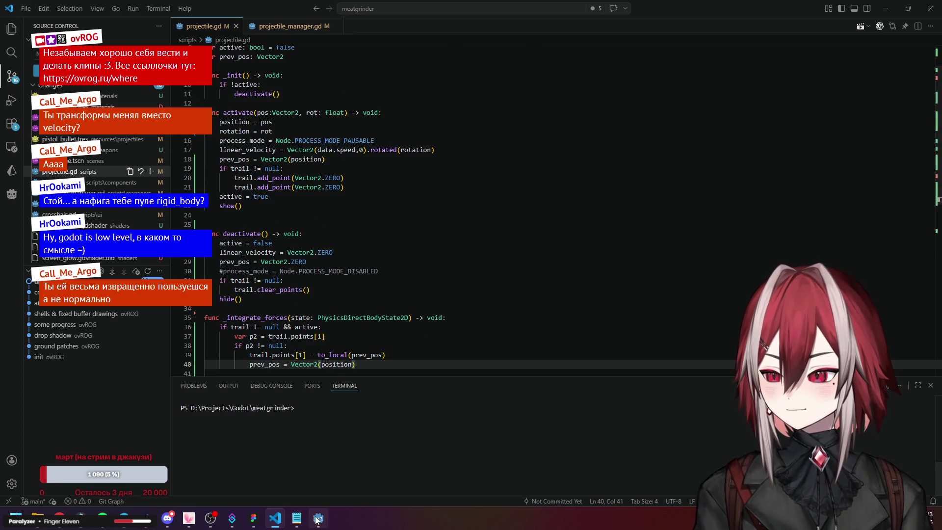
- Back in Godot, scroll up the RigidBody2D help and follow its PhysicsBody2D Inherits link
click(318, 518)
scroll(405, 248, up, 3)
scroll(436, 210, up, 1)
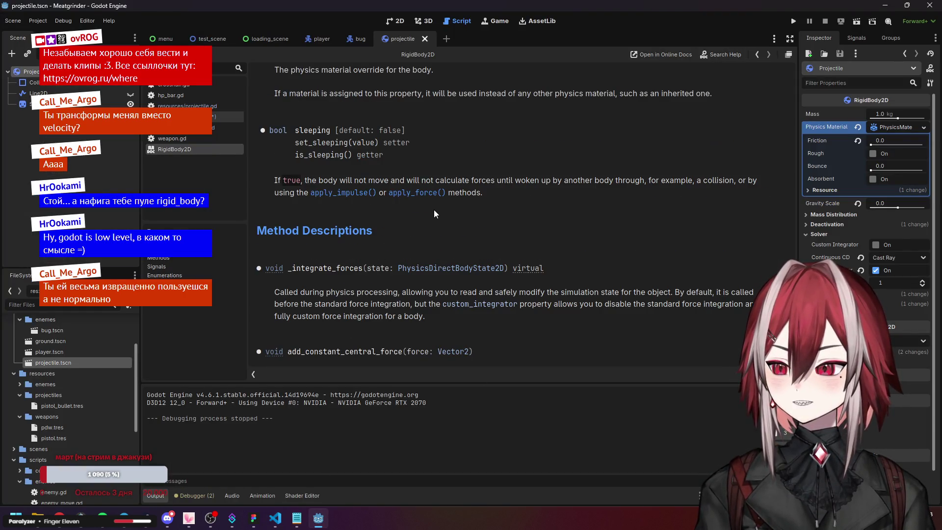
scroll(434, 210, up, 1)
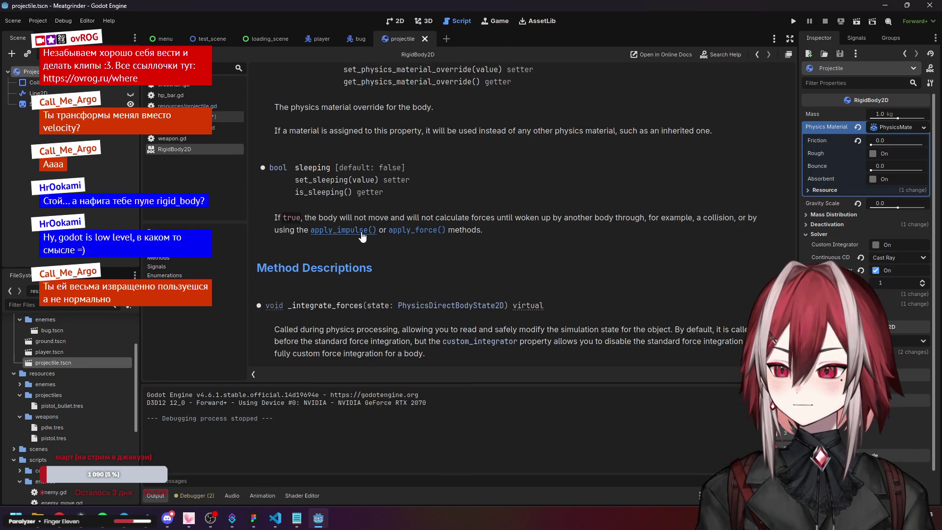
scroll(363, 236, up, 1)
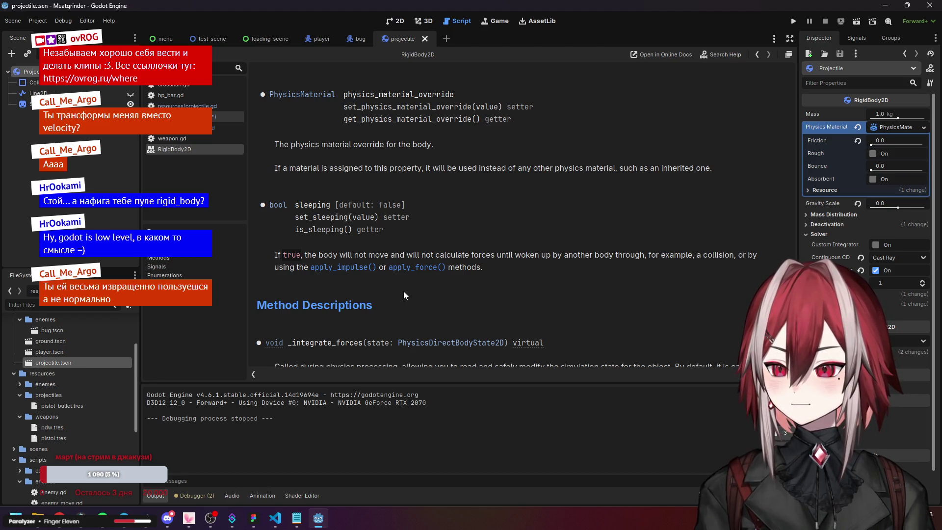
scroll(346, 234, up, 3)
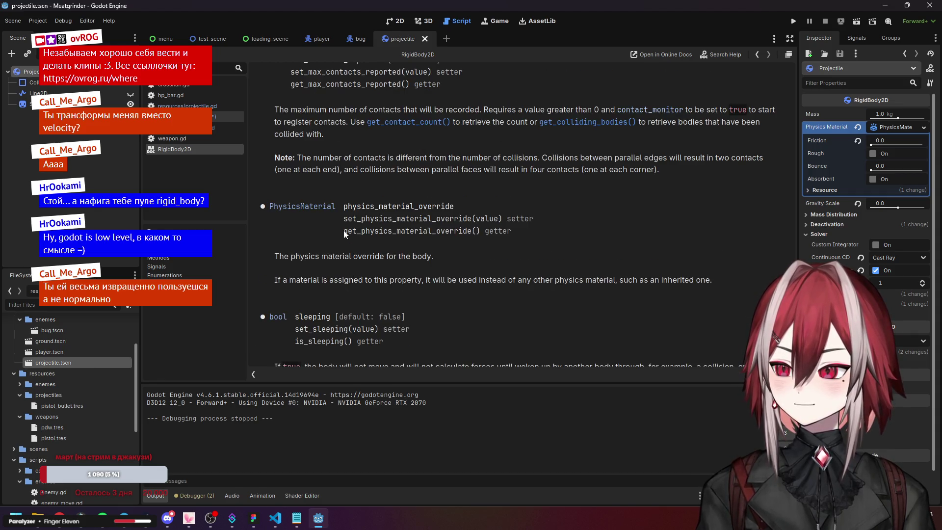
scroll(331, 233, up, 10)
scroll(330, 229, up, 10)
drag(791, 216, 801, 67)
scroll(474, 194, down, 1)
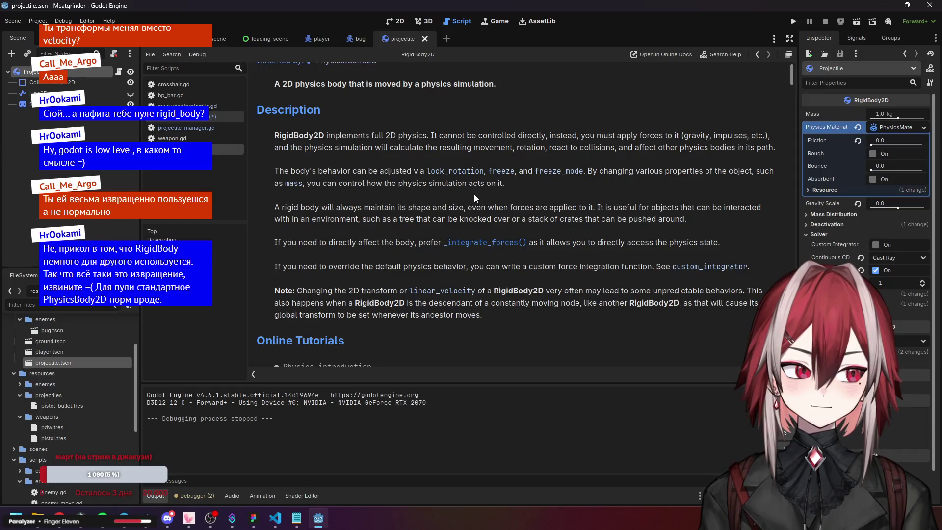
scroll(463, 193, up, 1)
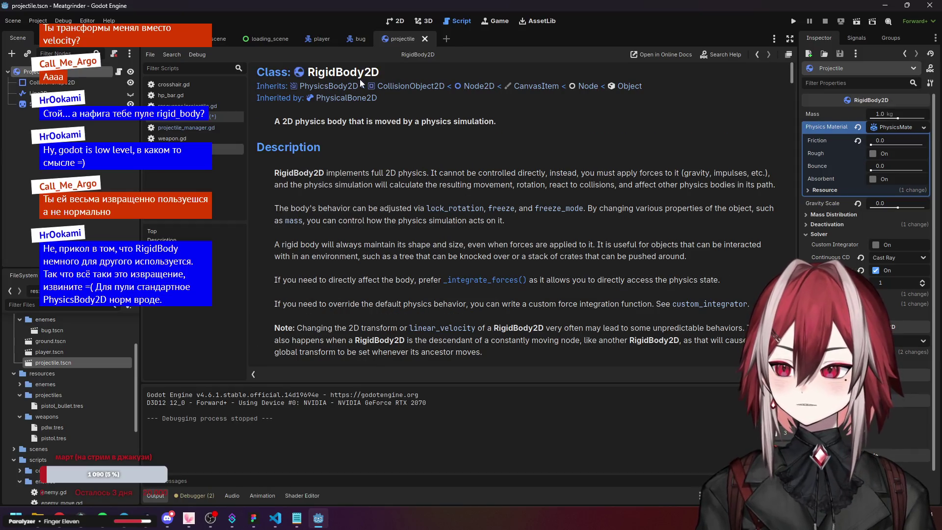
click(343, 87)
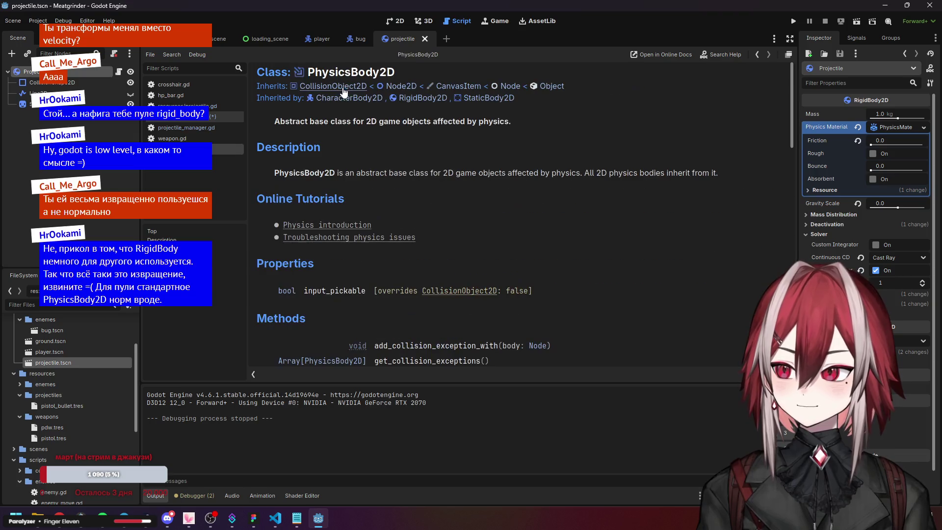
scroll(344, 93, down, 4)
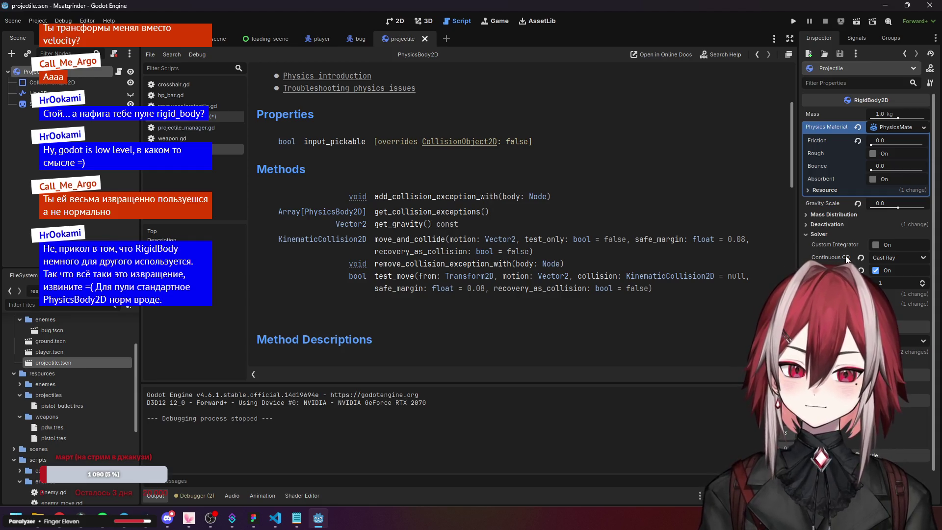
scroll(494, 204, up, 3)
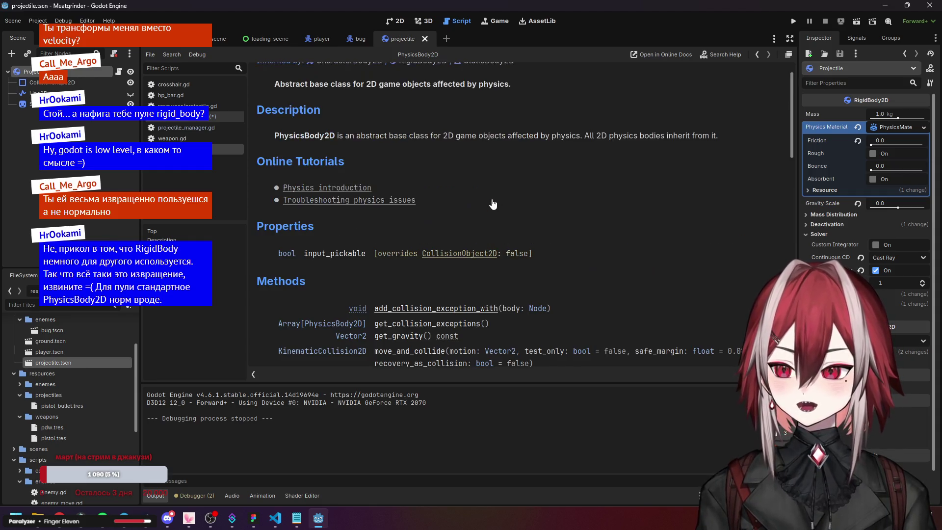
scroll(493, 204, up, 1)
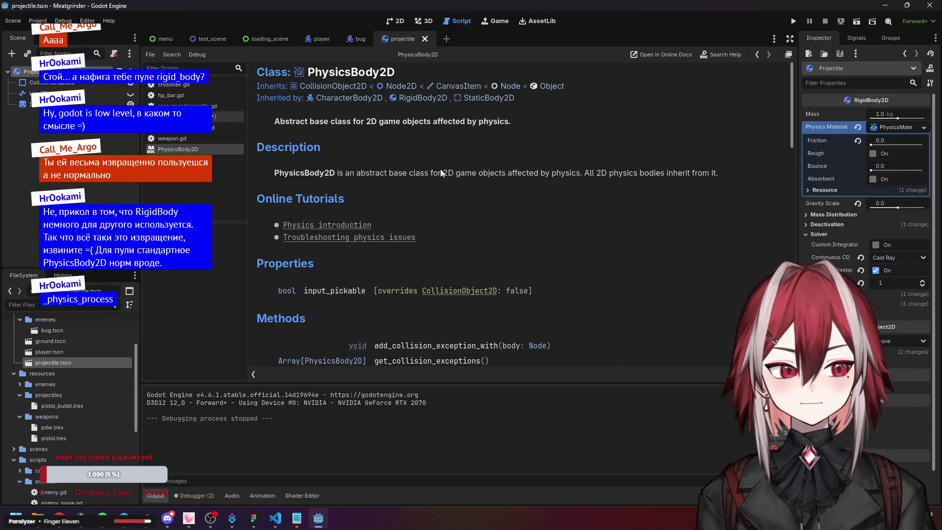
scroll(440, 168, down, 3)
scroll(440, 168, up, 2)
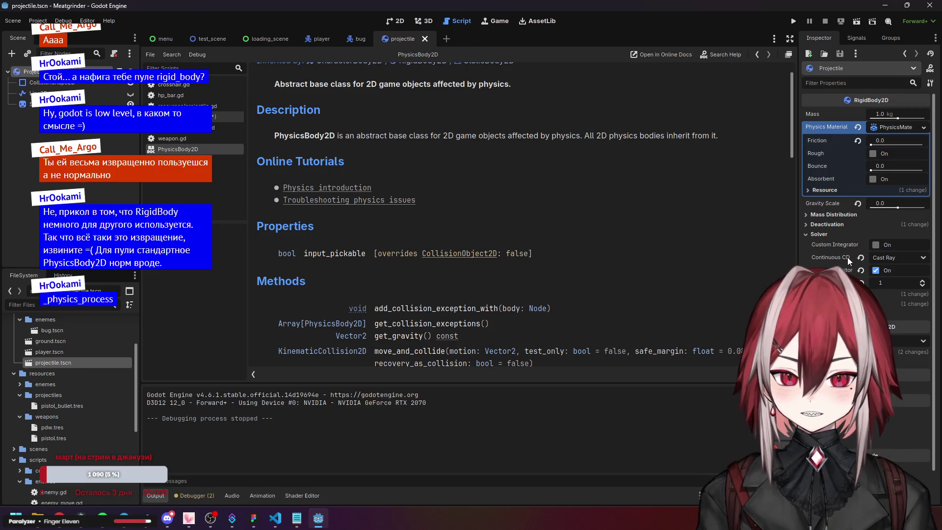
mouse_move(847, 257)
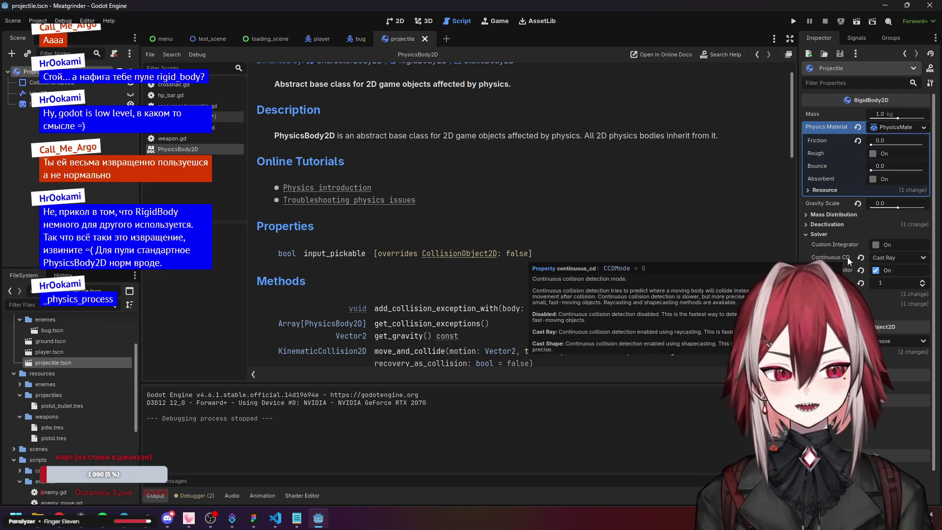
scroll(453, 168, down, 3)
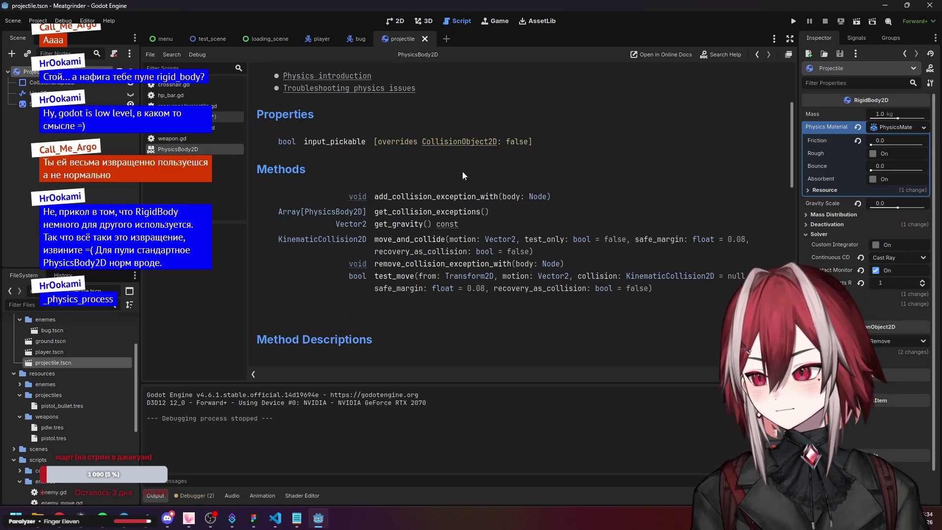
scroll(517, 207, down, 1)
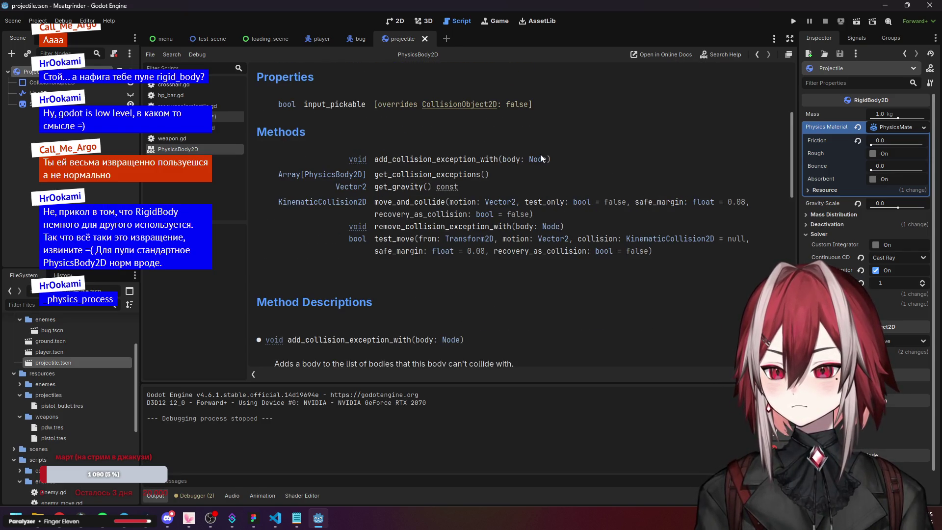
scroll(540, 155, up, 5)
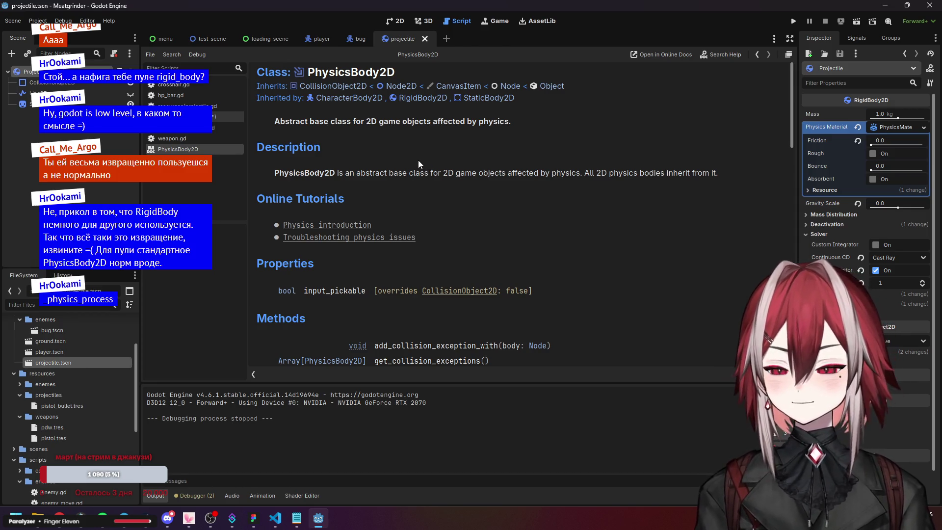
scroll(419, 160, down, 5)
scroll(509, 213, down, 2)
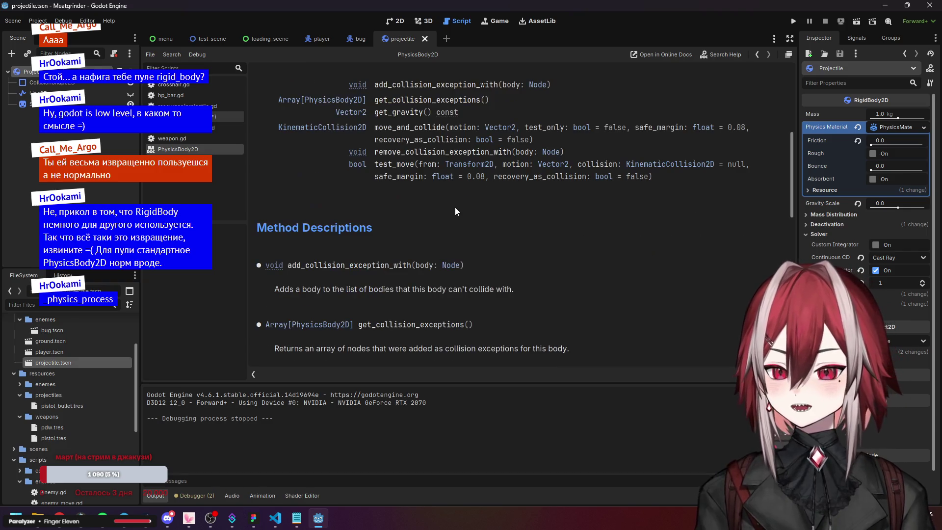
scroll(467, 193, up, 1)
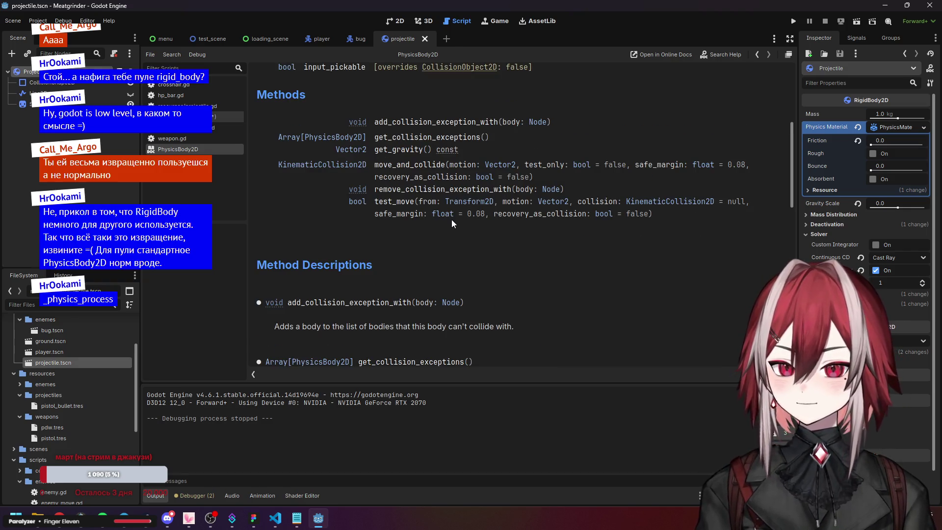
scroll(443, 219, down, 7)
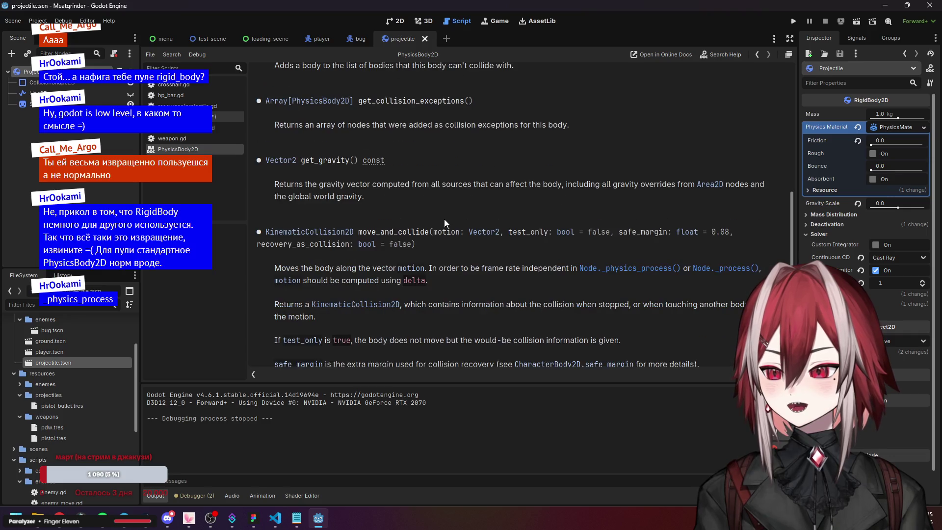
scroll(443, 219, down, 2)
scroll(443, 218, down, 3)
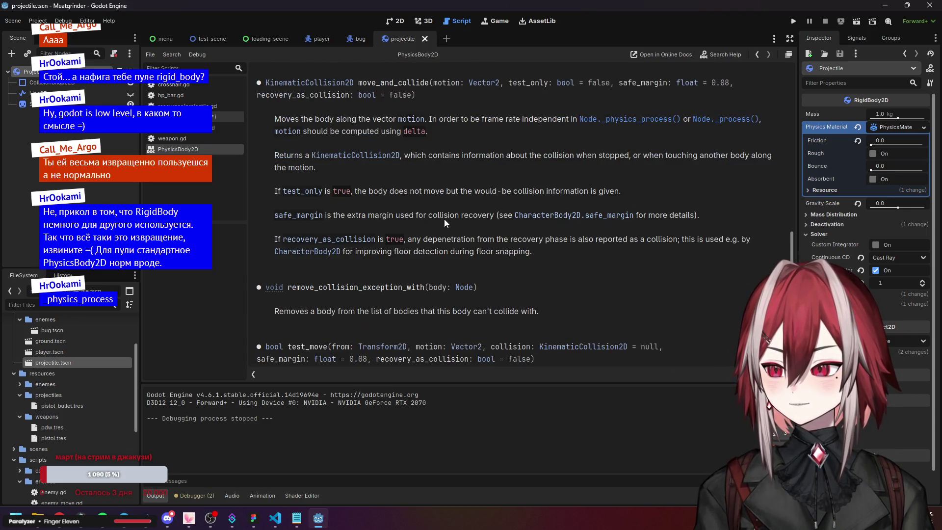
scroll(444, 218, down, 2)
scroll(444, 218, up, 12)
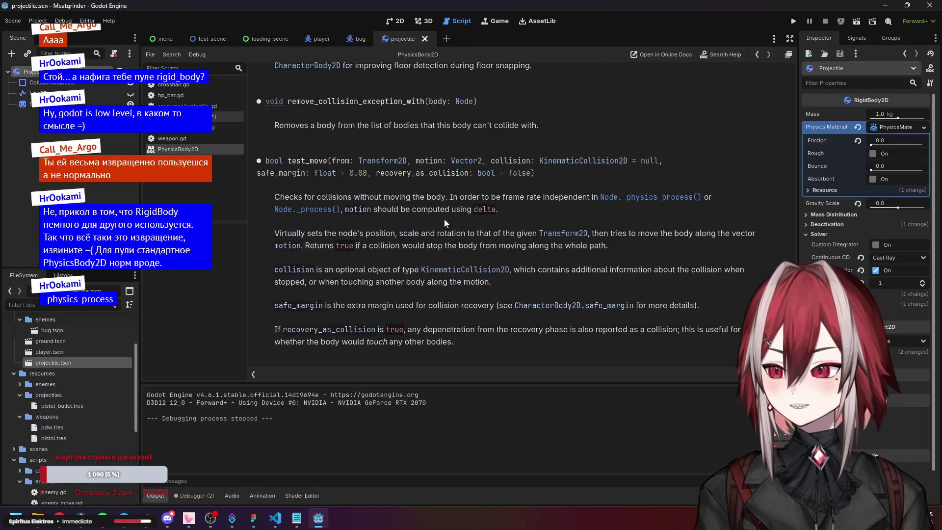
scroll(444, 219, up, 3)
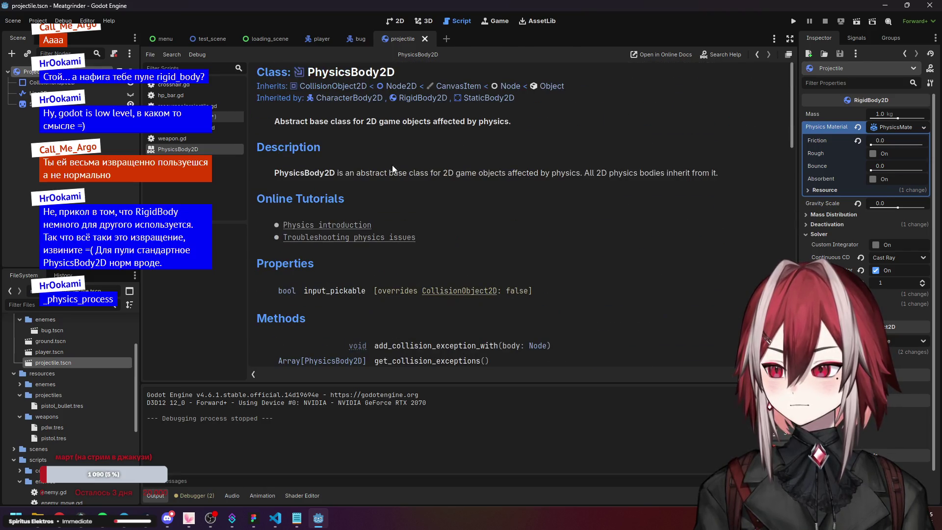
scroll(435, 206, down, 4)
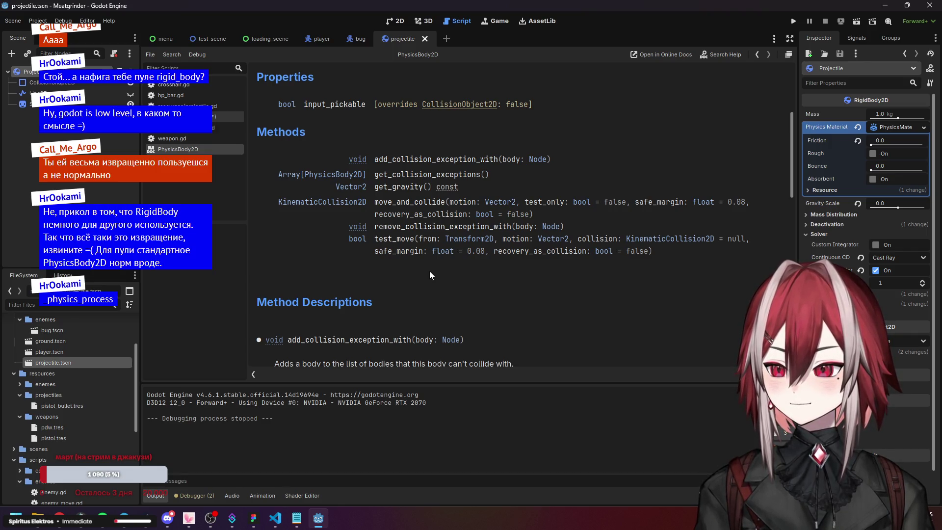
- Jump to the move_and_collide method description in the PhysicsBody2D help
click(383, 208)
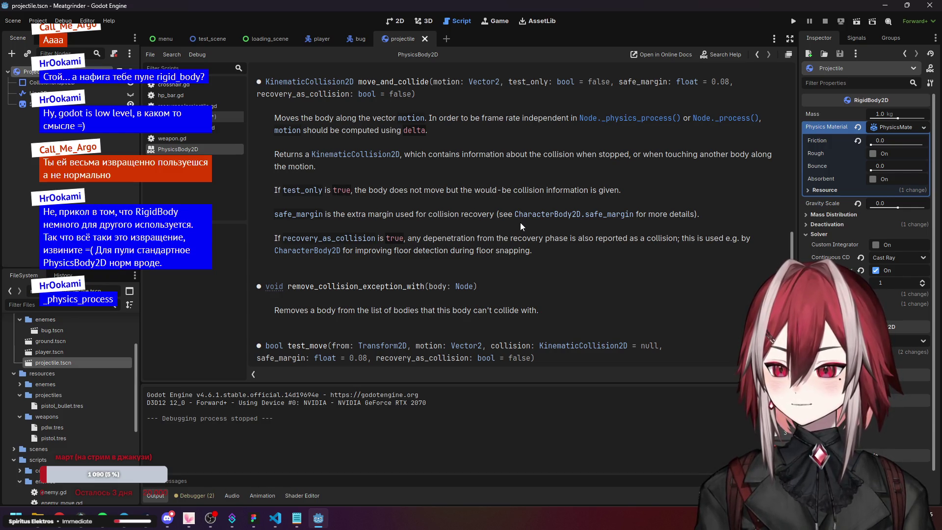
scroll(451, 211, up, 3)
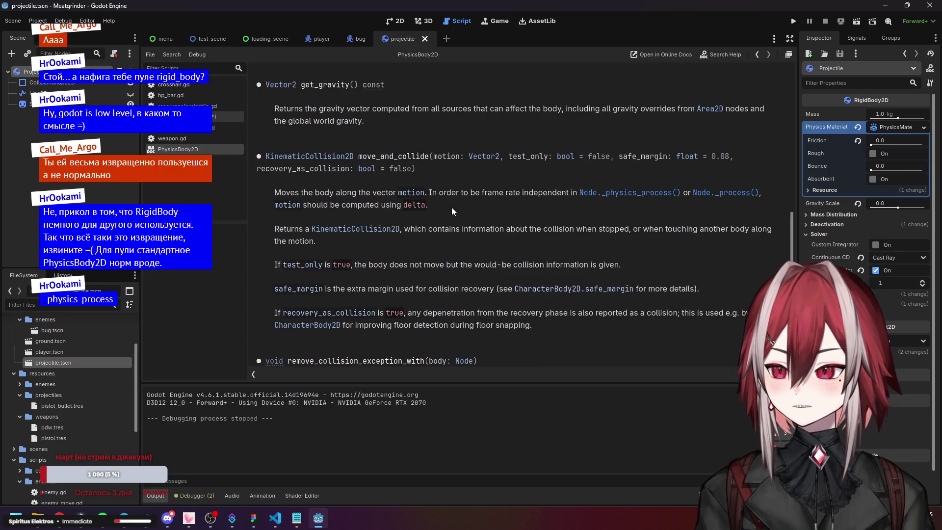
scroll(454, 196, up, 10)
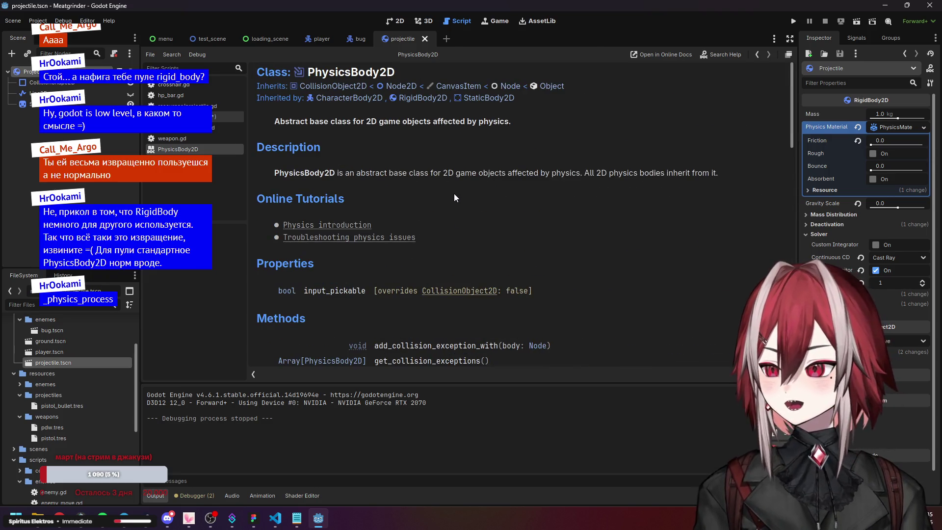
scroll(455, 194, down, 3)
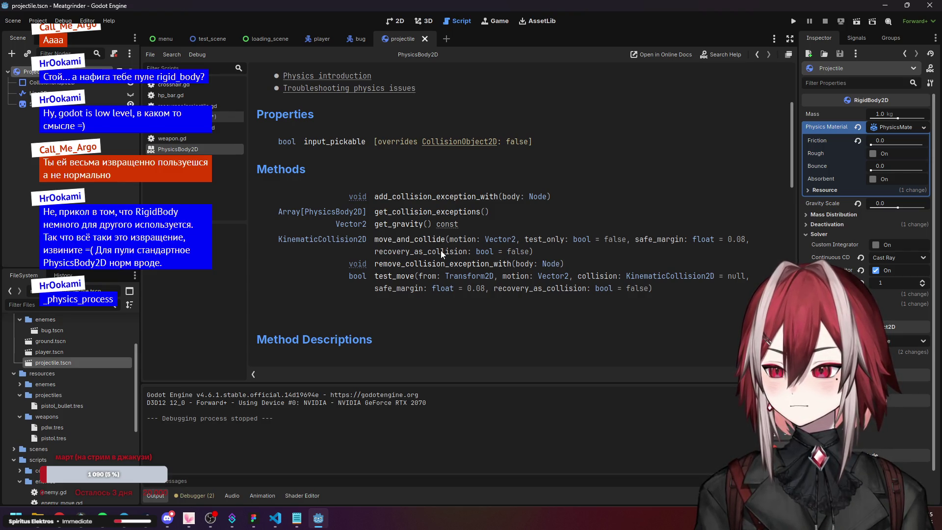
click(422, 239)
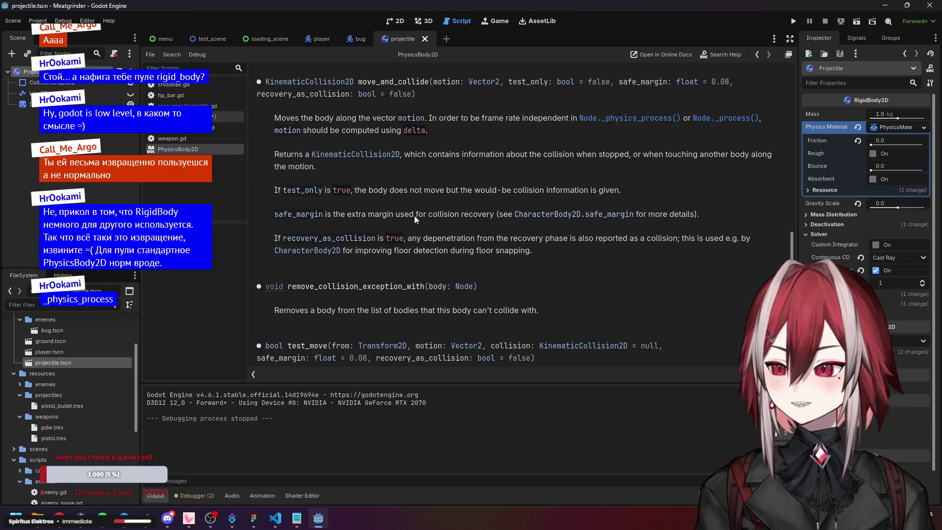
- Read CharacterBody2D's safe_margin property, then go back to move_and_collide
click(562, 217)
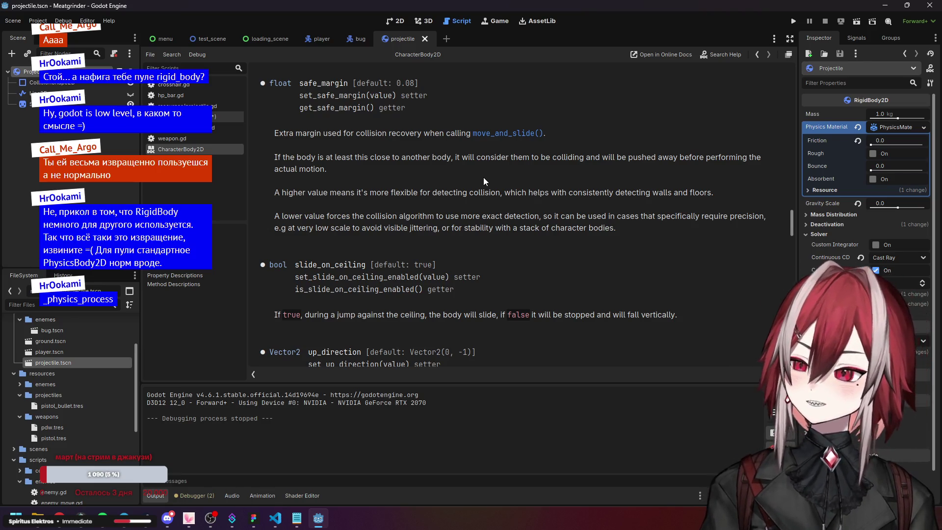
key(alt+Left)
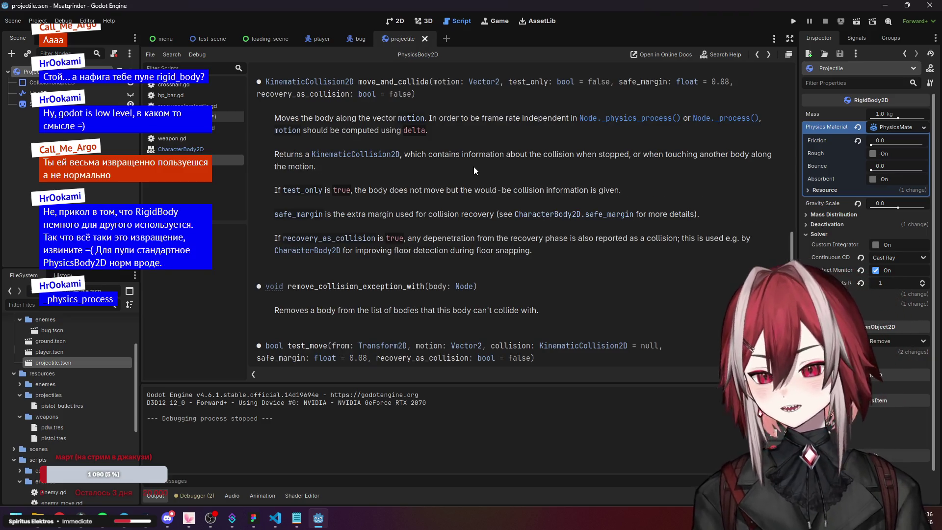
scroll(473, 170, up, 3)
scroll(474, 170, down, 2)
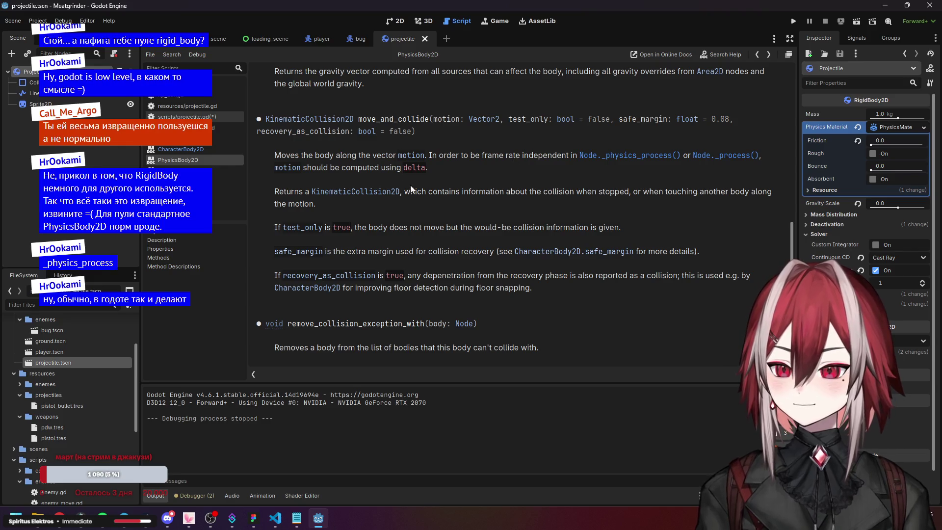
- Scroll through the PhysicsBody2D methods in the built-in help
scroll(519, 226, up, 3)
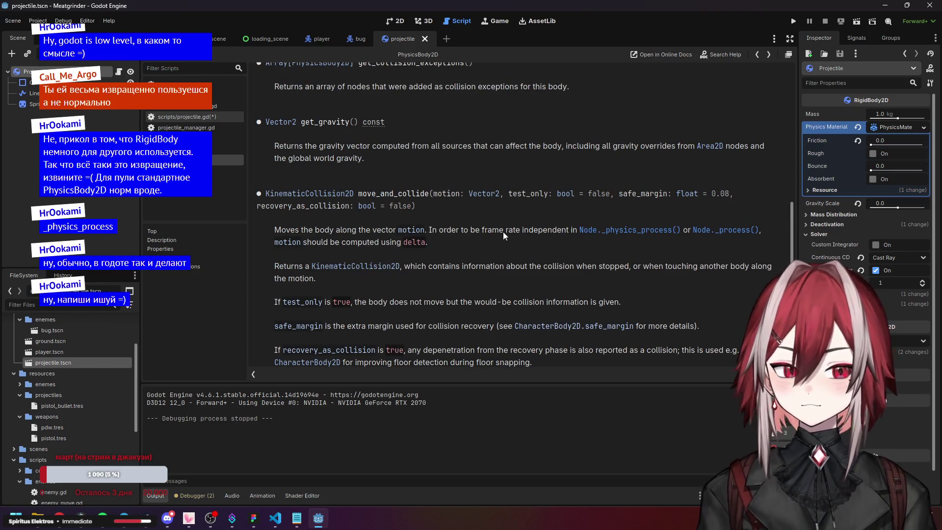
scroll(502, 236, up, 3)
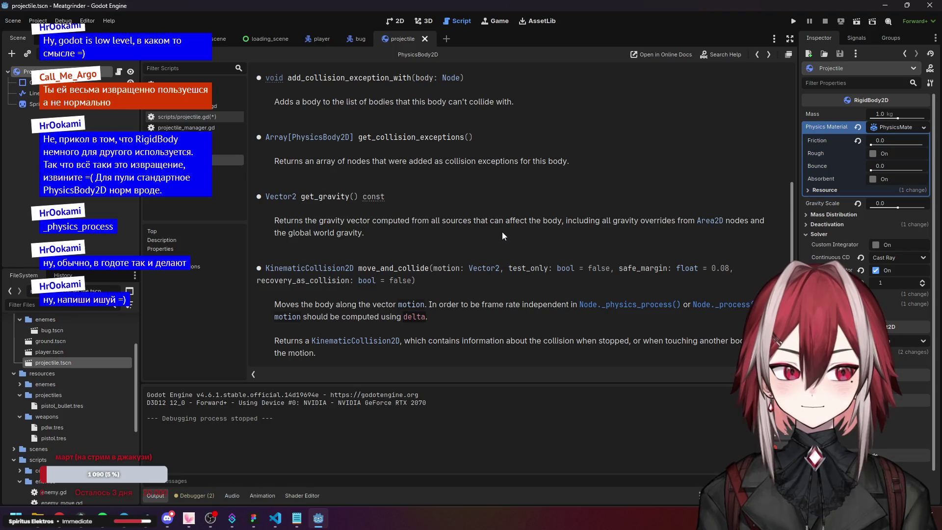
scroll(503, 236, up, 15)
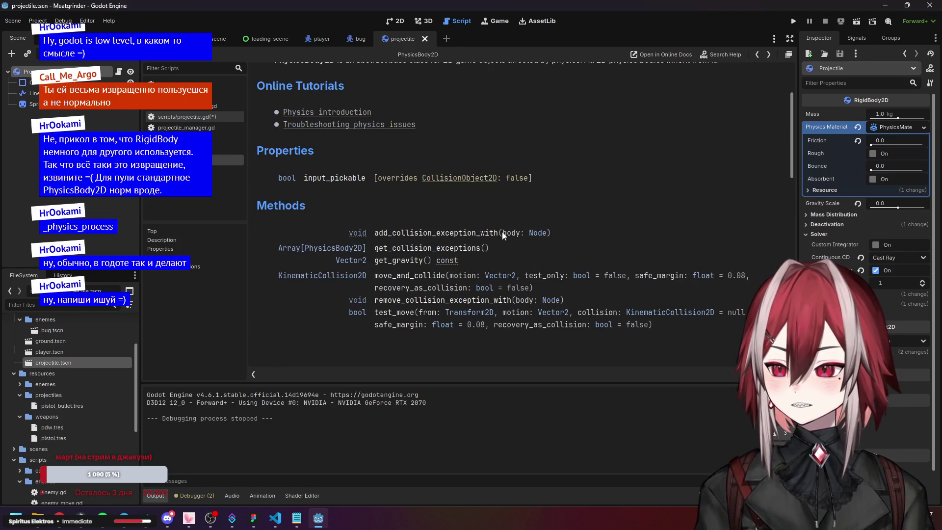
scroll(502, 231, down, 3)
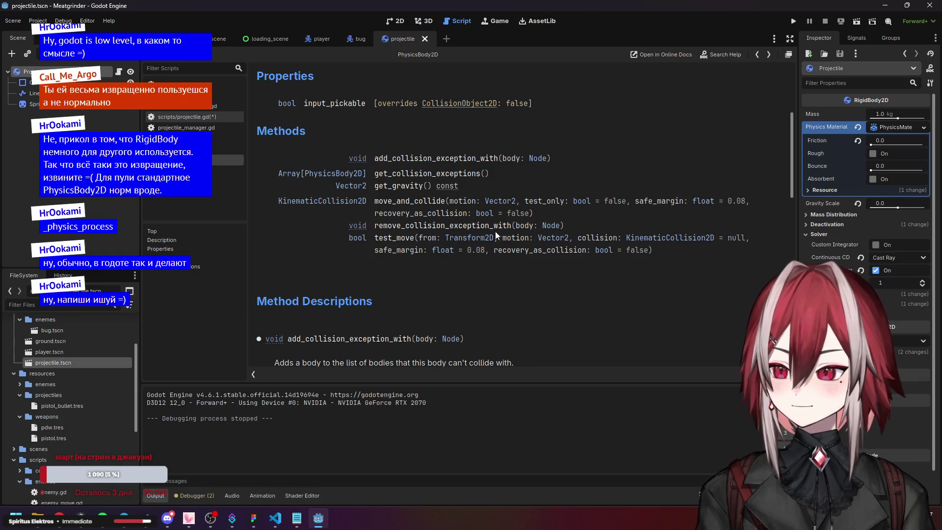
scroll(448, 219, up, 1)
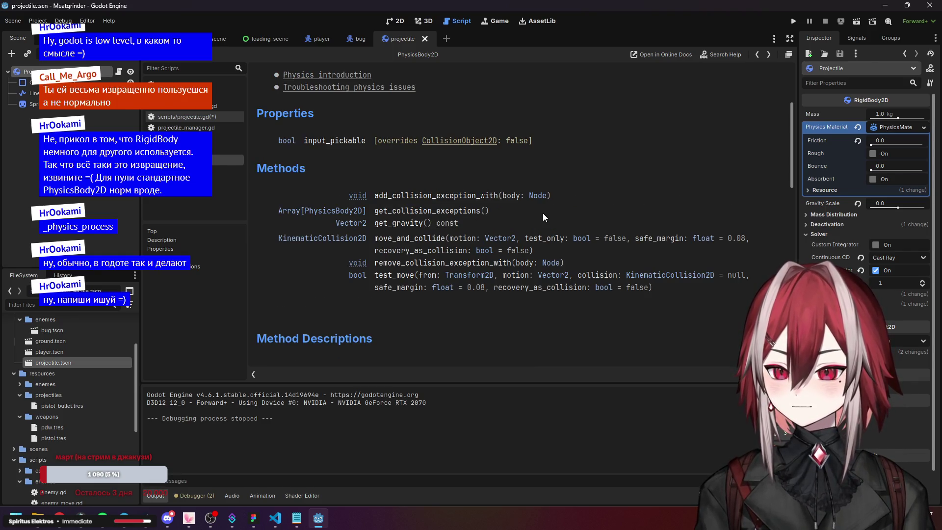
scroll(542, 214, down, 2)
scroll(552, 213, up, 8)
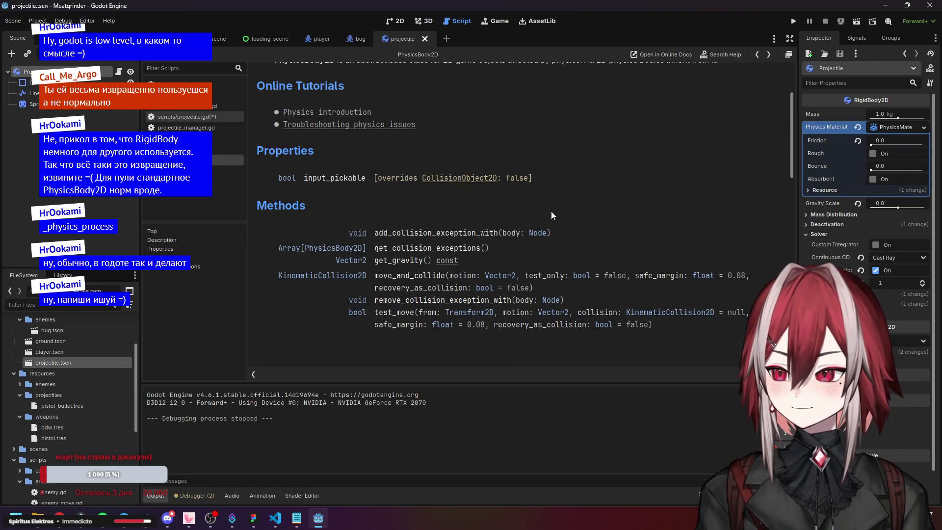
scroll(551, 211, up, 2)
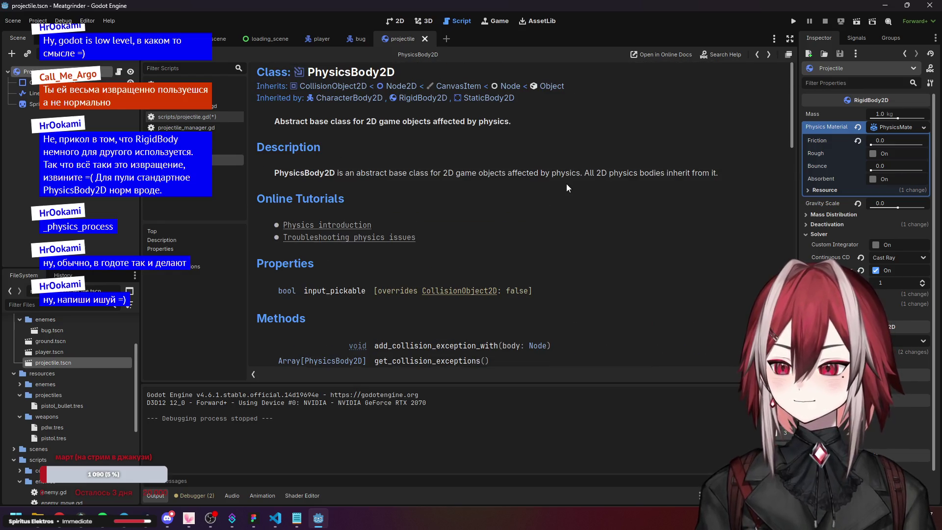
scroll(566, 184, down, 8)
scroll(566, 188, down, 2)
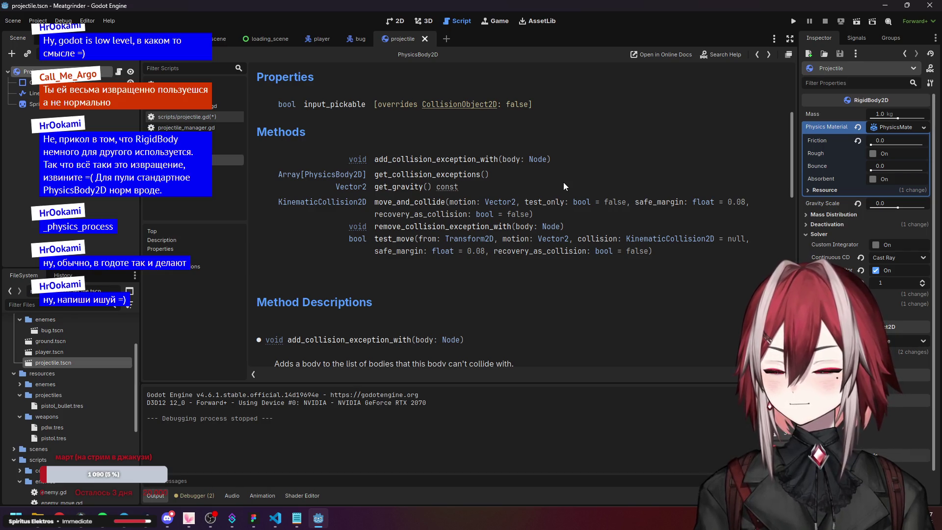
scroll(550, 181, down, 3)
scroll(520, 189, down, 12)
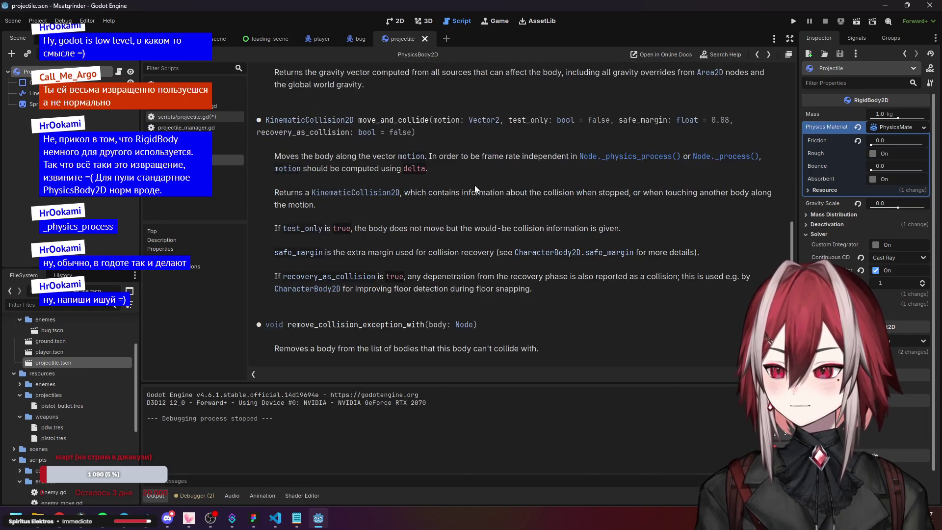
scroll(475, 185, down, 2)
scroll(522, 196, down, 7)
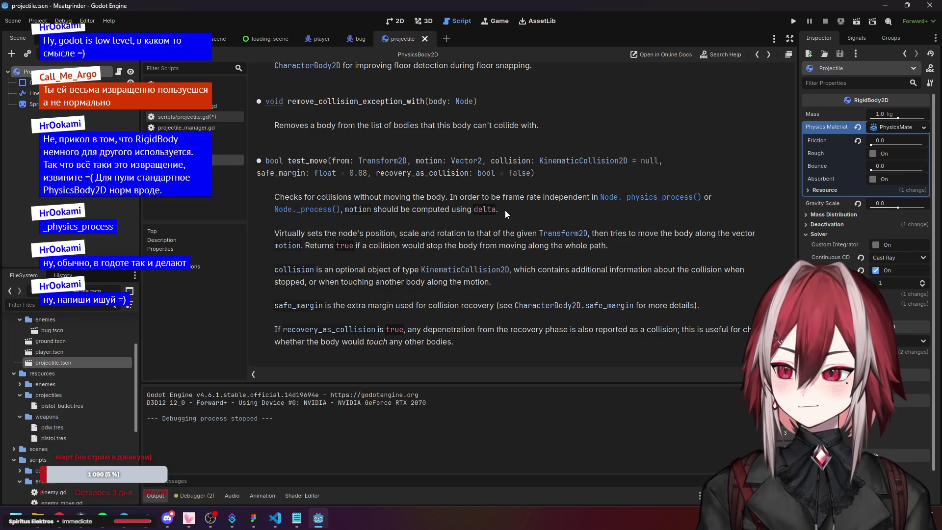
- Return to the RigidBody2D help page, then bring projectile.gd up in VS Code
scroll(319, 151, up, 5)
key(alt+Left)
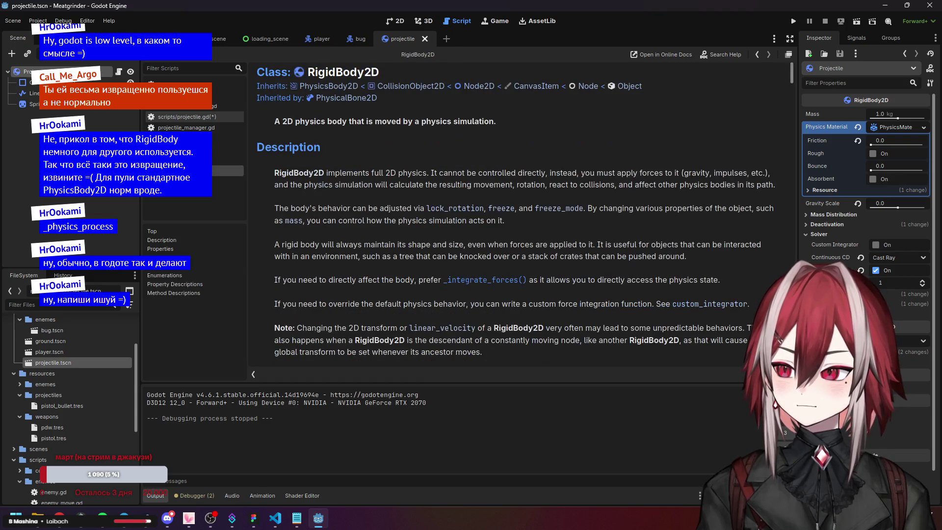
scroll(417, 191, down, 3)
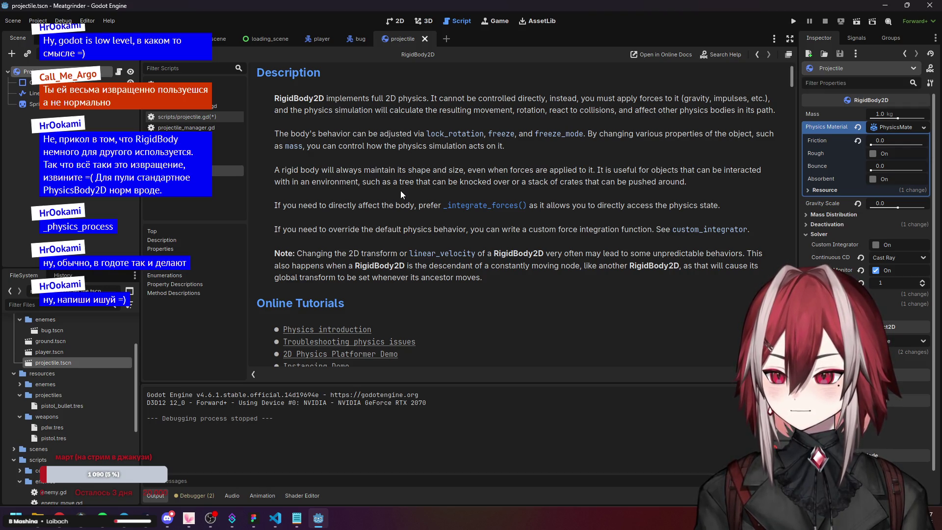
click(275, 518)
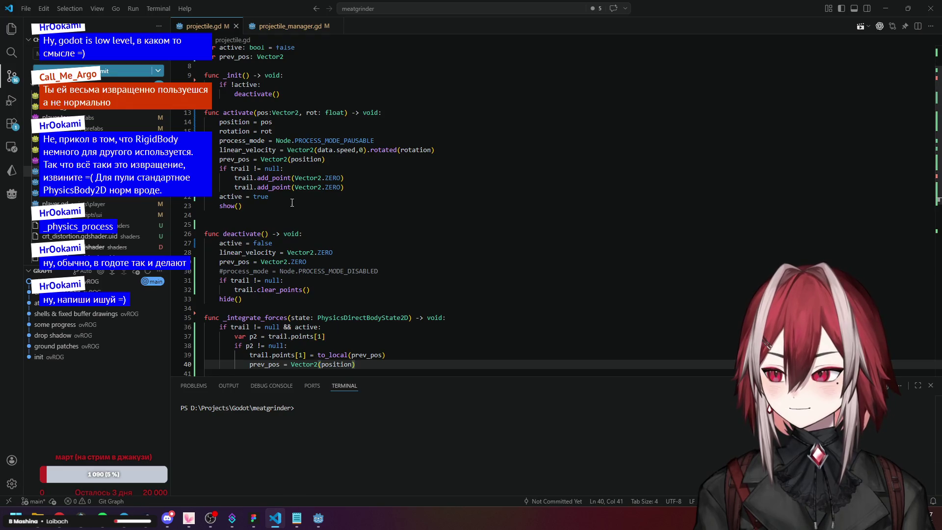
- Review projectile.gd lines 8, 38, 42 and 48 around _integrate_forces, then minimise VS Code
scroll(292, 203, down, 1)
click(292, 162)
scroll(280, 152, up, 3)
click(278, 115)
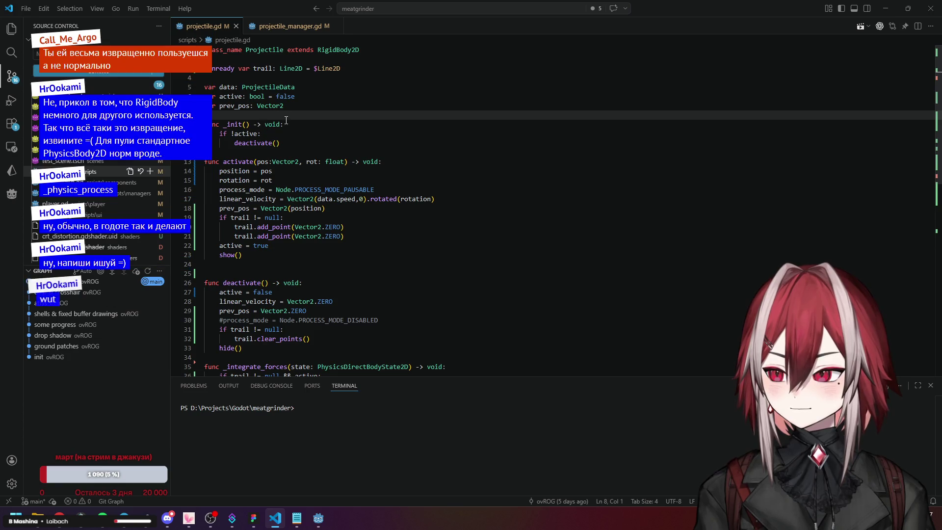
scroll(331, 224, down, 8)
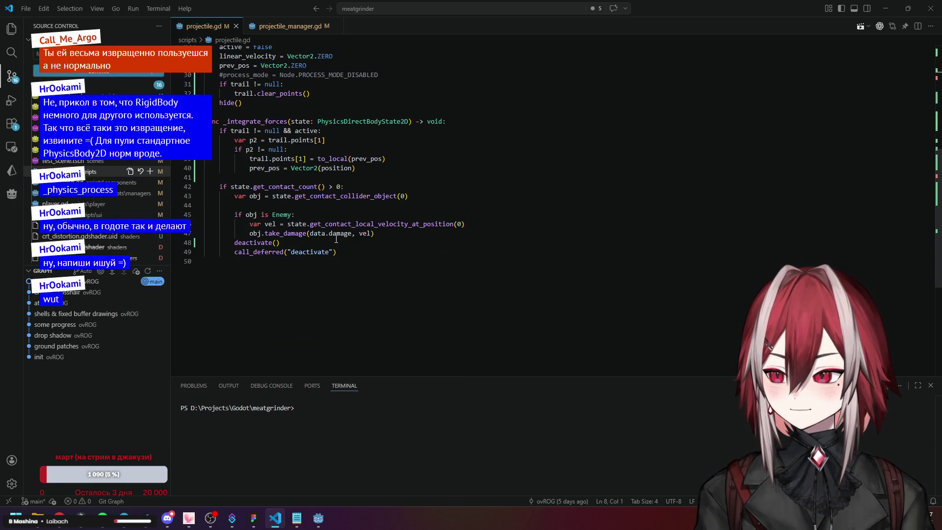
click(337, 242)
click(341, 212)
click(355, 147)
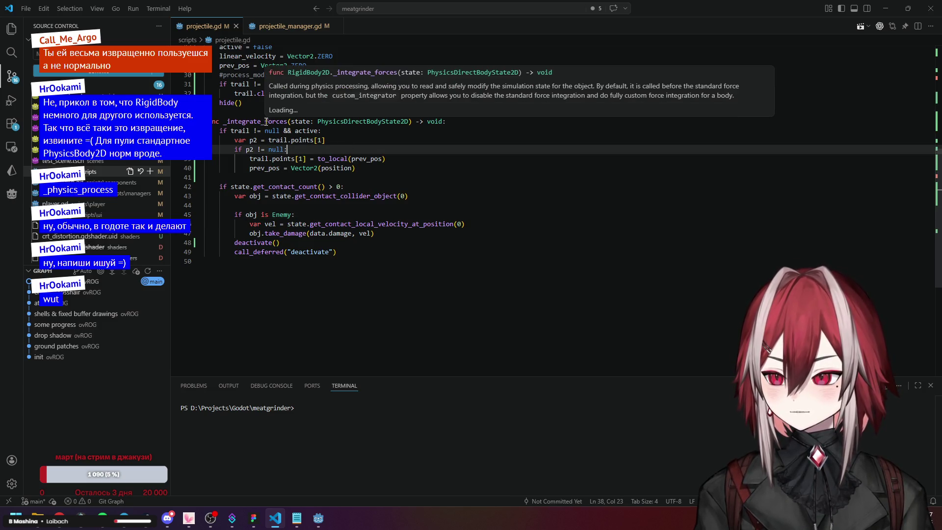
click(497, 182)
click(885, 8)
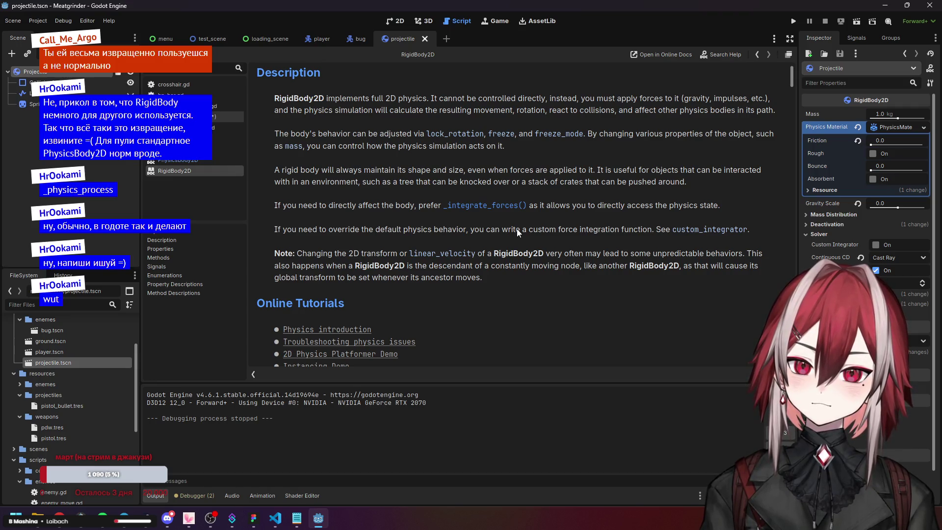
click(707, 230)
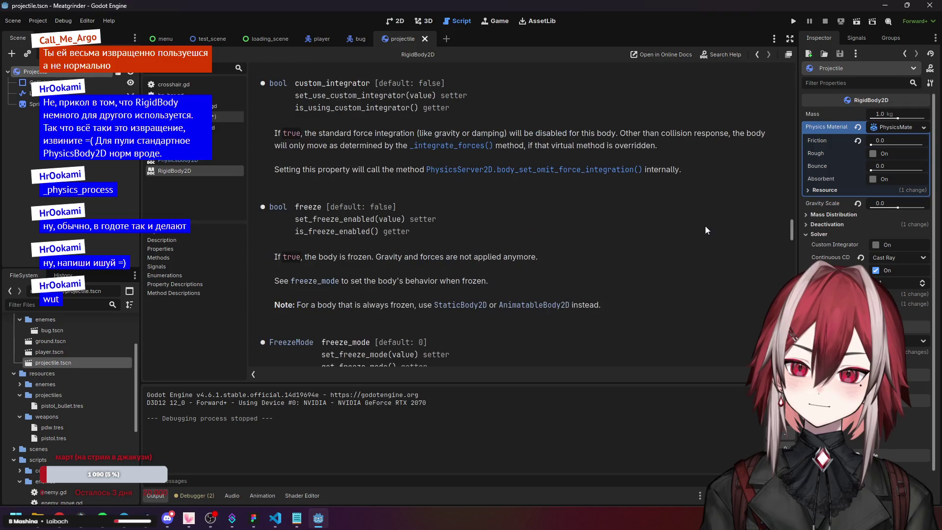
scroll(533, 210, up, 3)
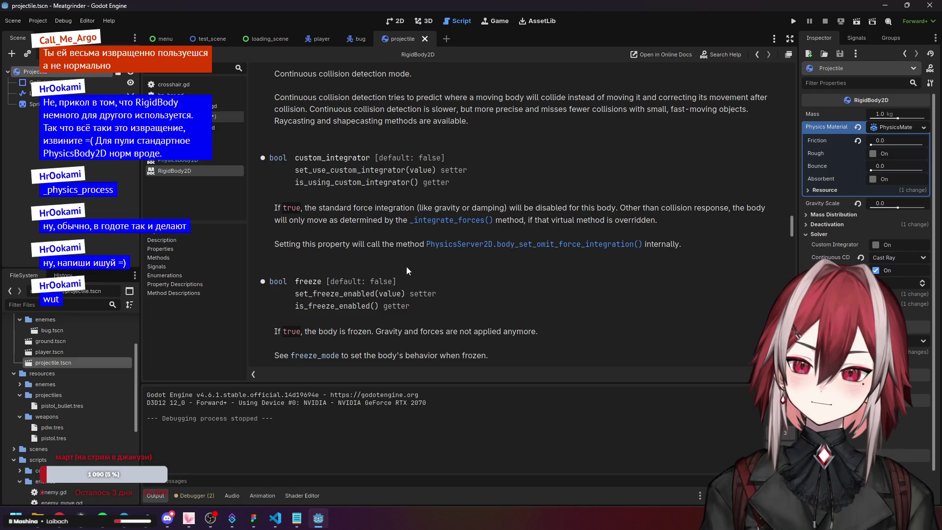
scroll(390, 269, down, 10)
scroll(391, 266, down, 10)
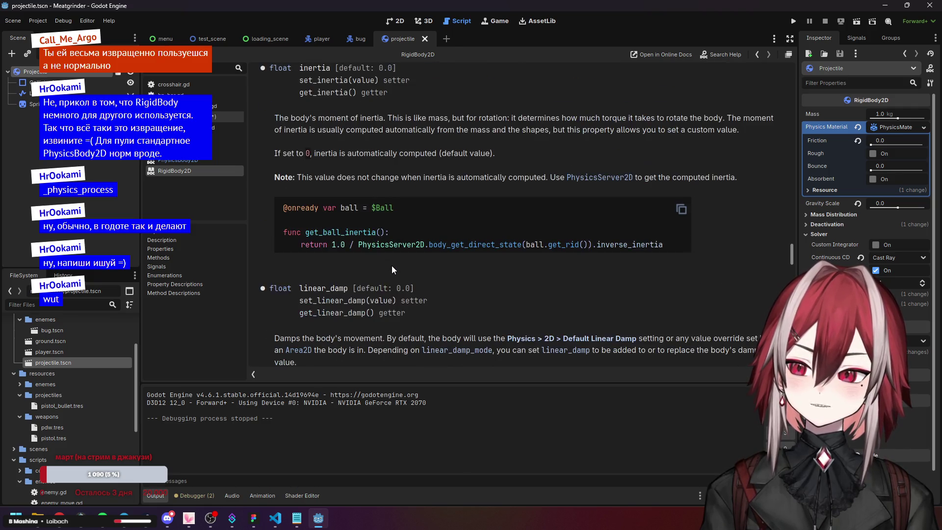
scroll(397, 264, down, 10)
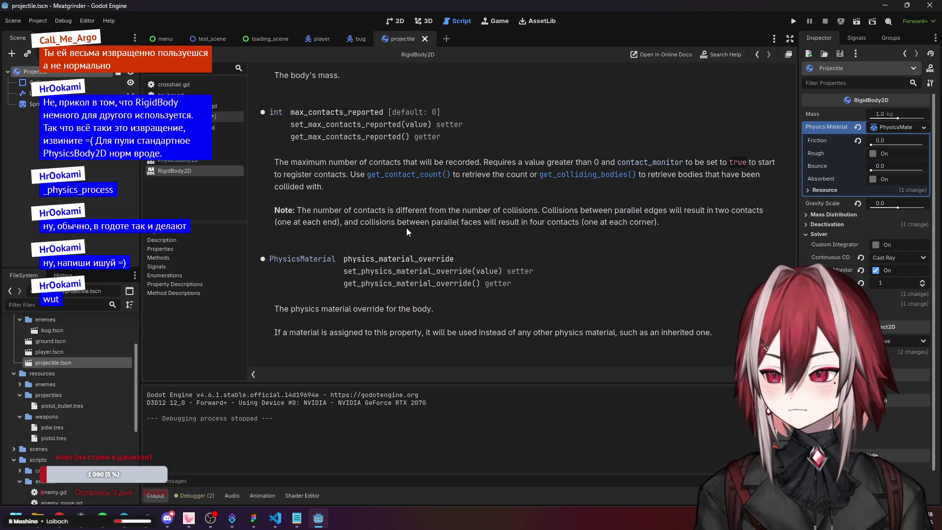
scroll(407, 232, down, 5)
scroll(406, 228, down, 2)
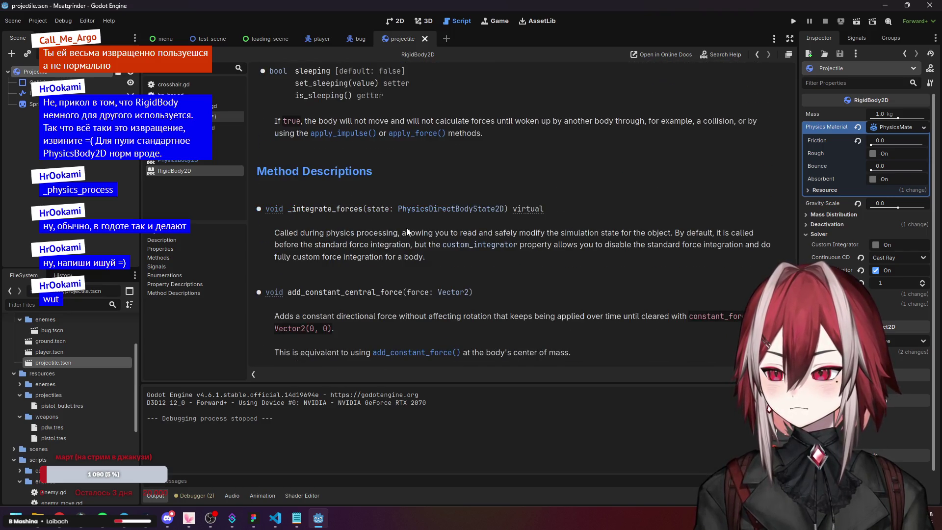
scroll(406, 228, down, 2)
scroll(372, 227, down, 9)
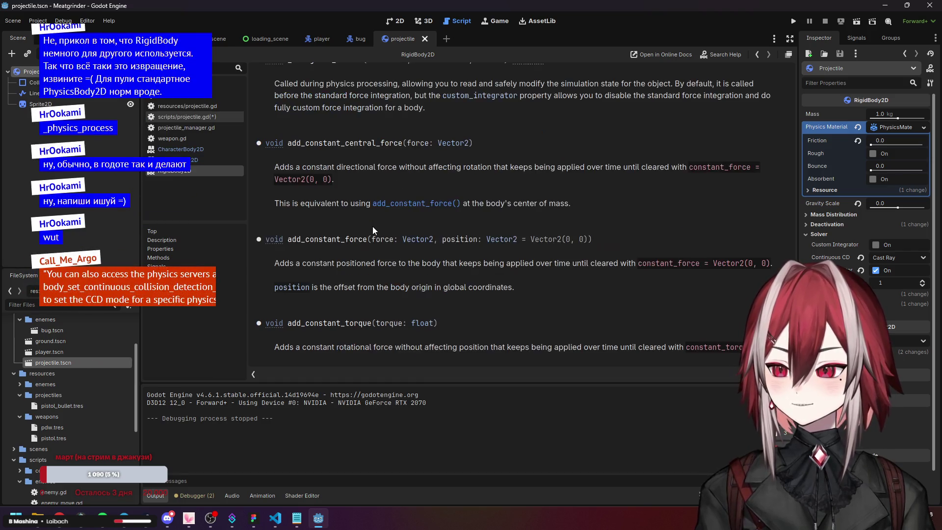
scroll(373, 226, down, 15)
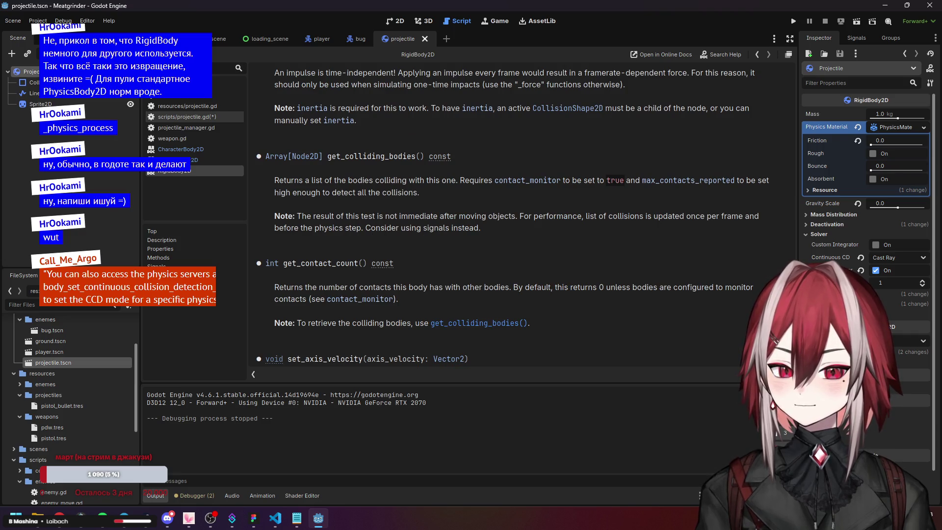
scroll(303, 80, up, 20)
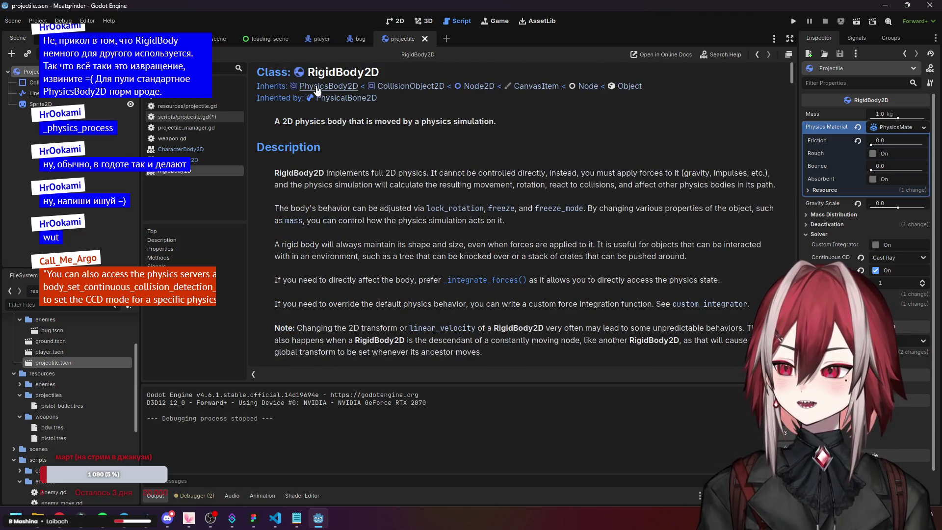
- Follow the inheritance chain from PhysicsBody2D up to the CollisionObject2D class reference
click(318, 87)
scroll(368, 199, down, 4)
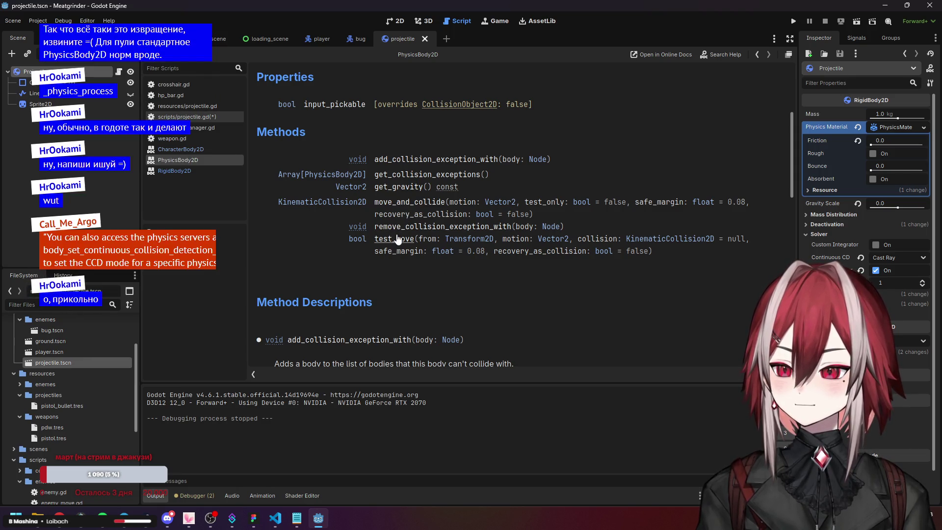
scroll(380, 246, down, 2)
scroll(376, 229, up, 6)
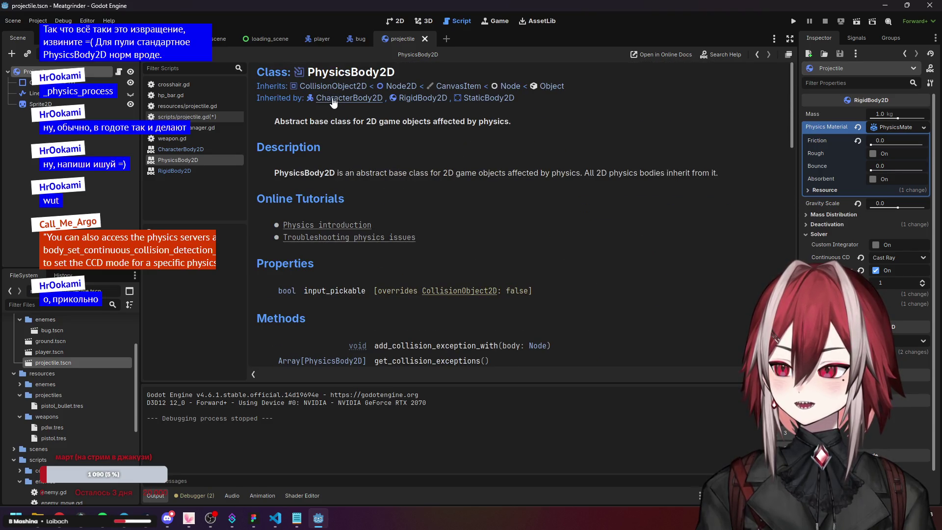
click(333, 87)
scroll(422, 196, down, 5)
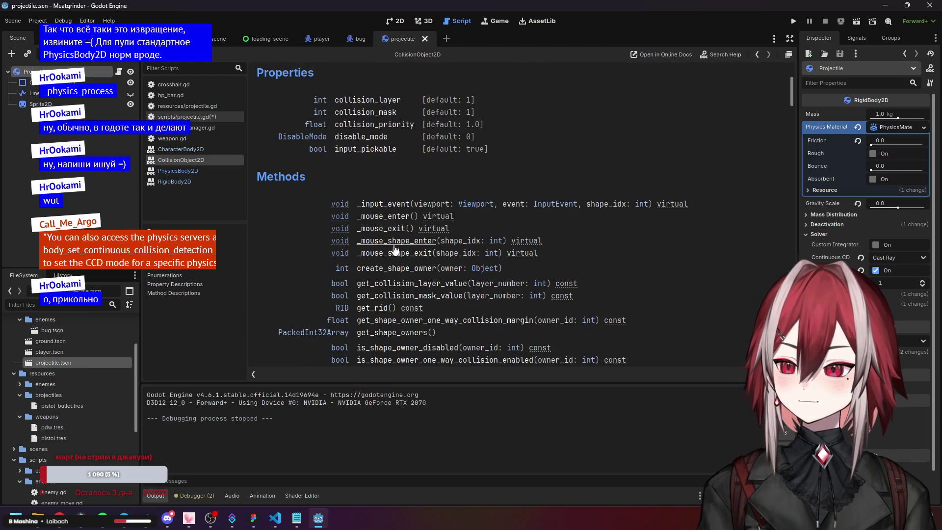
scroll(395, 248, down, 2)
scroll(405, 239, down, 2)
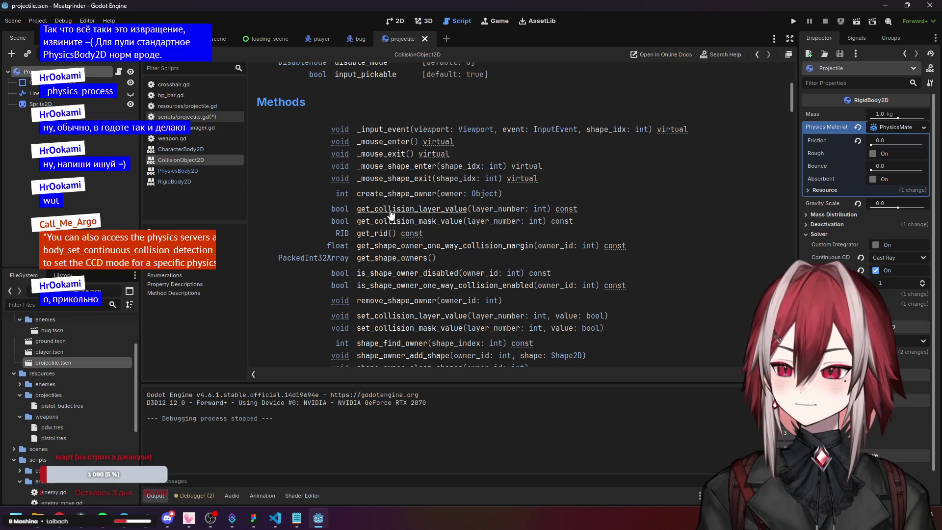
scroll(409, 306, down, 2)
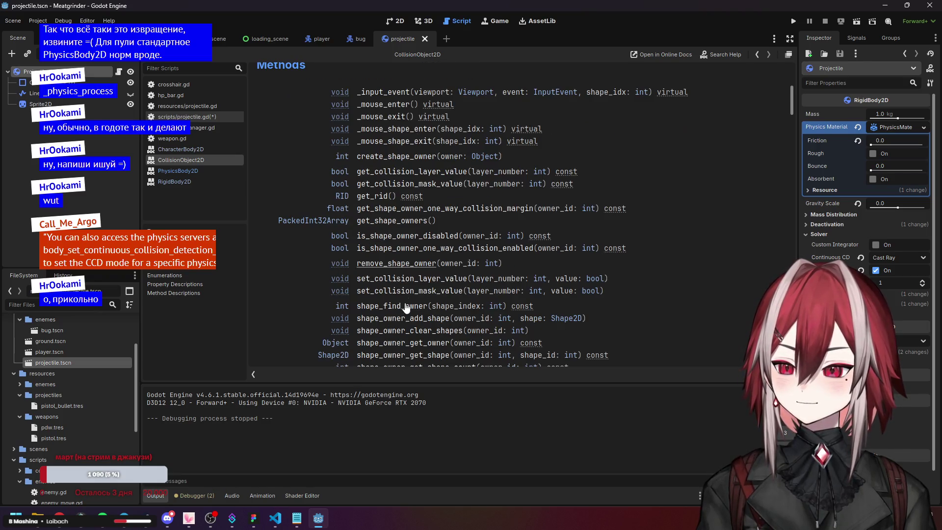
scroll(406, 294, down, 2)
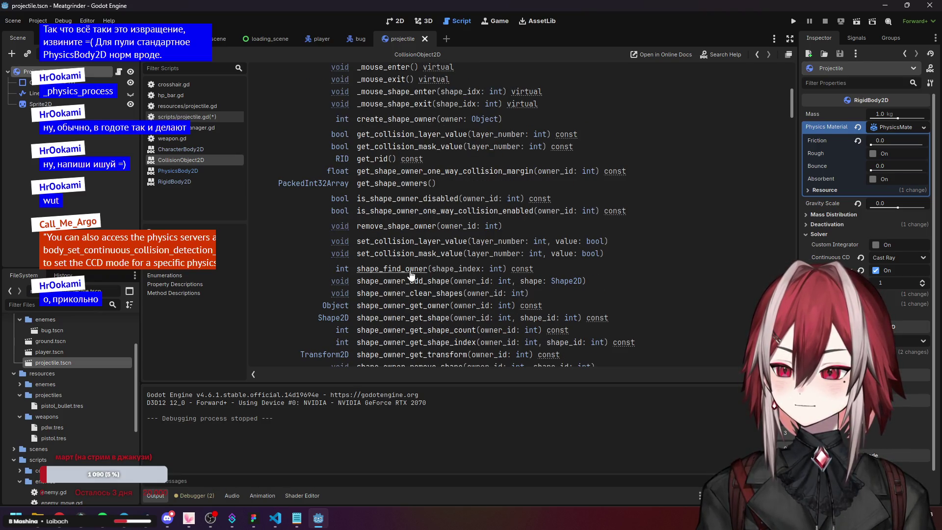
scroll(406, 294, down, 6)
scroll(411, 273, up, 4)
scroll(411, 273, up, 10)
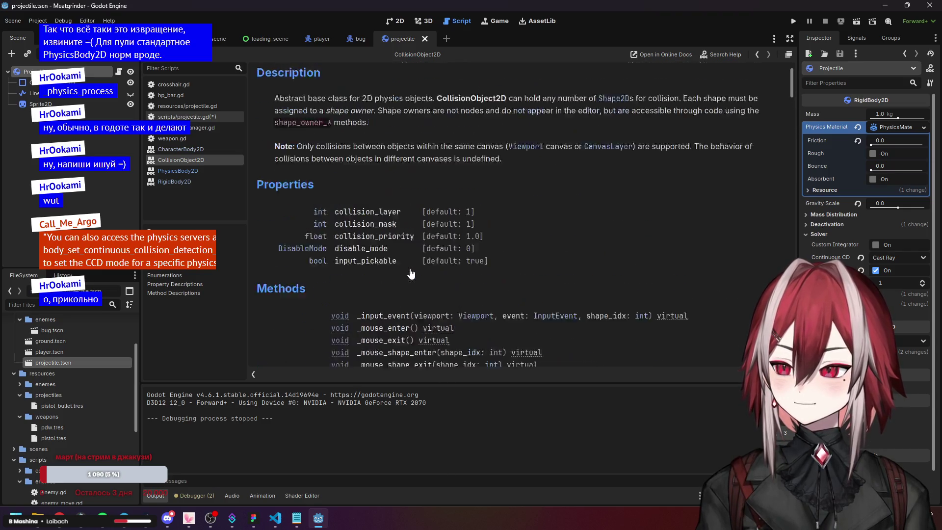
- Read the Node2D page, step back to PhysicsBody2D, then switch to the Twitch dashboard
click(326, 92)
scroll(354, 147, down, 15)
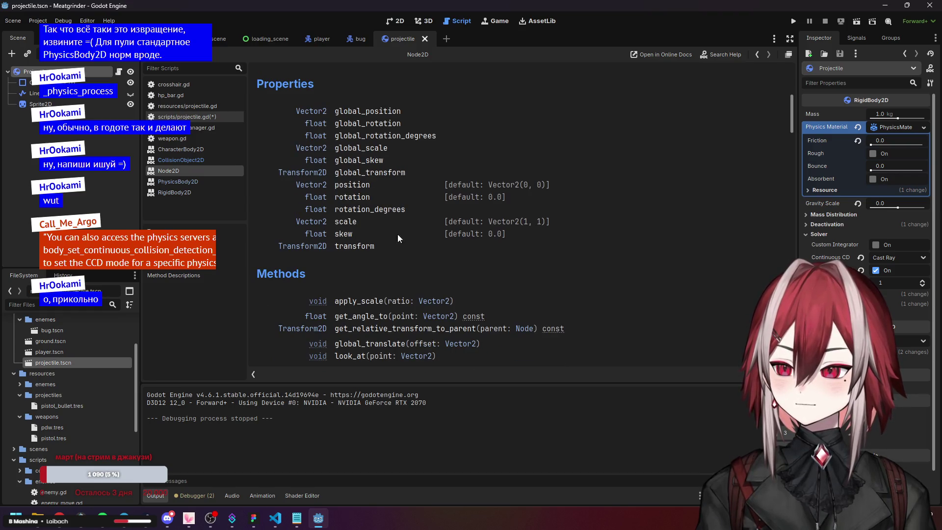
scroll(390, 231, down, 5)
scroll(432, 206, down, 2)
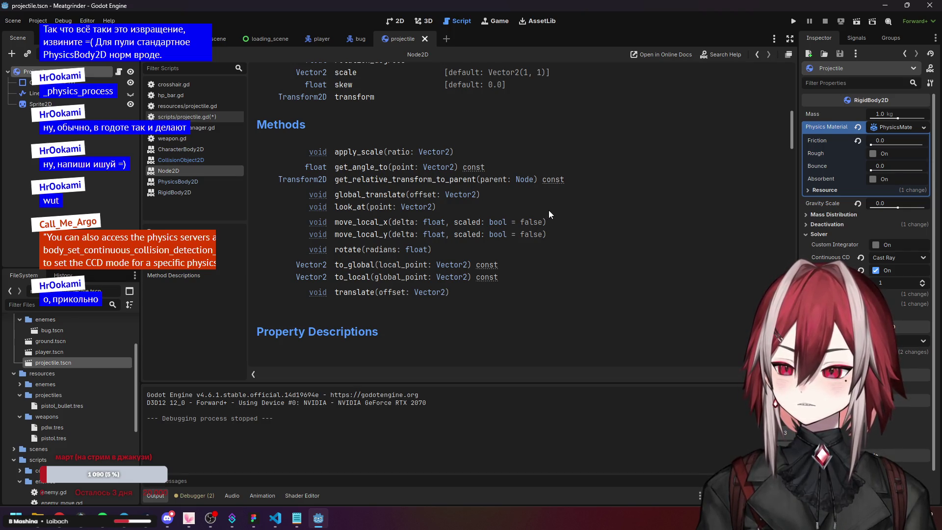
key(alt+Left)
key(alt+Left)
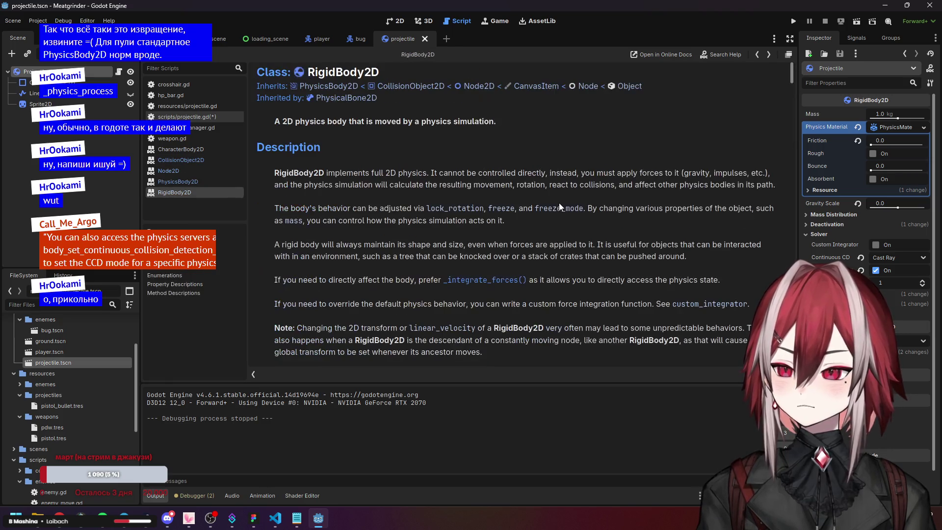
key(alt+Left)
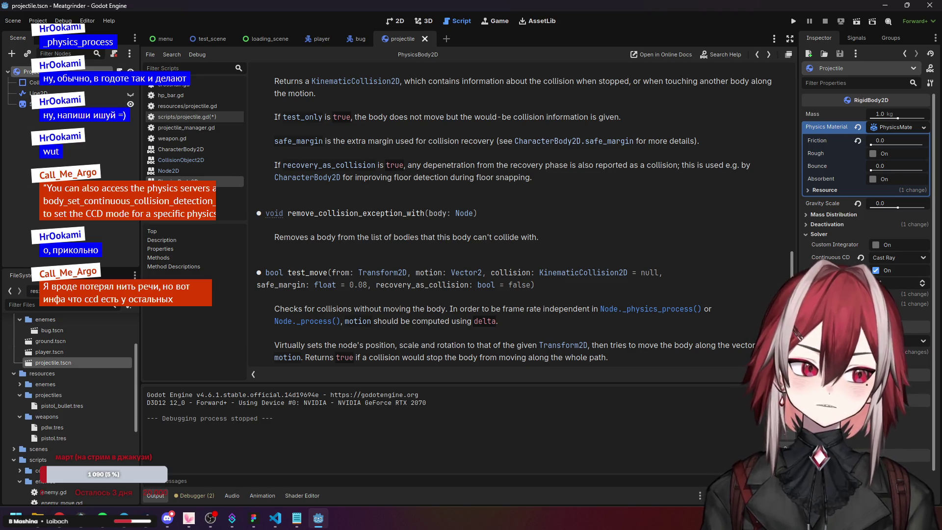
key(alt+Tab)
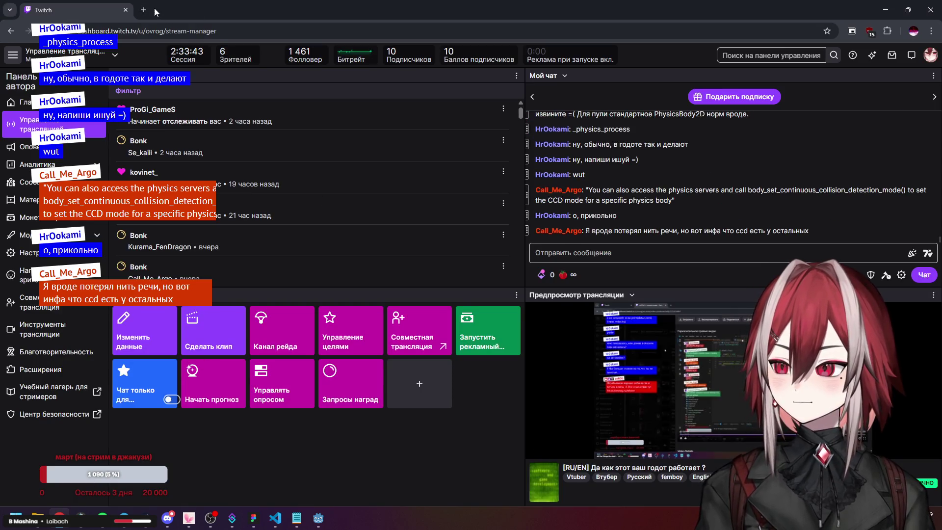
- In a new tab, search for body_set_continuous_collision_detection_mode and locate it in the PhysicsServer2D docs
click(144, 10)
text(body_set_continuous_collision_detection_mode)
key(Return)
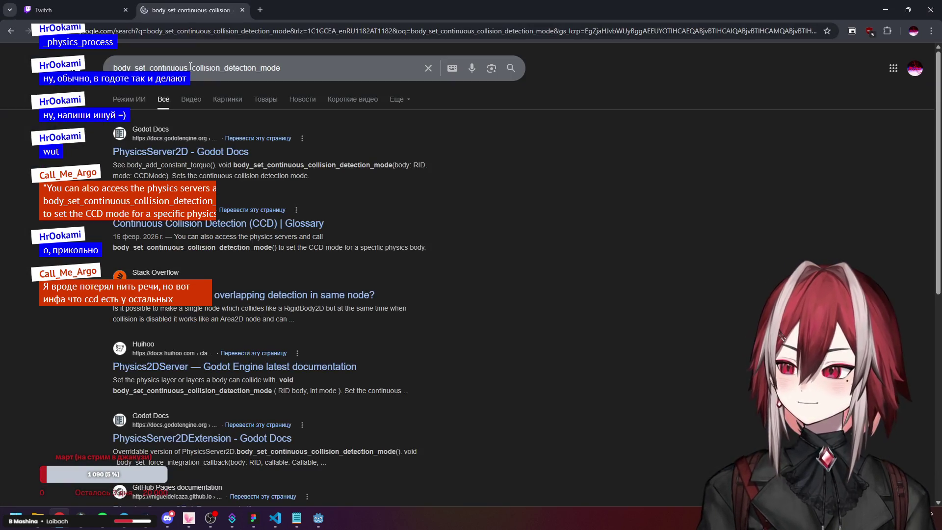
click(223, 153)
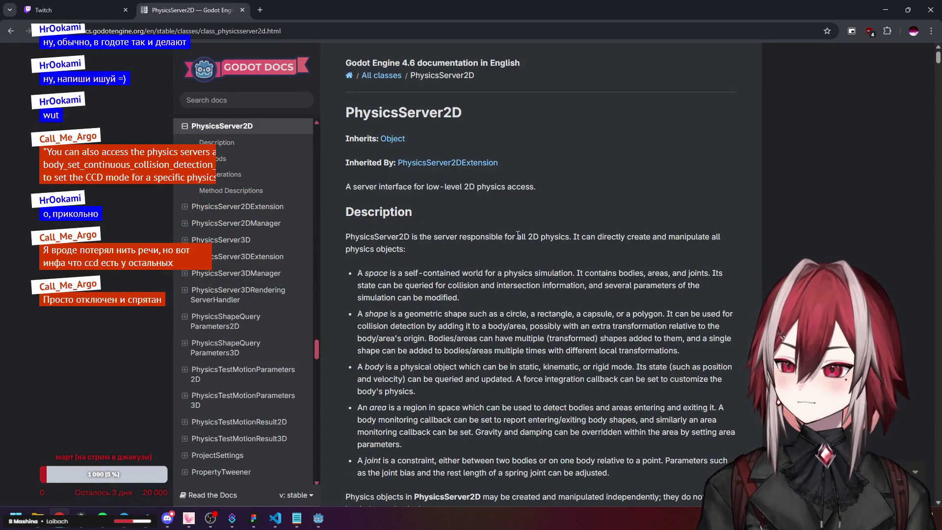
scroll(521, 201, down, 5)
key(ctrl+f)
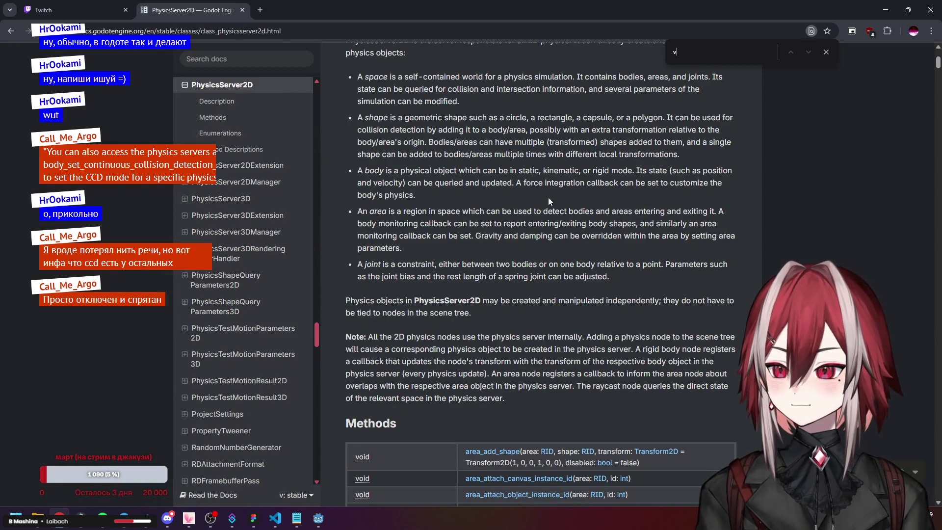
text(body_set_continuous_collision_detection_mode)
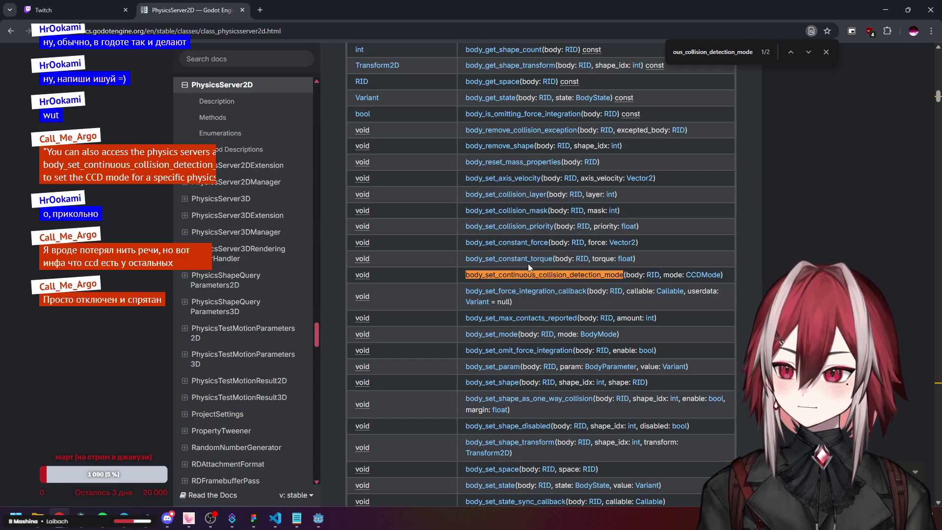
click(607, 275)
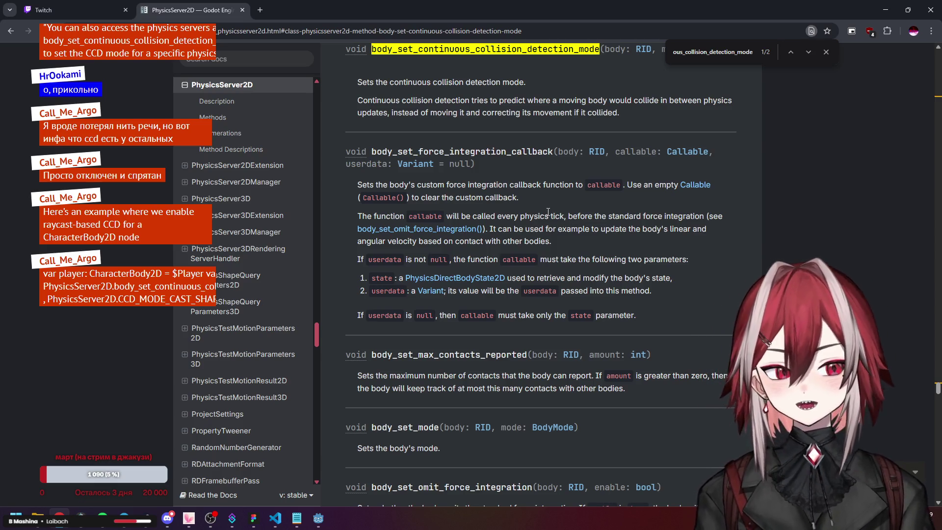
- Highlight the sentence explaining continuous collision detection, then minimise the browser
scroll(520, 193, up, 1)
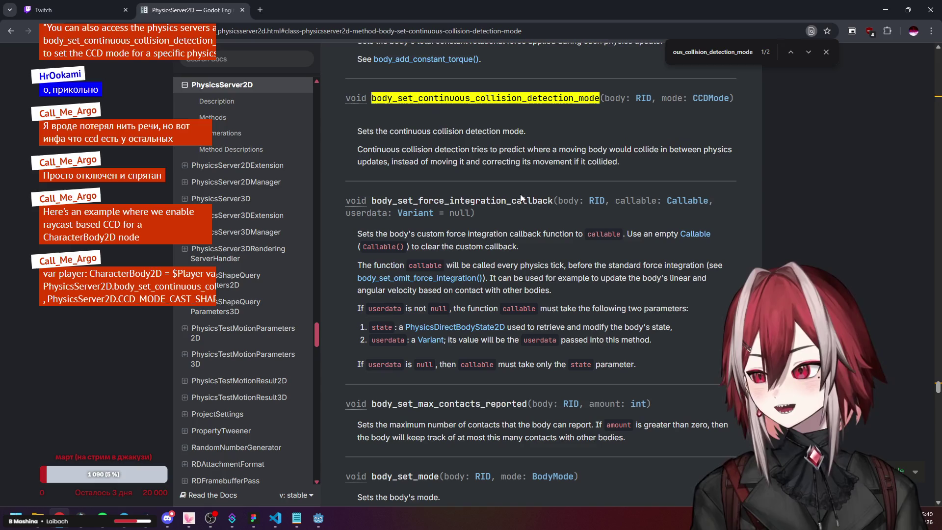
scroll(567, 139, up, 1)
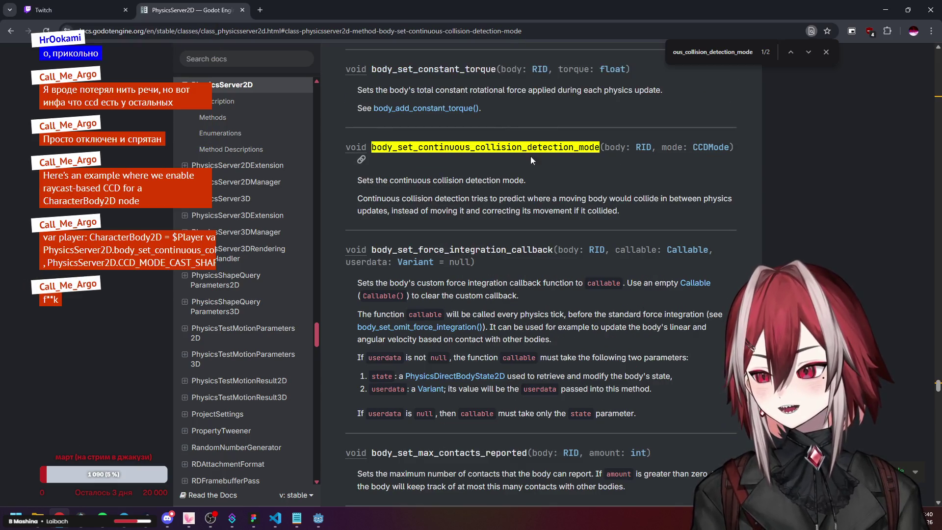
drag(417, 180, 514, 180)
drag(381, 198, 608, 199)
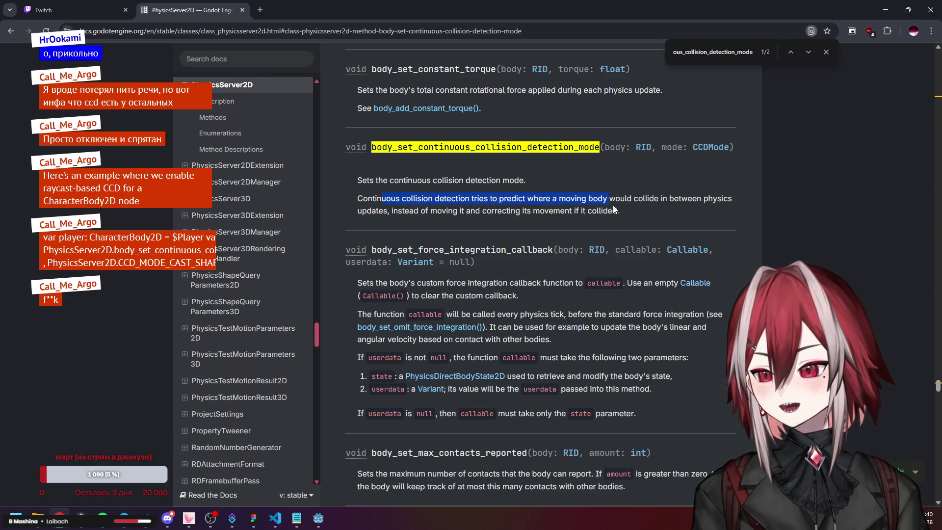
click(614, 209)
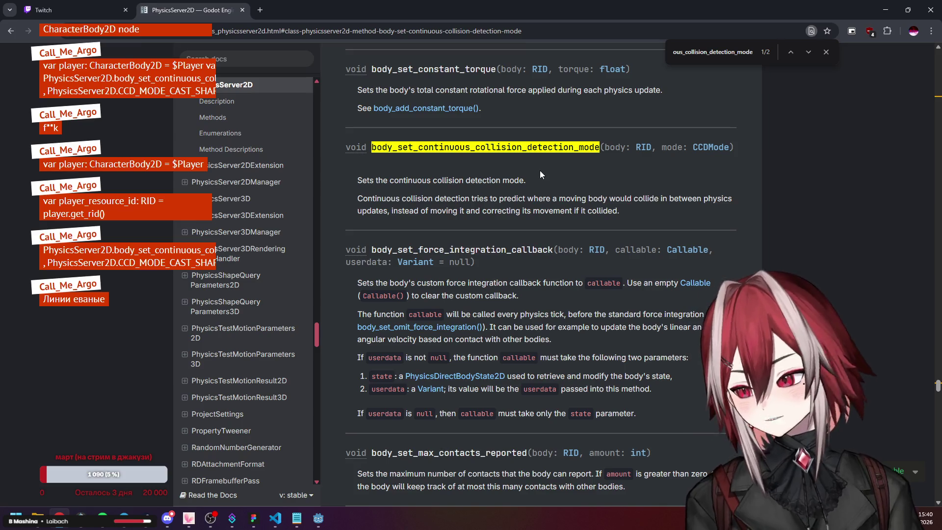
click(885, 10)
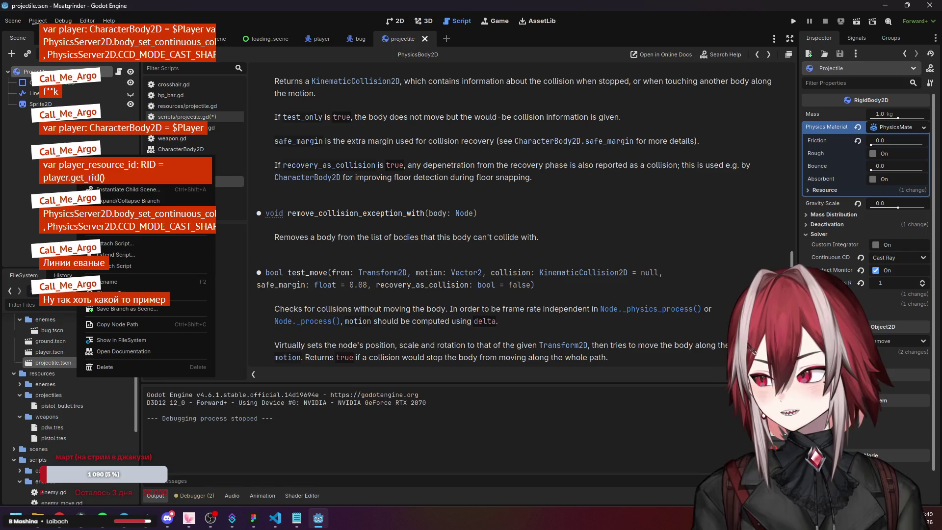
- Via Add Child Node, view Area2D under CollisionObject2D, then bring the PhysicsServer2D docs back
right_click(60, 185)
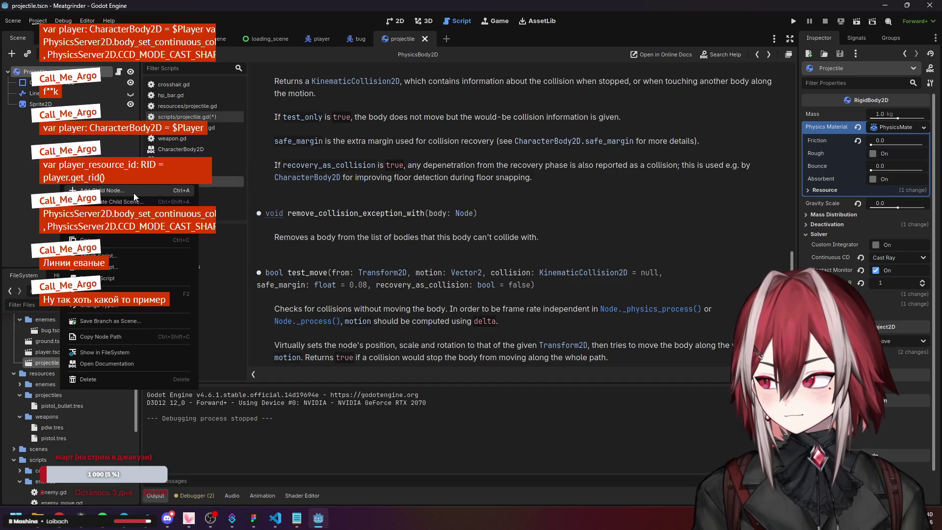
click(133, 193)
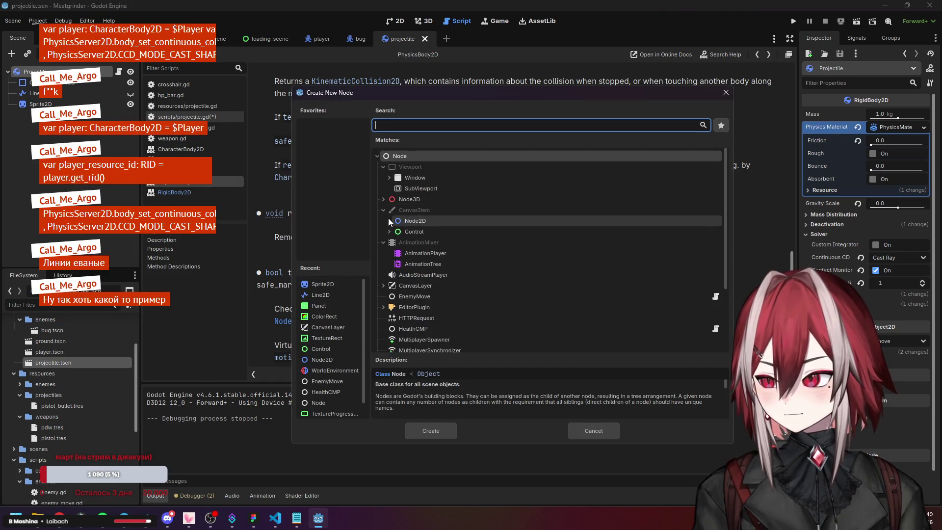
scroll(466, 254, down, 2)
click(394, 182)
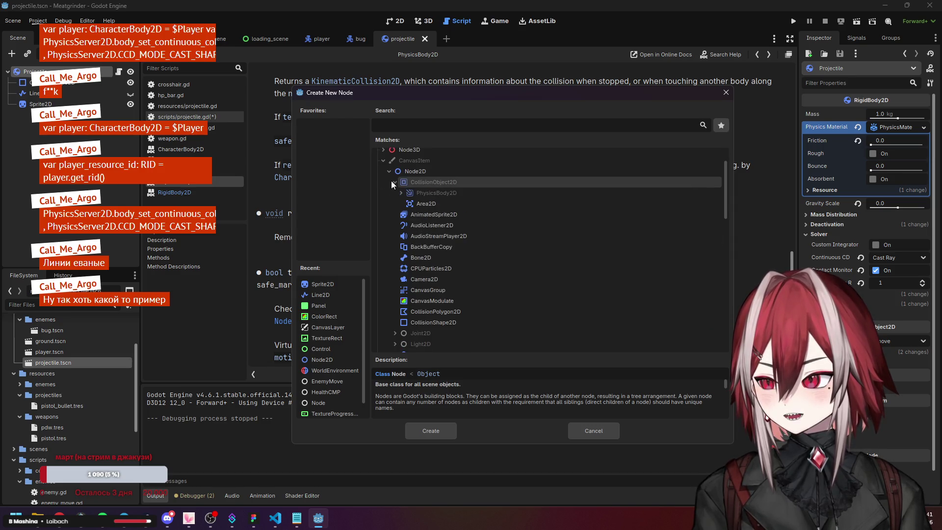
click(414, 203)
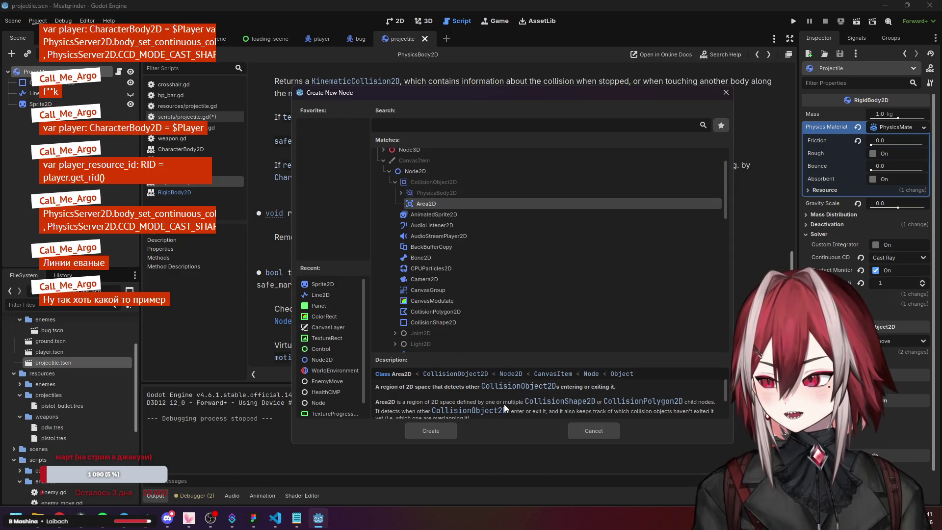
scroll(512, 409, down, 1)
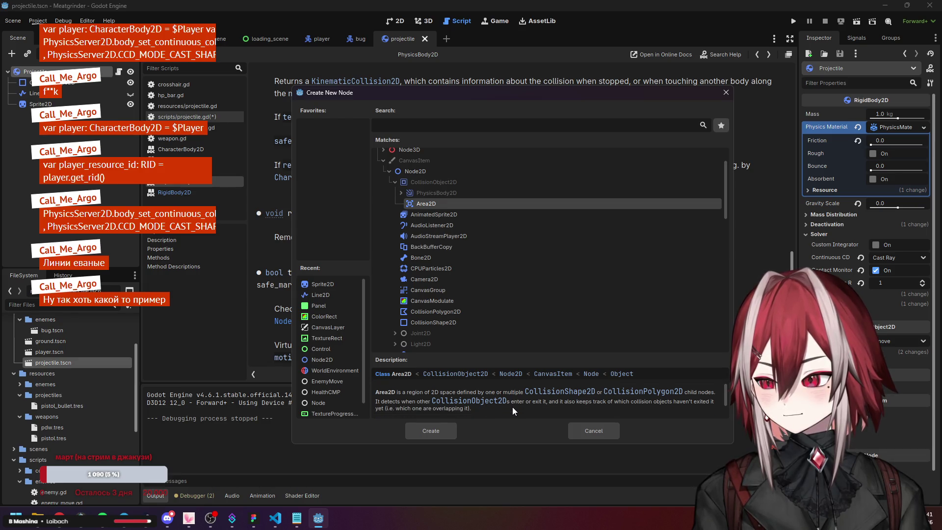
click(58, 526)
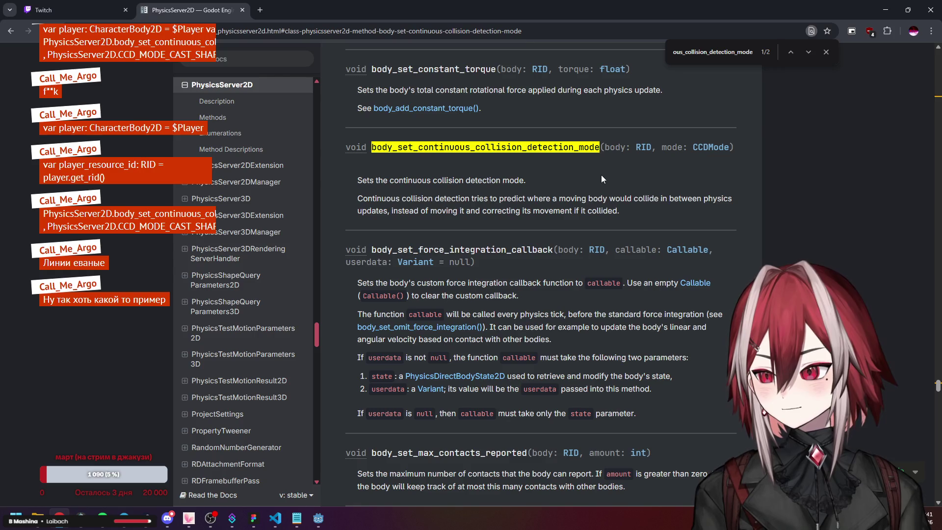
- Highlight the CCD explanation and check the CCDMode enum values in PhysicsServer2D docs
scroll(578, 169, up, 1)
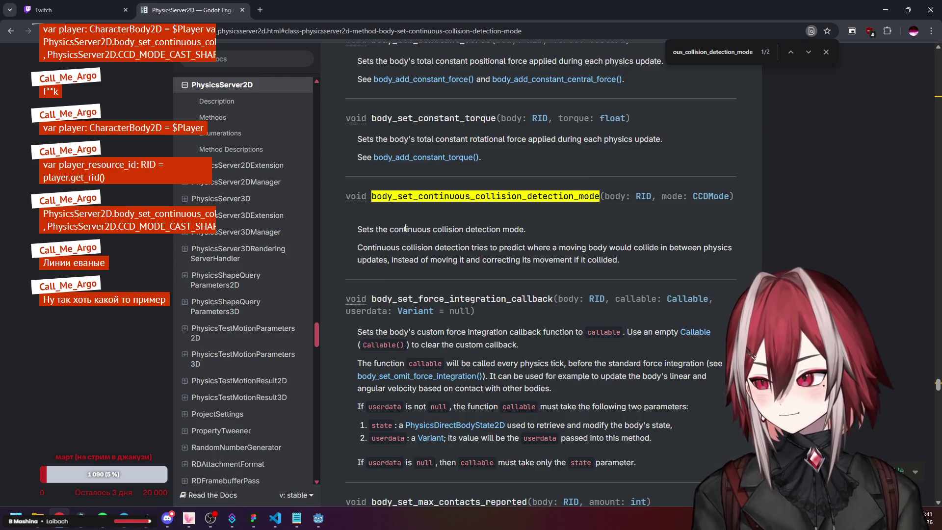
mouse_move(403, 252)
mouse_down()
mouse_move(642, 249)
mouse_move(674, 258)
mouse_up()
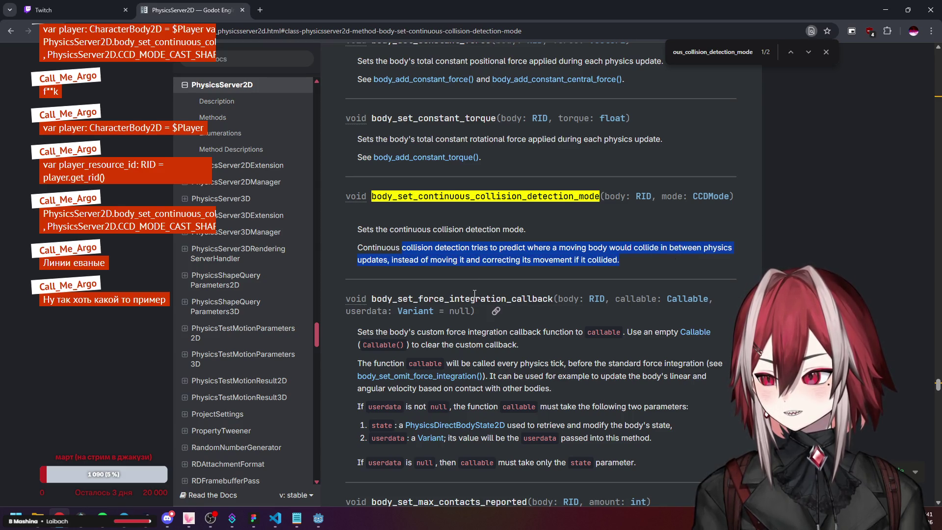
click(539, 204)
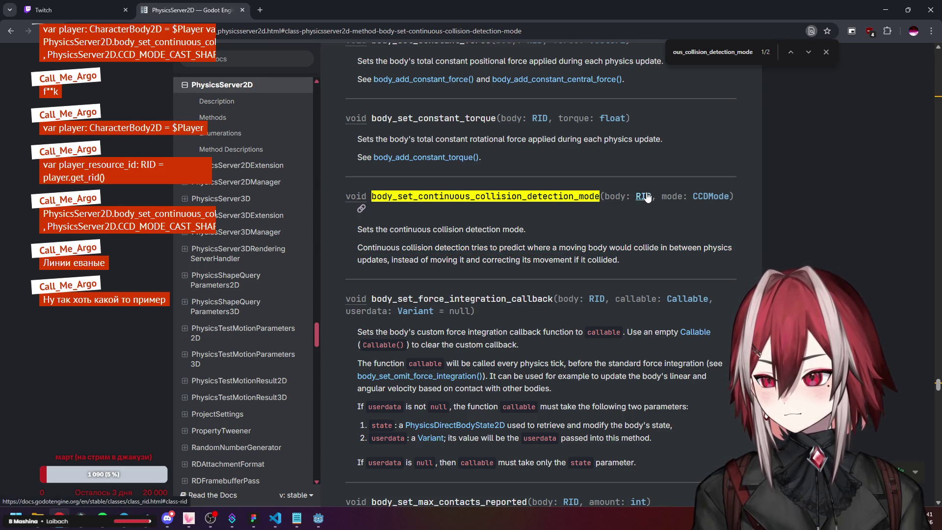
click(710, 196)
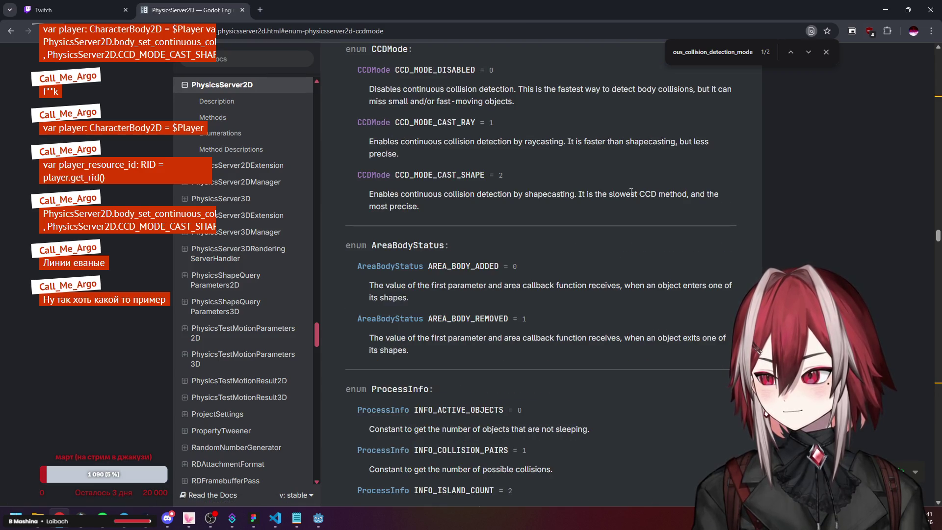
key(alt+Left)
- Look up the RID class docs, then return to the CCD method description
scroll(649, 179, up, 2)
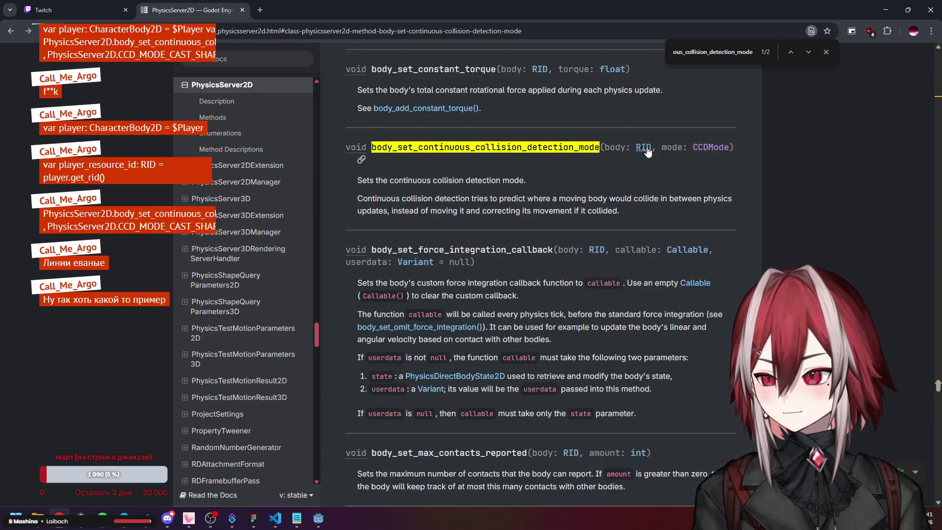
click(633, 148)
scroll(482, 172, down, 3)
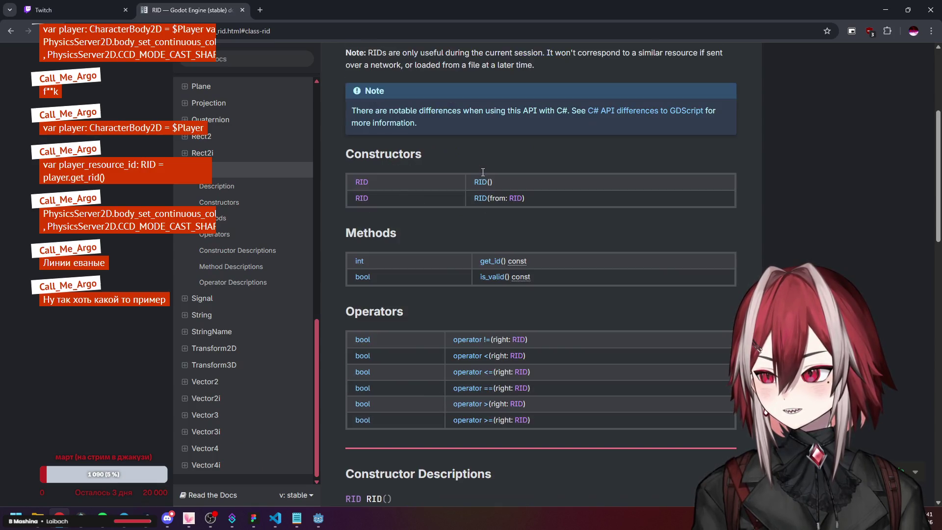
key(alt+Left)
scroll(586, 186, up, 1)
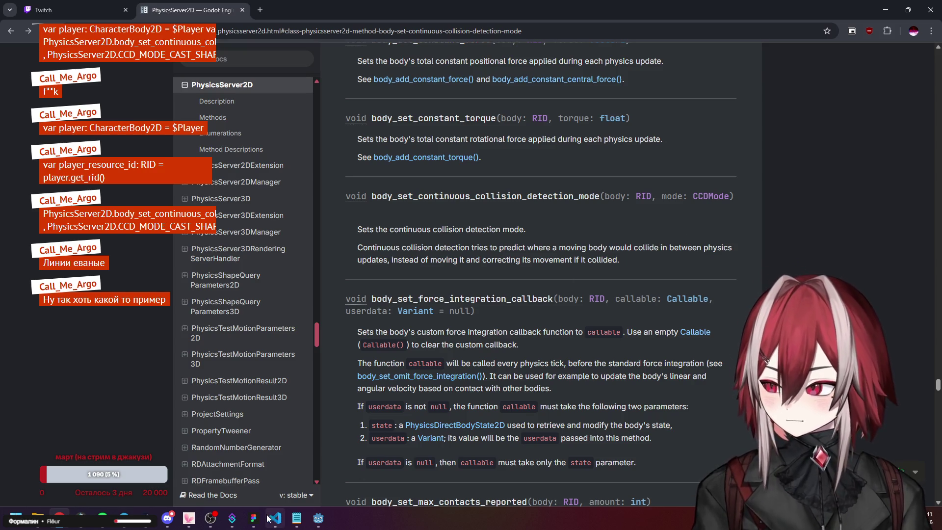
- Back in Godot's Create New Node dialog, expand PhysicsBody2D's subclasses
mouse_move(232, 520)
mouse_move(319, 523)
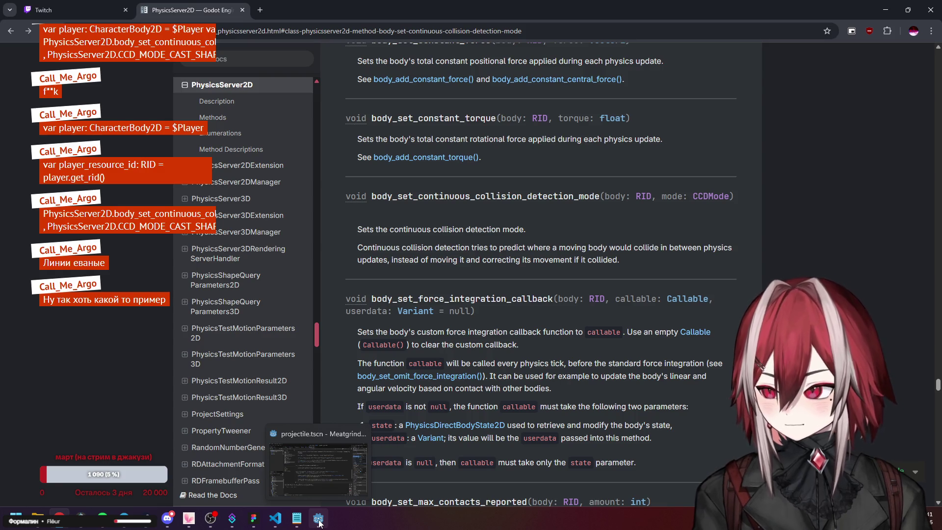
click(318, 471)
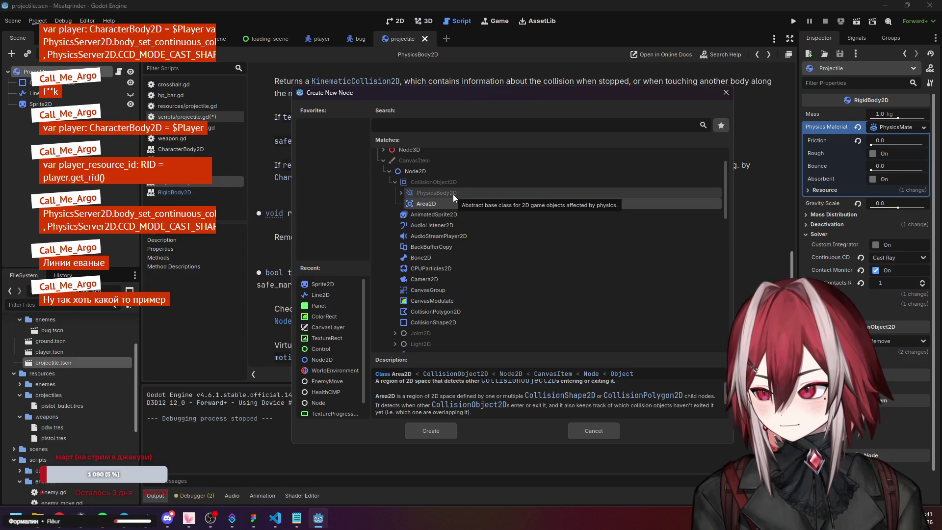
click(401, 193)
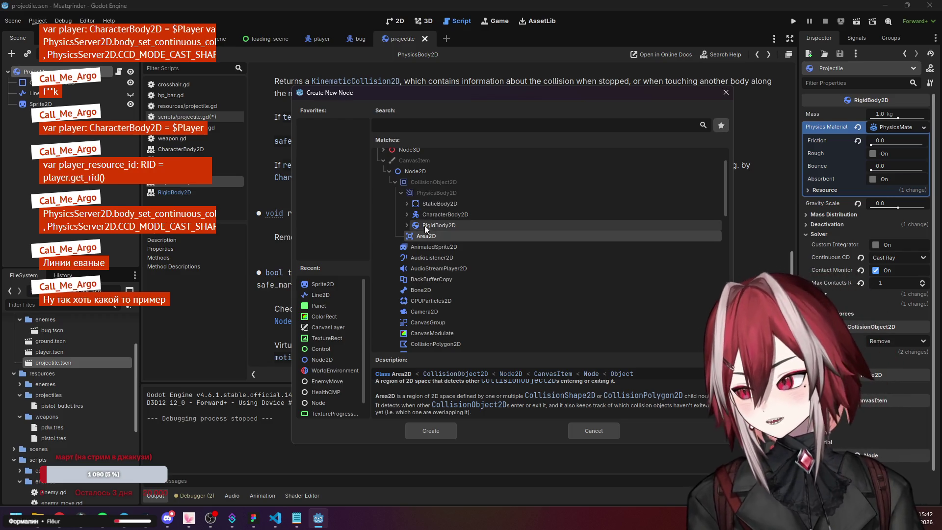
- Toggle StaticBody2D's subclass, read the PhysicsBody2D and RigidBody2D descriptions, then return to the browser docs
click(407, 203)
click(408, 203)
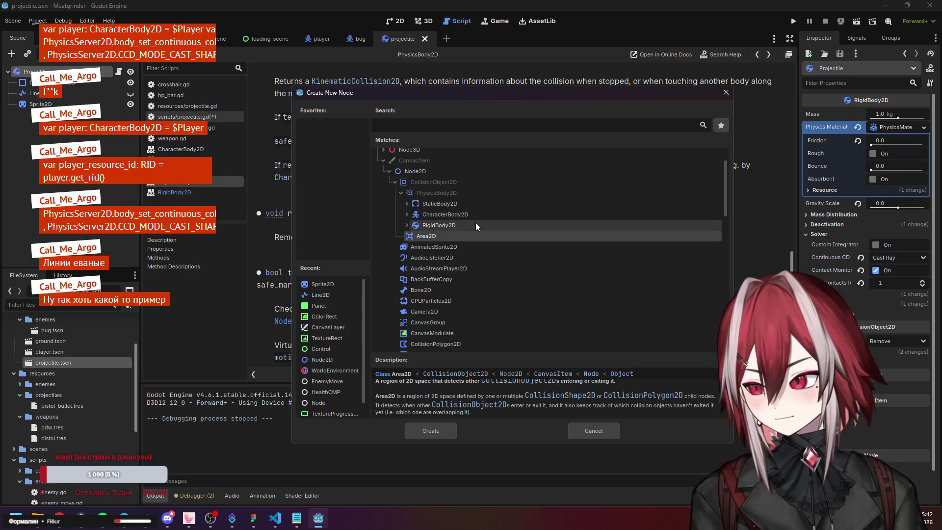
click(461, 194)
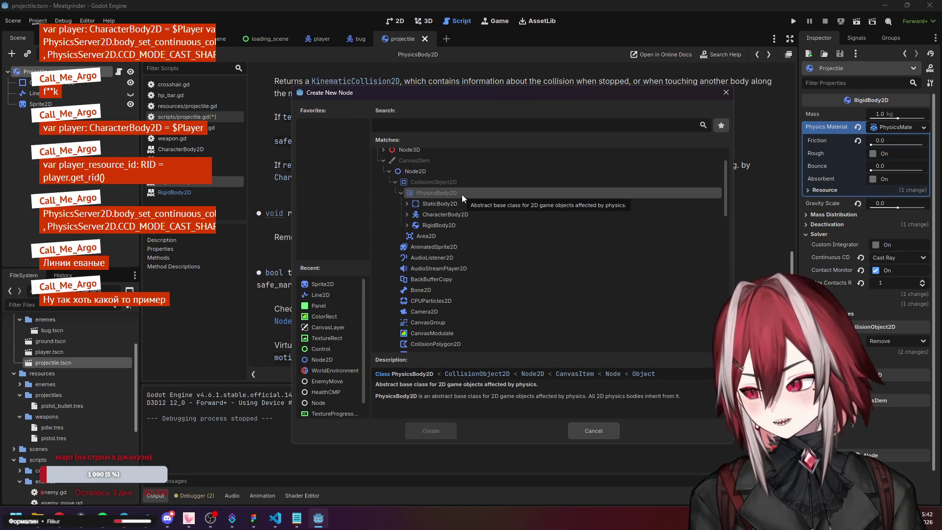
click(455, 227)
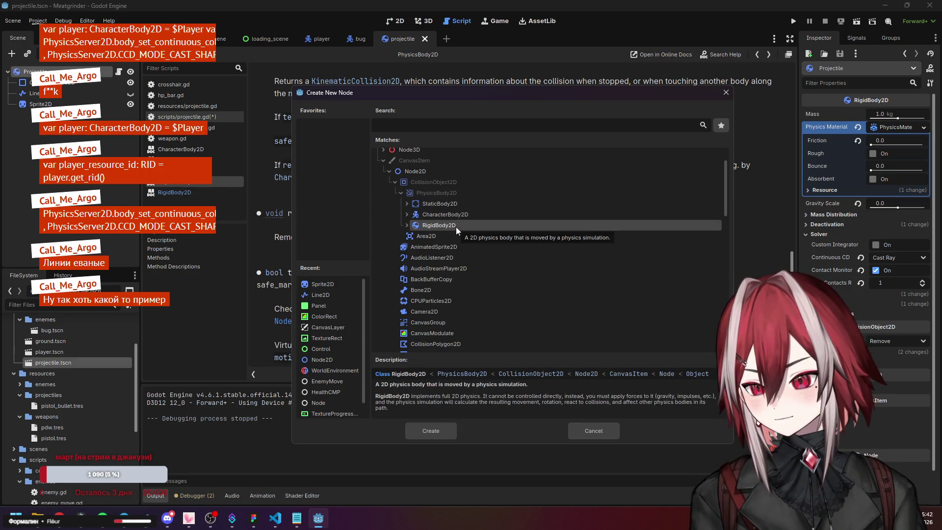
click(69, 525)
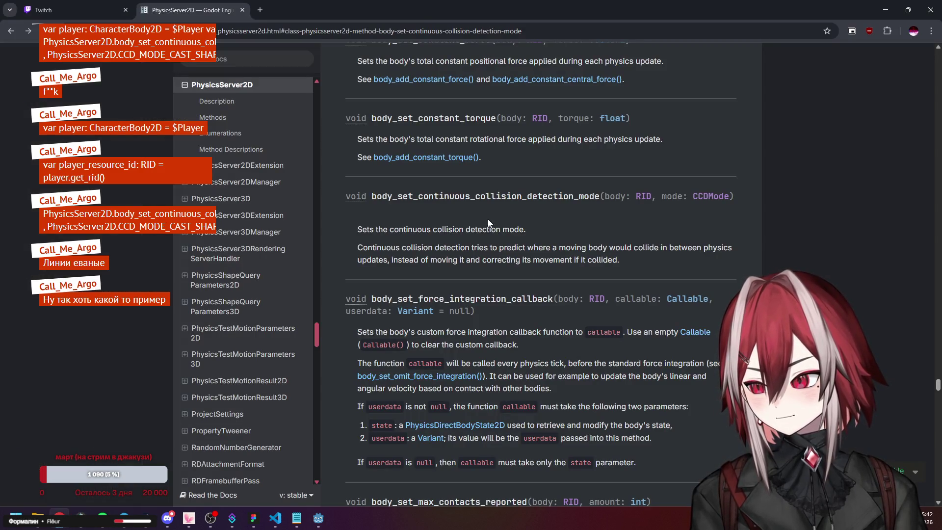
scroll(487, 218, down, 2)
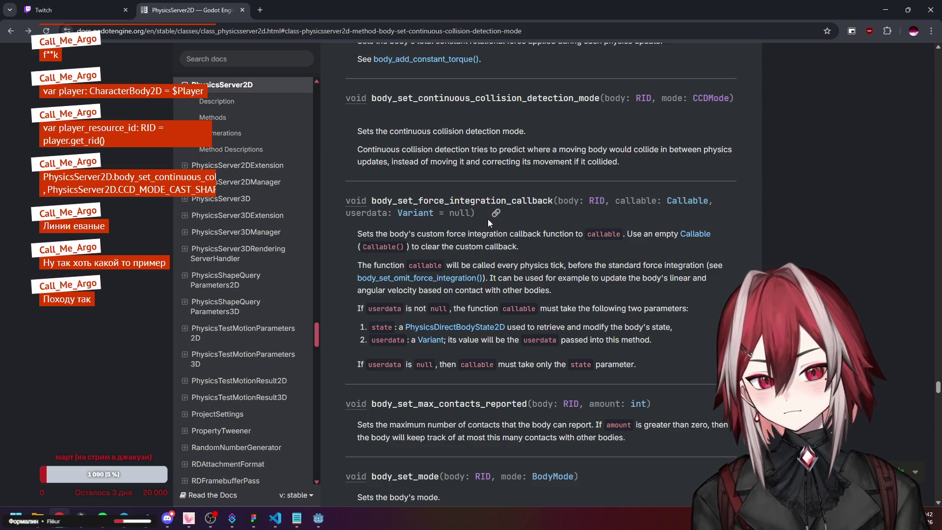
scroll(487, 219, up, 4)
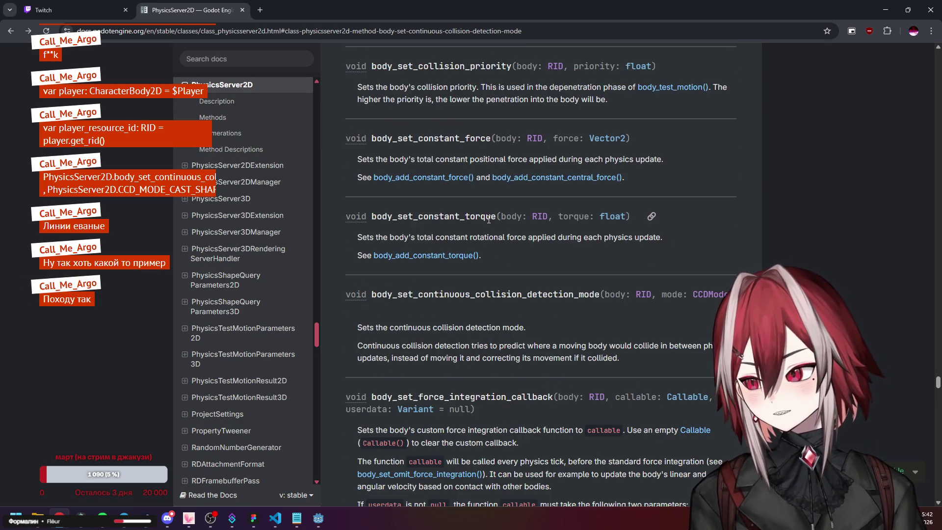
scroll(488, 220, up, 8)
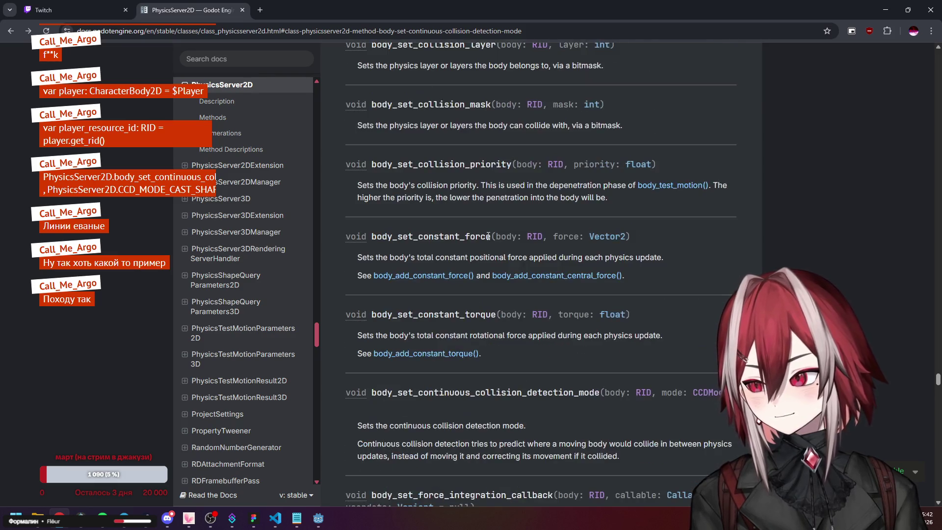
scroll(488, 236, up, 20)
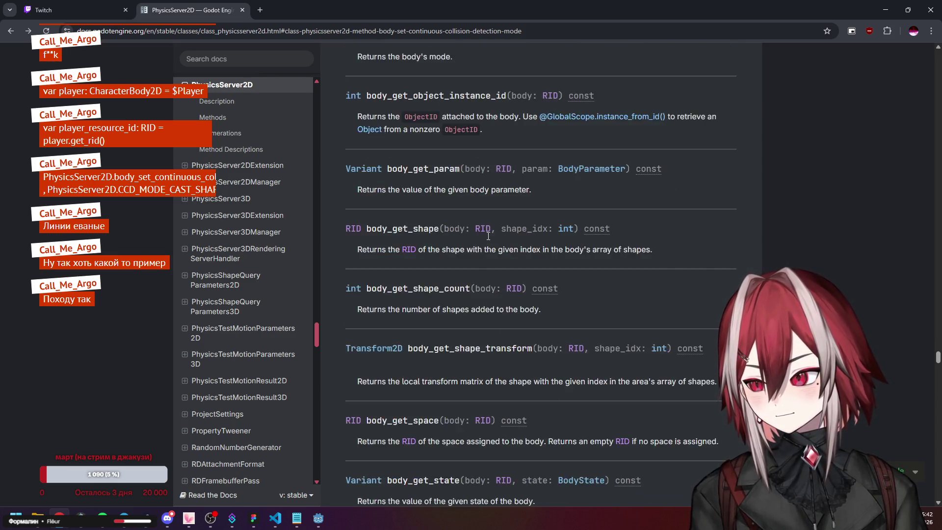
scroll(488, 236, up, 8)
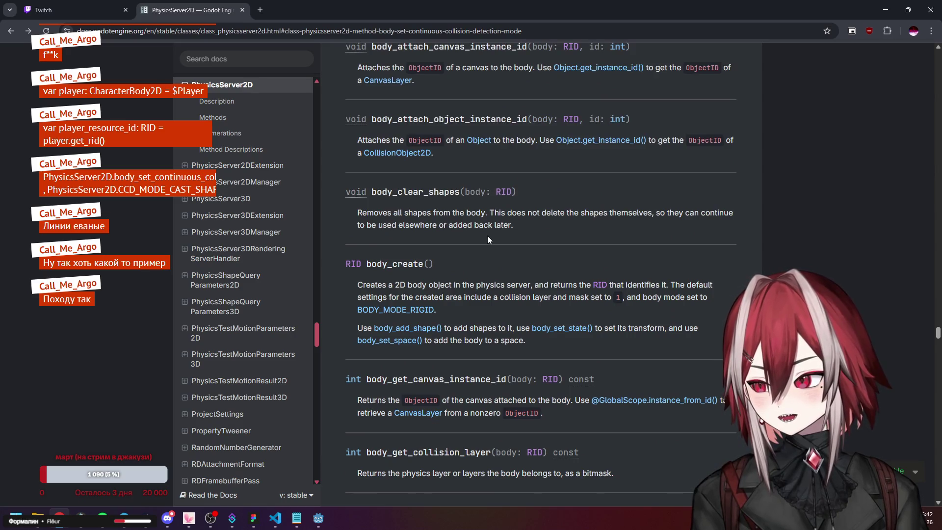
scroll(489, 239, up, 3)
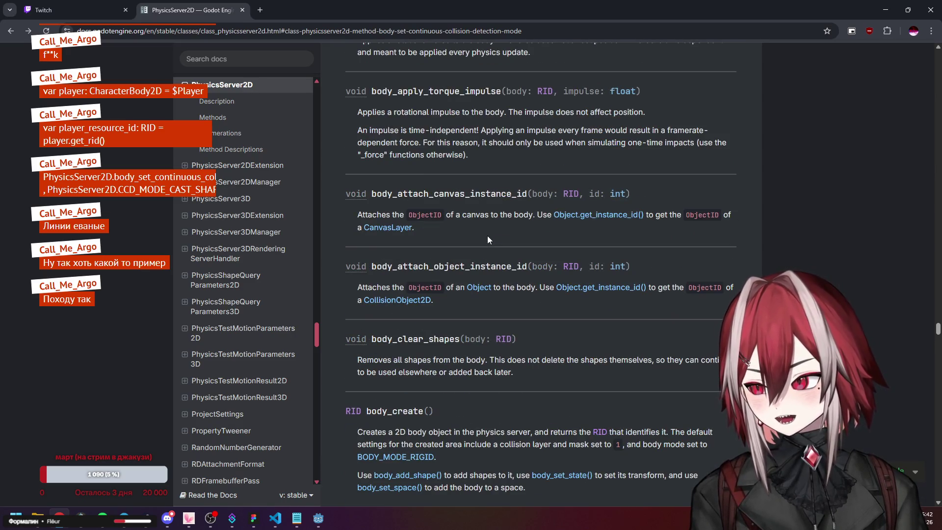
scroll(487, 240, up, 15)
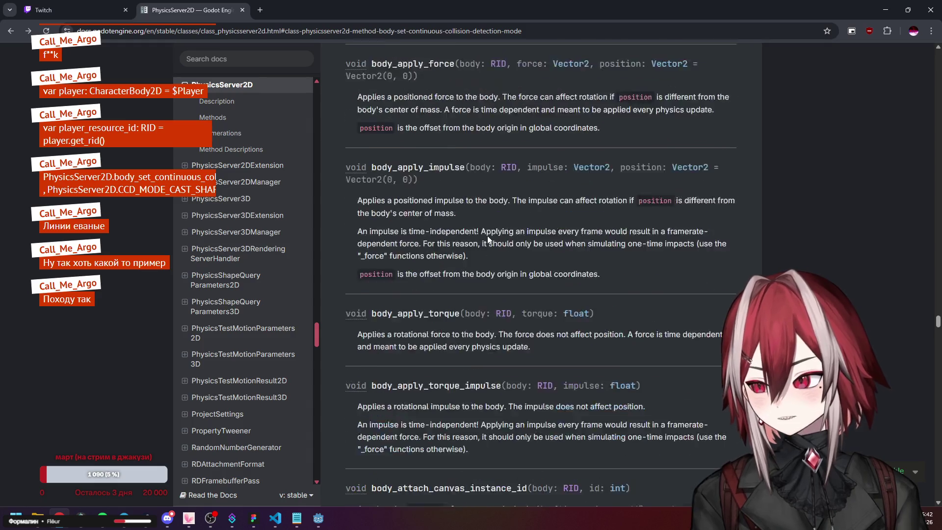
scroll(487, 235, up, 20)
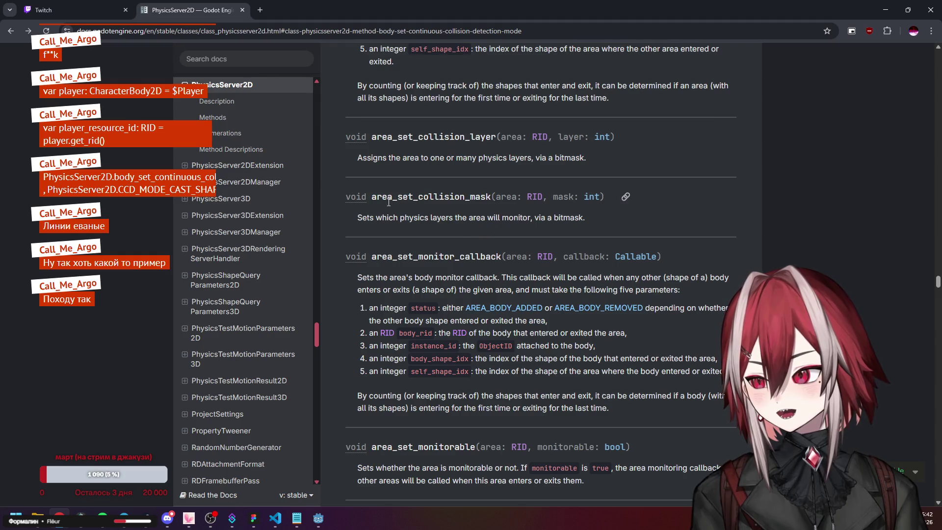
drag(371, 197, 487, 195)
scroll(487, 194, down, 12)
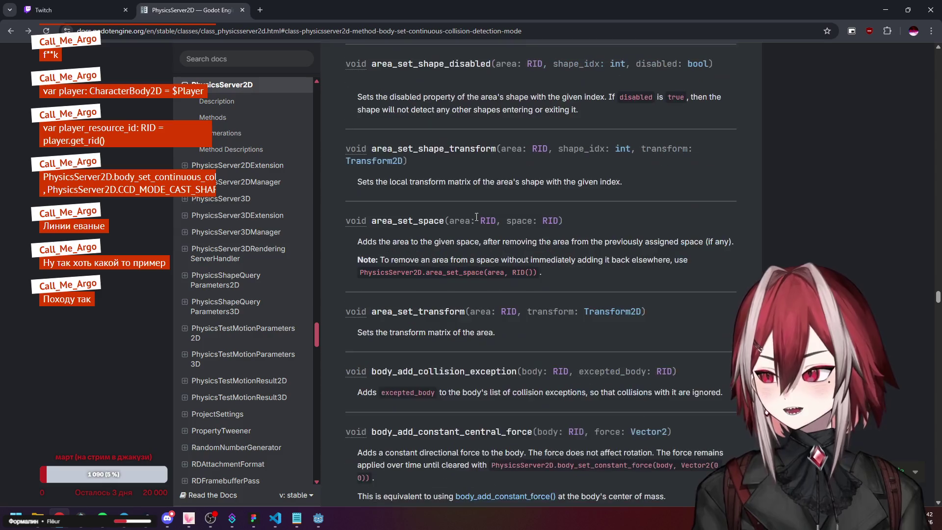
click(320, 511)
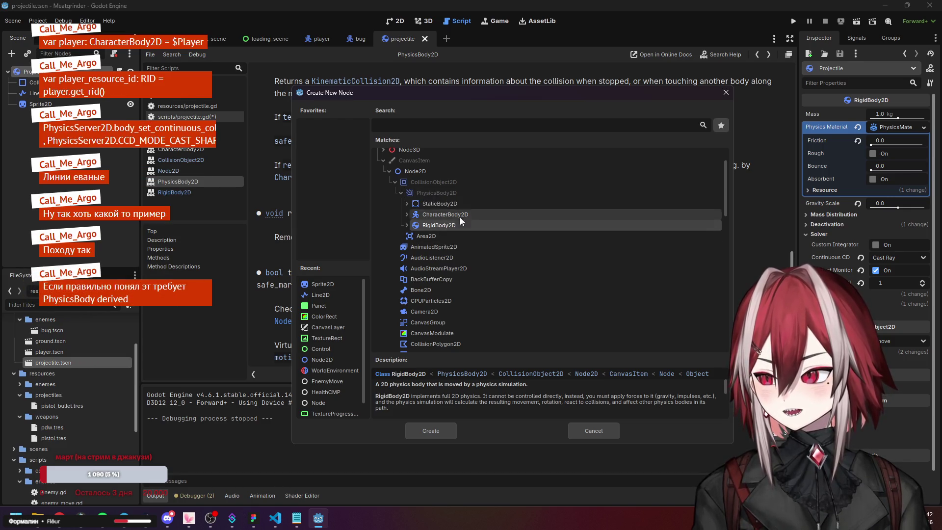
- Close the Create New Node dialog without adding a node and return to the PhysicsServer2D docs
click(727, 94)
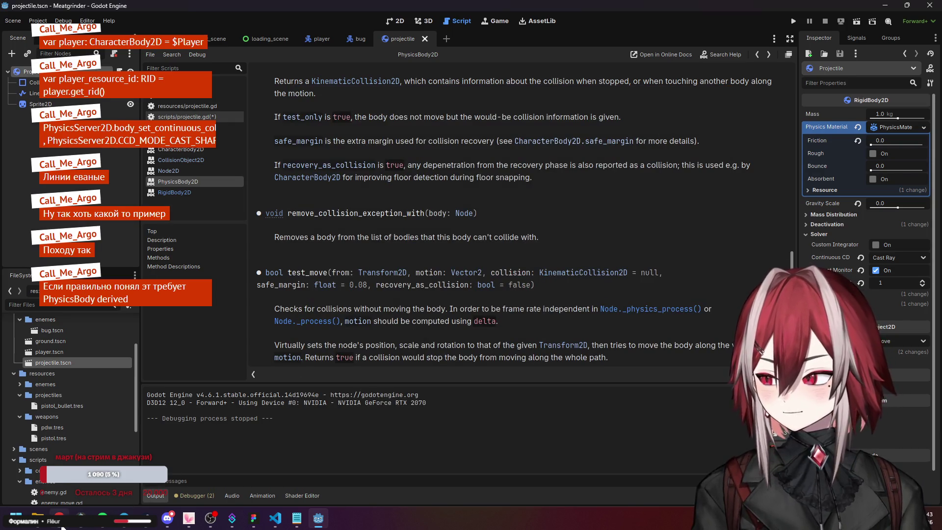
key(alt+Tab)
scroll(436, 224, up, 2)
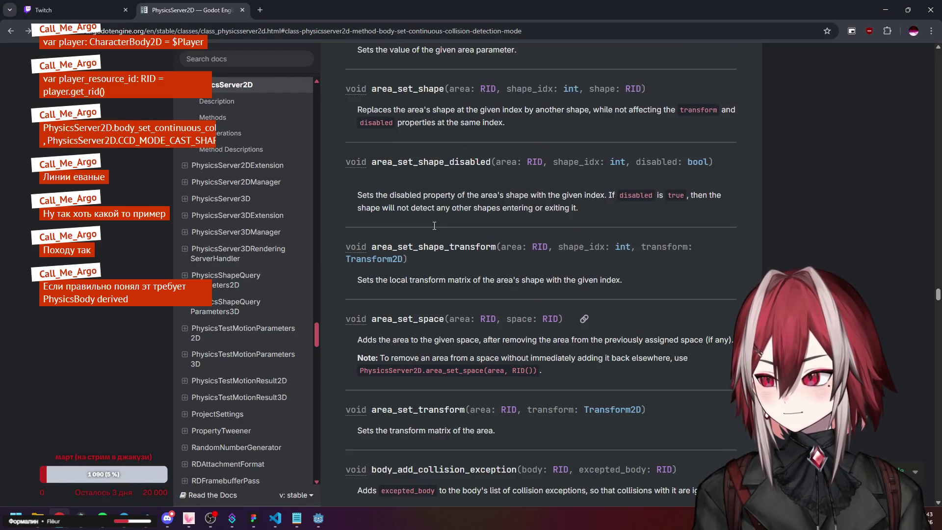
- Skim the PhysicsServer2D body methods, then minimize the browser to return to Godot
drag(387, 162, 409, 160)
scroll(461, 226, down, 8)
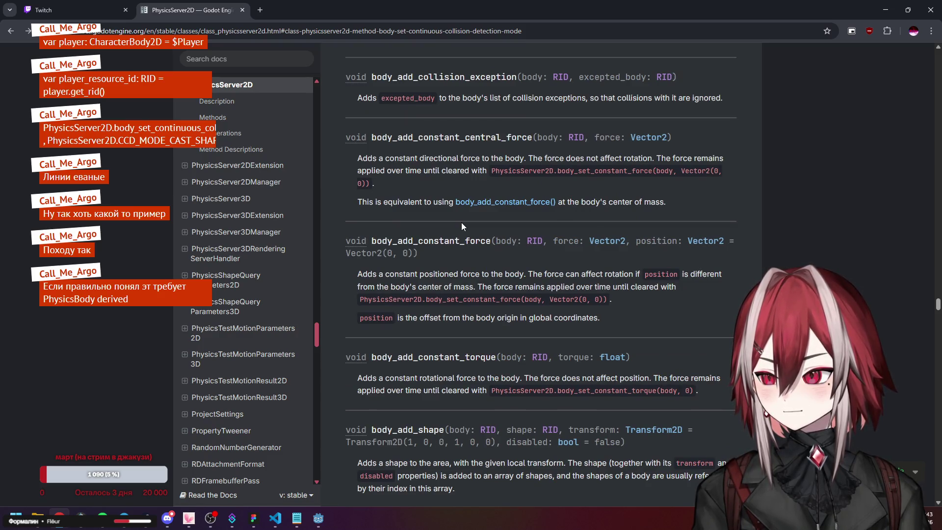
scroll(461, 226, down, 3)
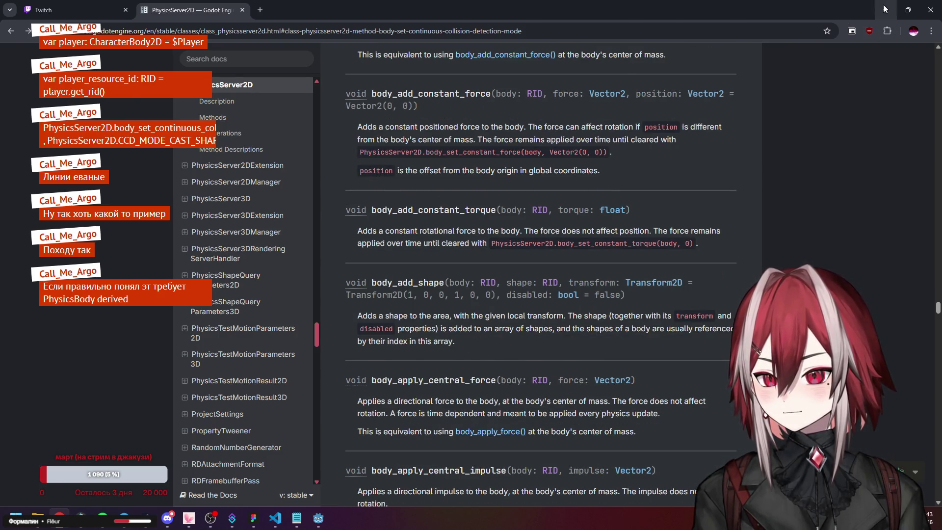
click(885, 9)
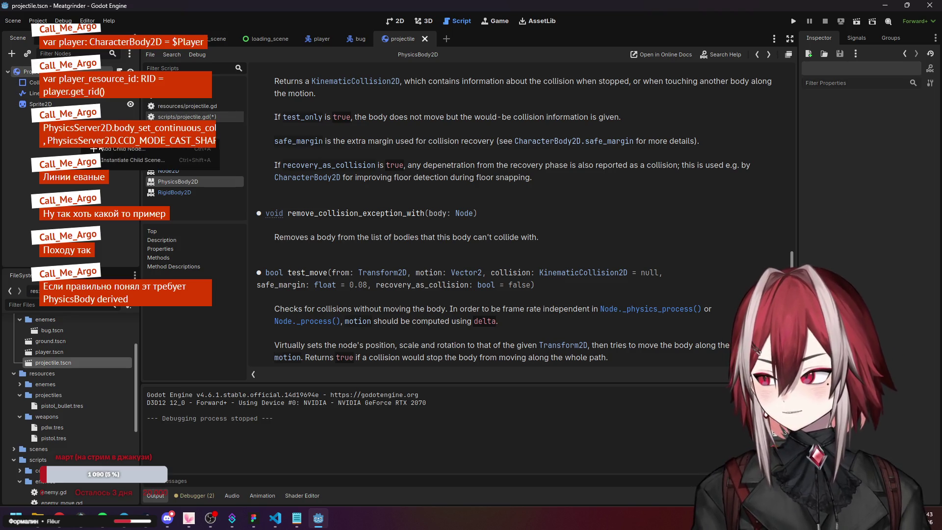
key(ctrl+a)
click(387, 219)
click(394, 231)
click(431, 242)
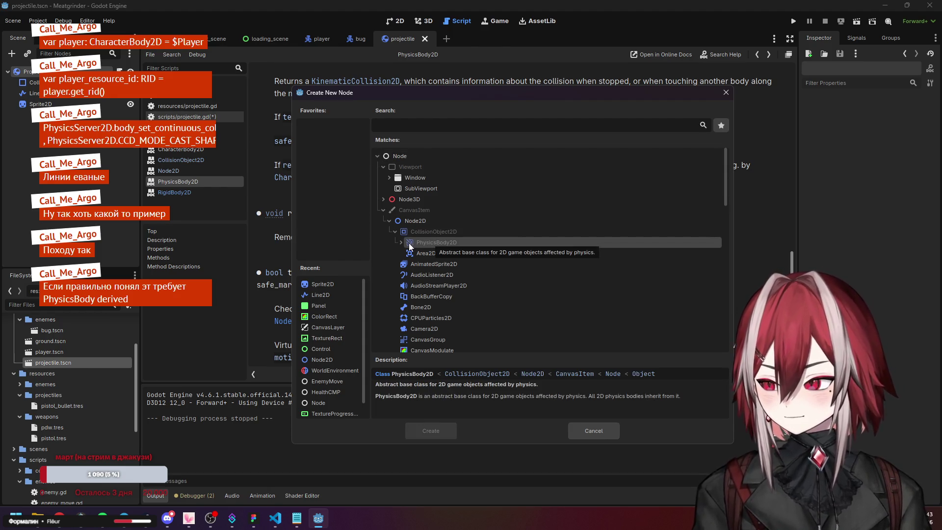
click(401, 243)
click(434, 254)
click(429, 273)
click(473, 264)
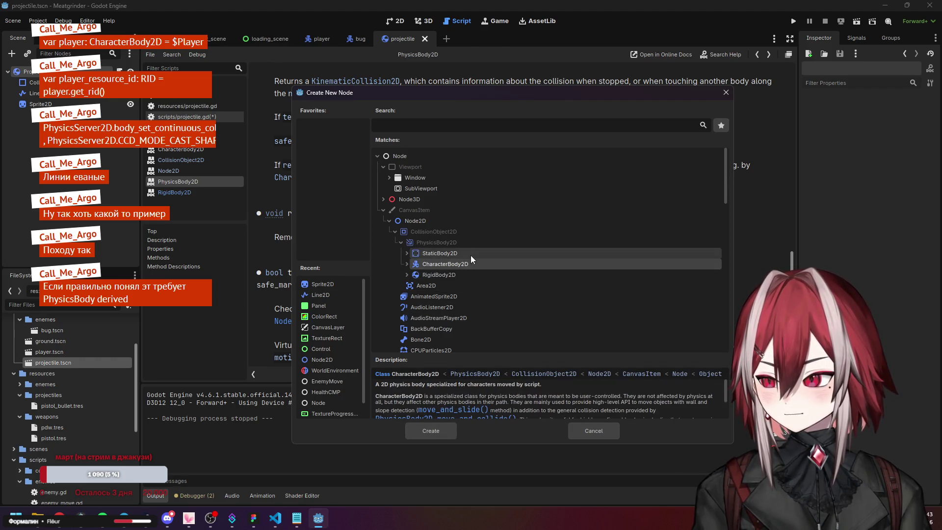
click(469, 254)
scroll(528, 391, down, 2)
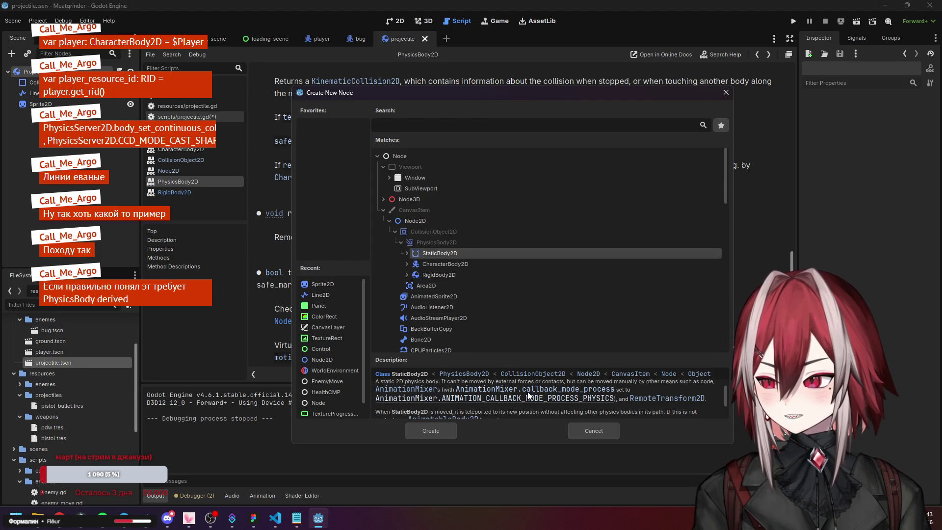
click(475, 274)
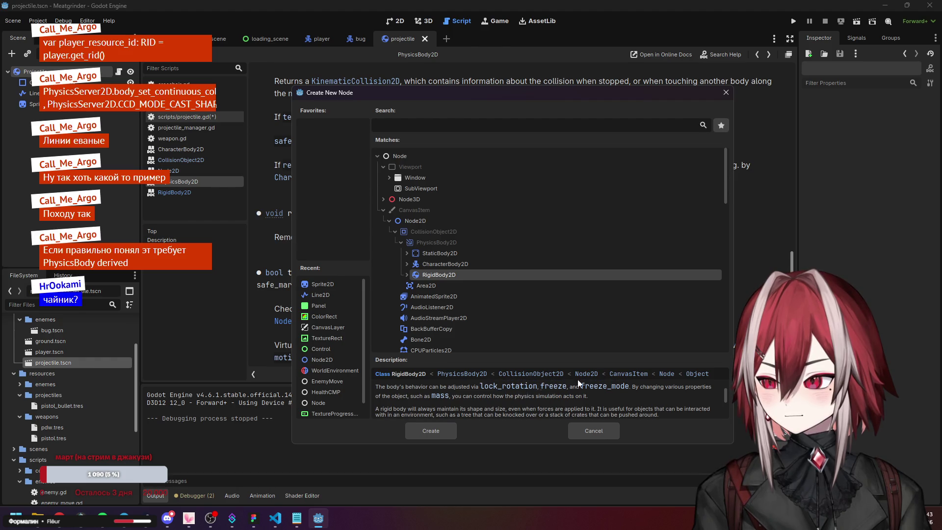
click(726, 92)
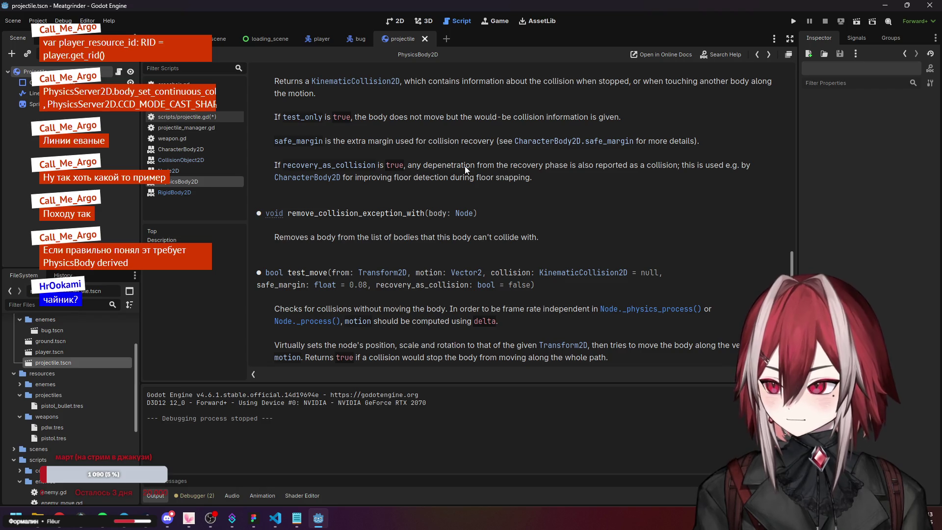
- Look through projectile.gd, including _integrate_forces and the variable declarations at the top
click(185, 114)
click(402, 219)
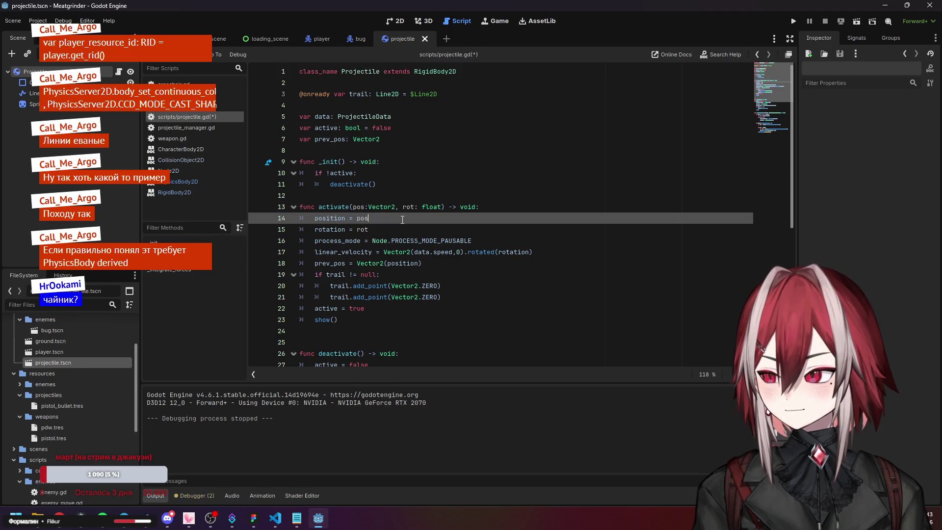
scroll(437, 250, down, 3)
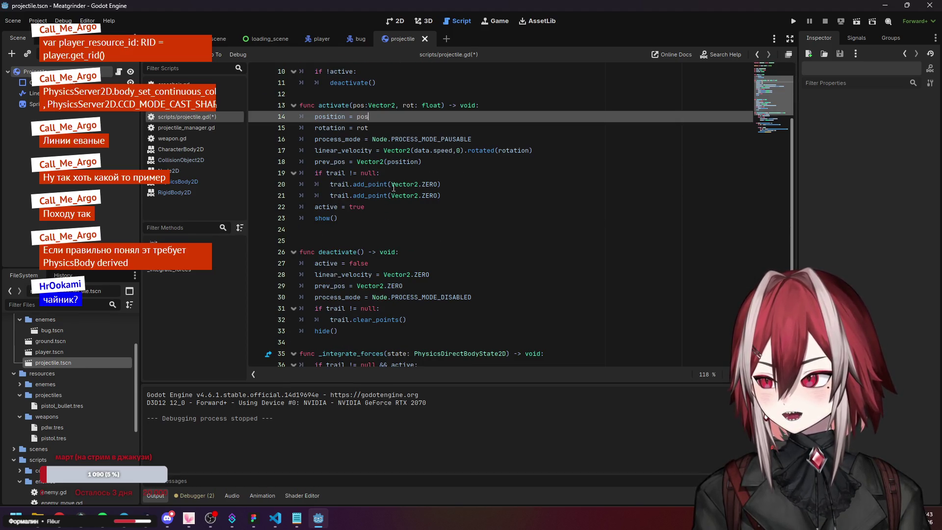
scroll(408, 226, down, 4)
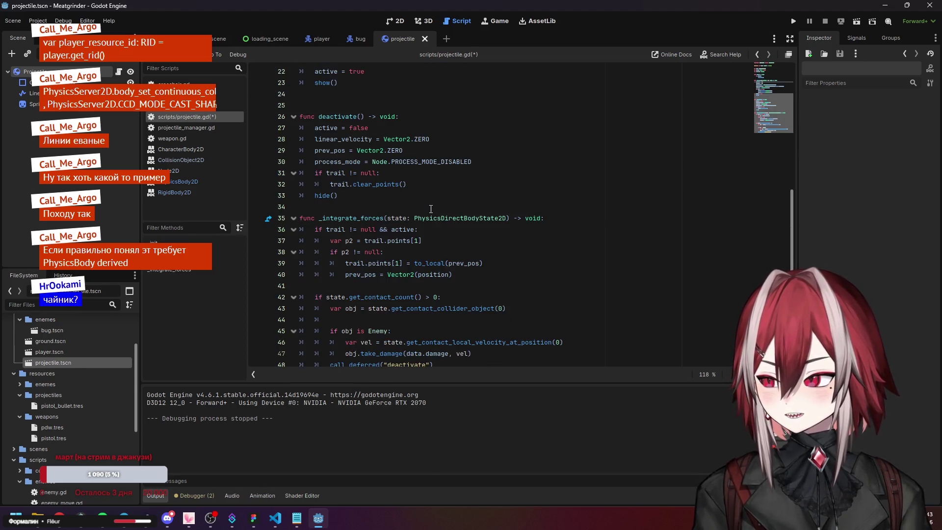
click(374, 196)
scroll(373, 206, down, 2)
scroll(363, 201, up, 5)
scroll(353, 199, down, 3)
scroll(341, 195, up, 2)
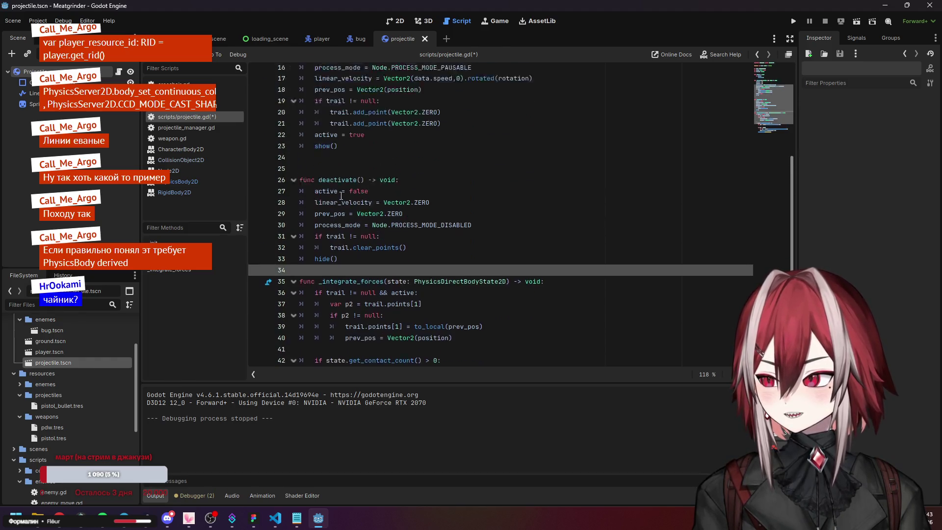
scroll(341, 195, up, 3)
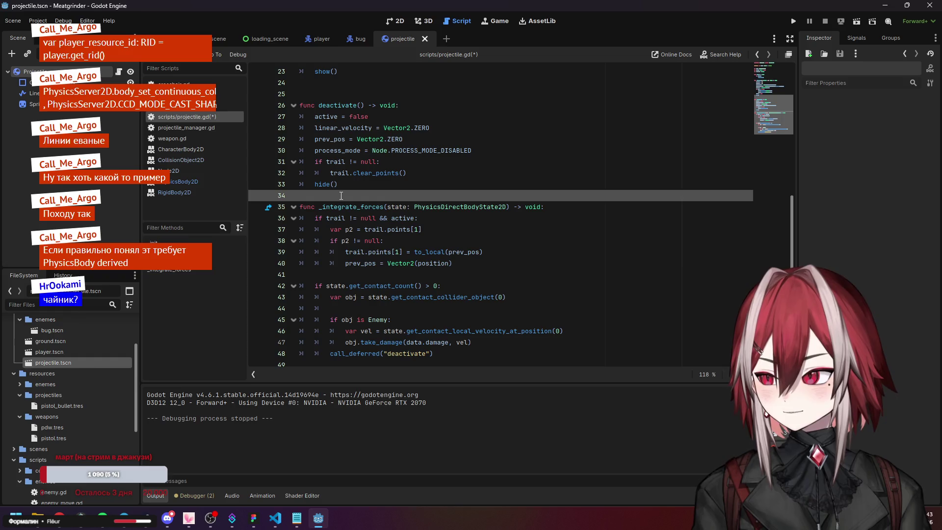
click(346, 206)
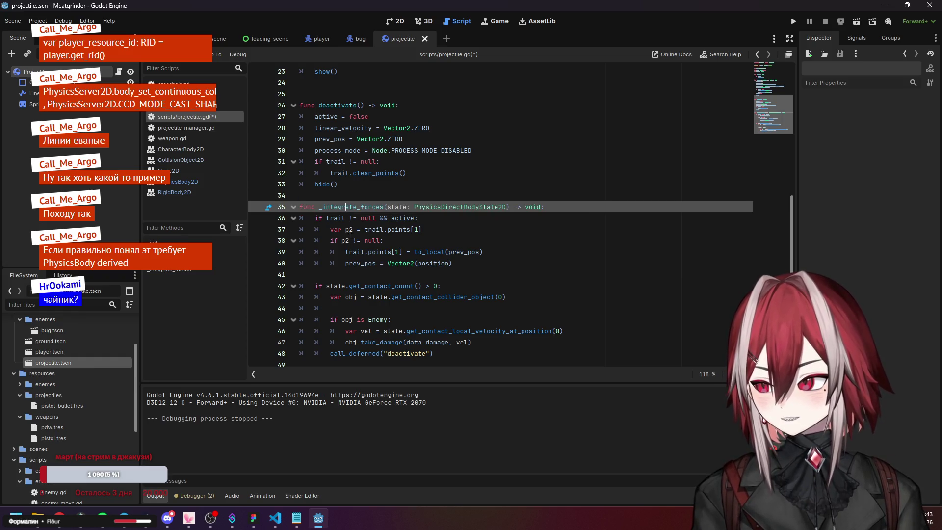
click(339, 273)
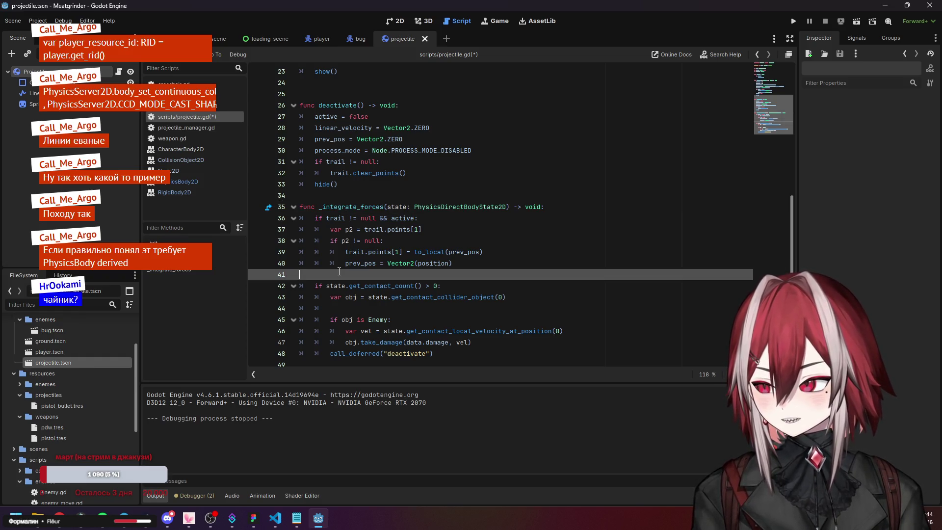
scroll(339, 271, up, 7)
click(328, 160)
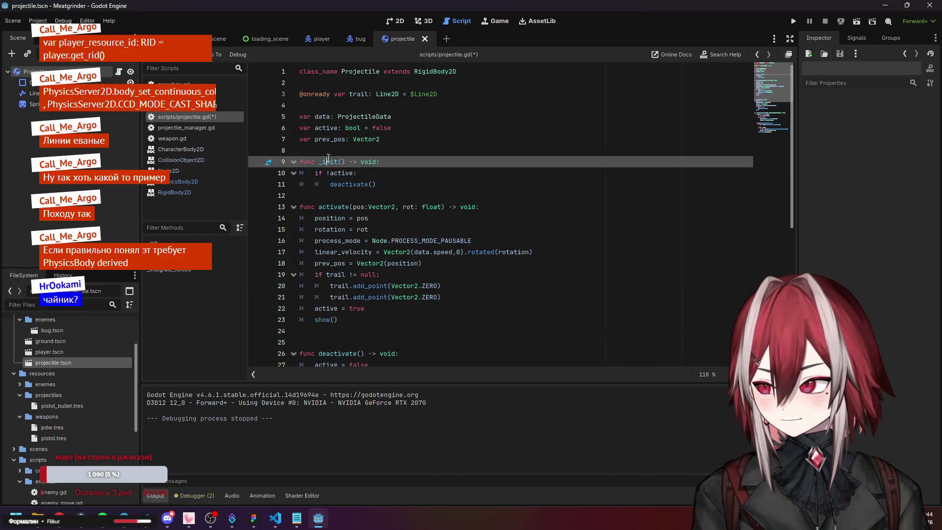
- Declare 'var trns_to_reset: Transform2D' below the prev_pos variable
click(436, 143)
key(Return)
key(Return)
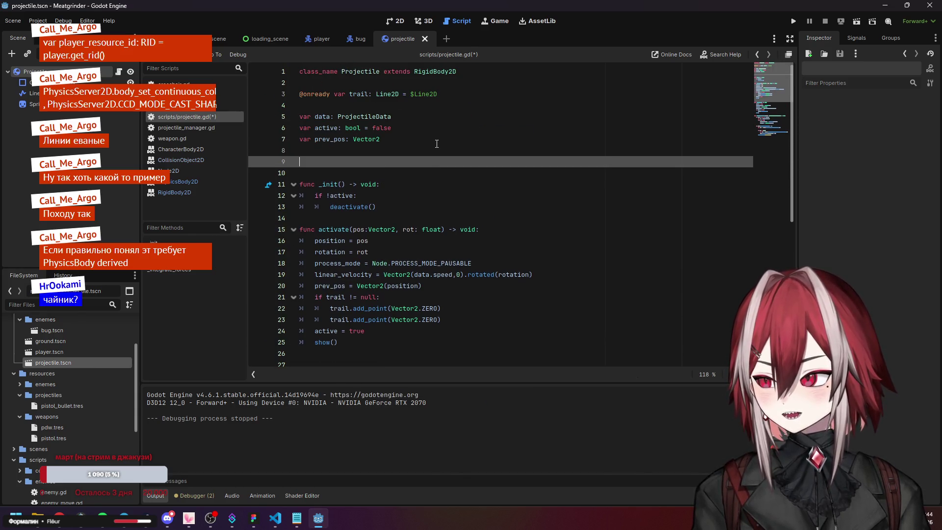
text(v)
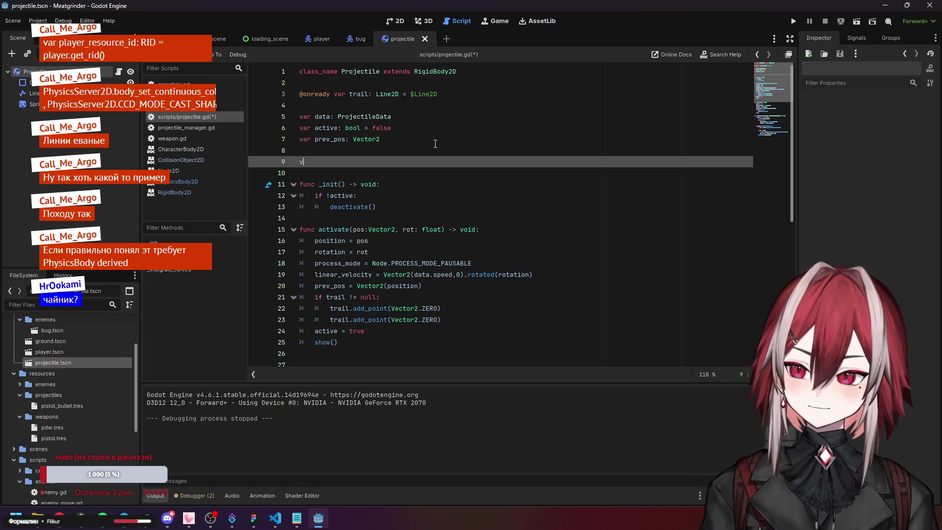
text(ar t)
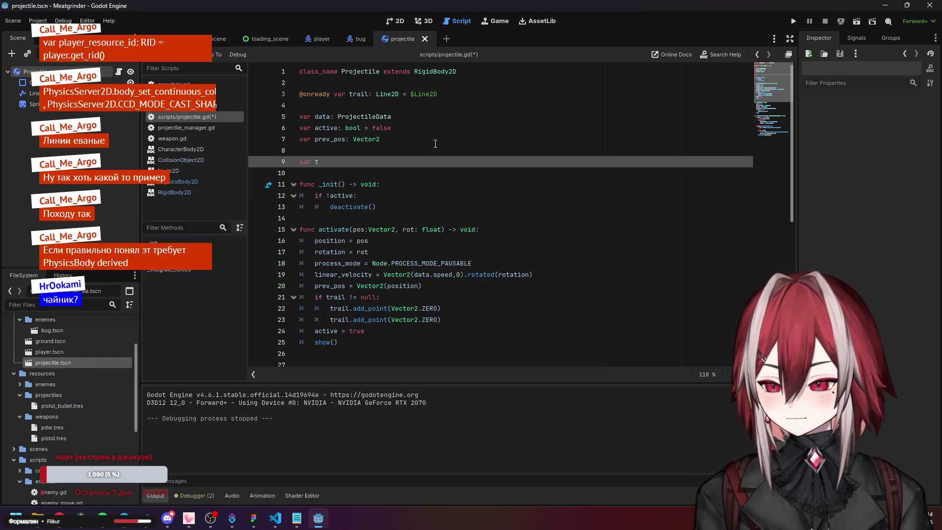
key(BackSpace)
text(rei)
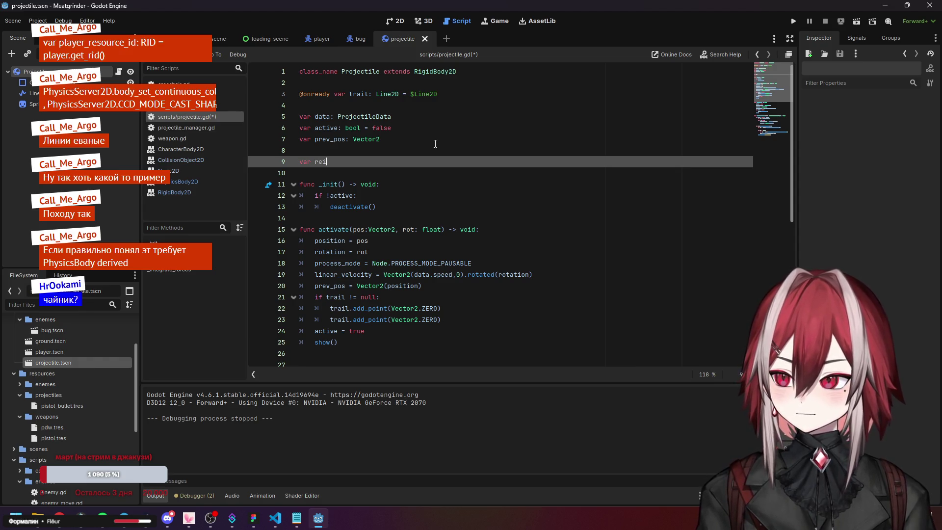
key(BackSpace)
key(BackSpace)
key(BackSpace)
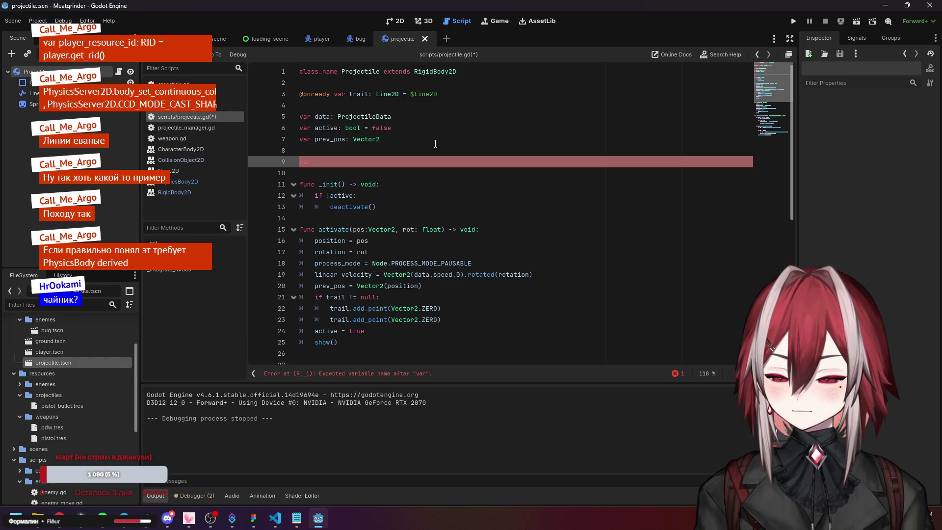
text(t)
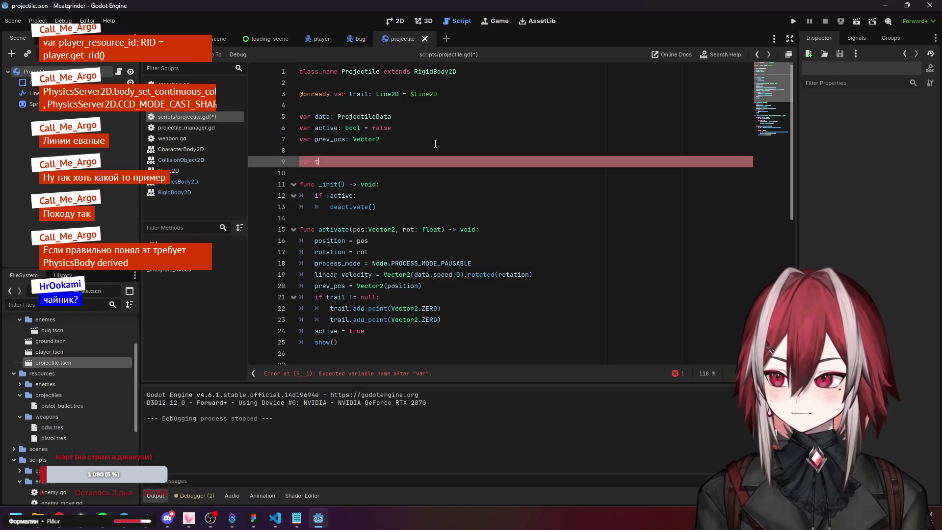
text(rns)
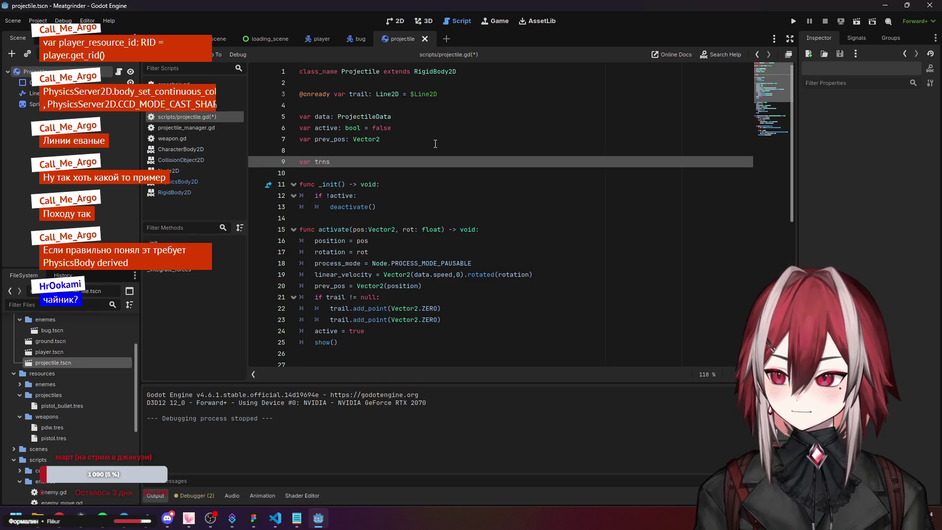
text(_to )
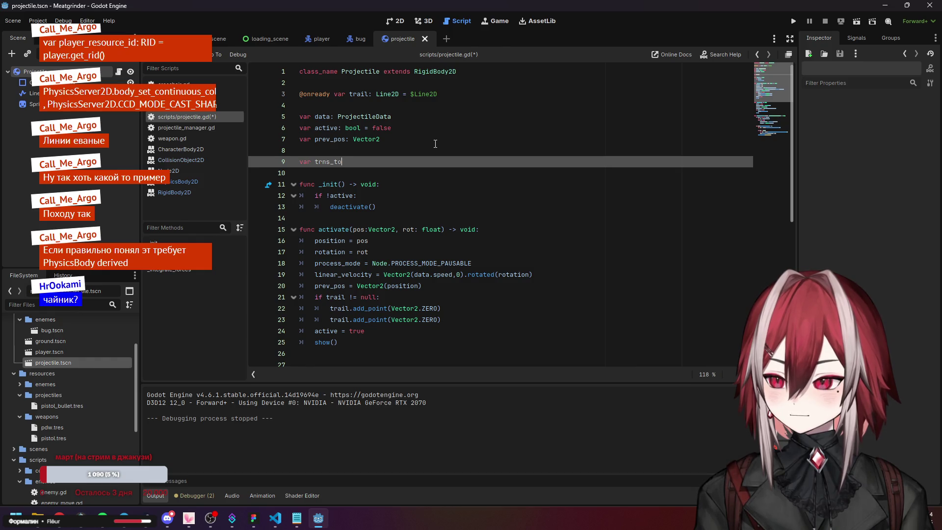
text(se)
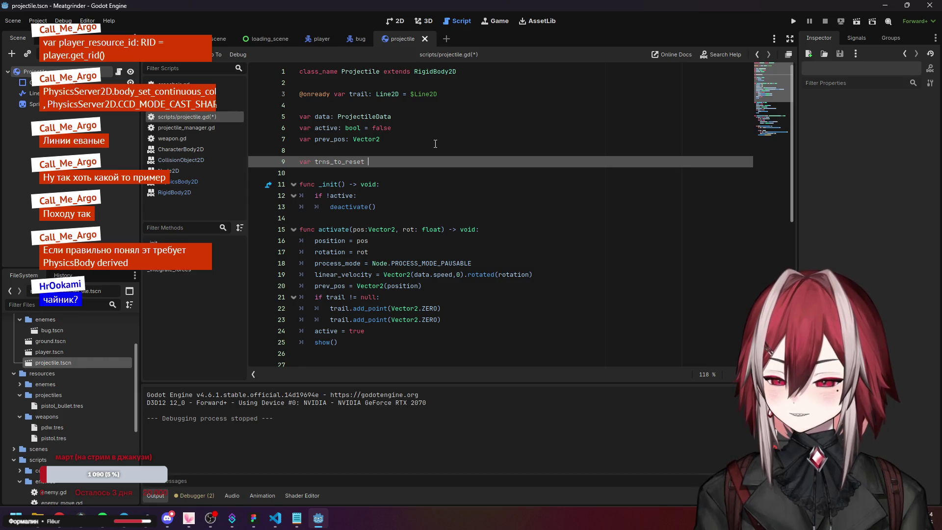
text( Tre)
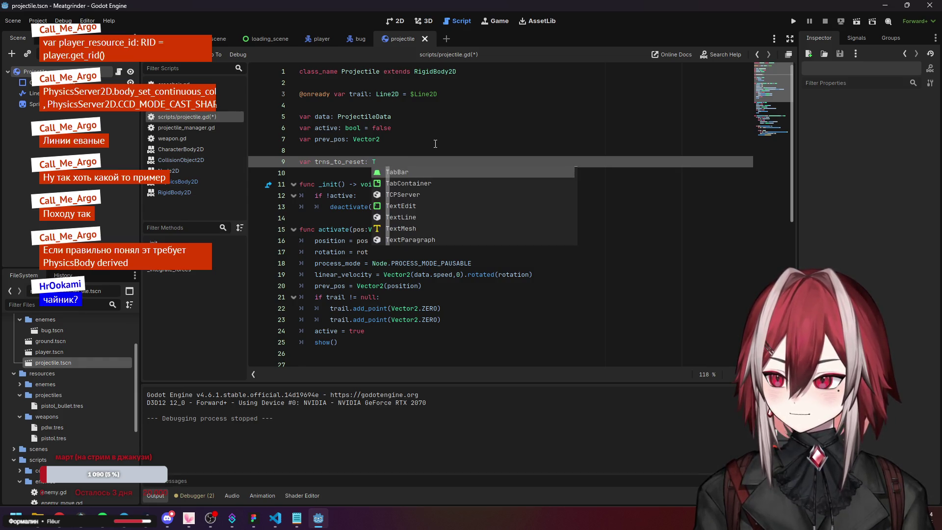
key(BackSpace)
text(a)
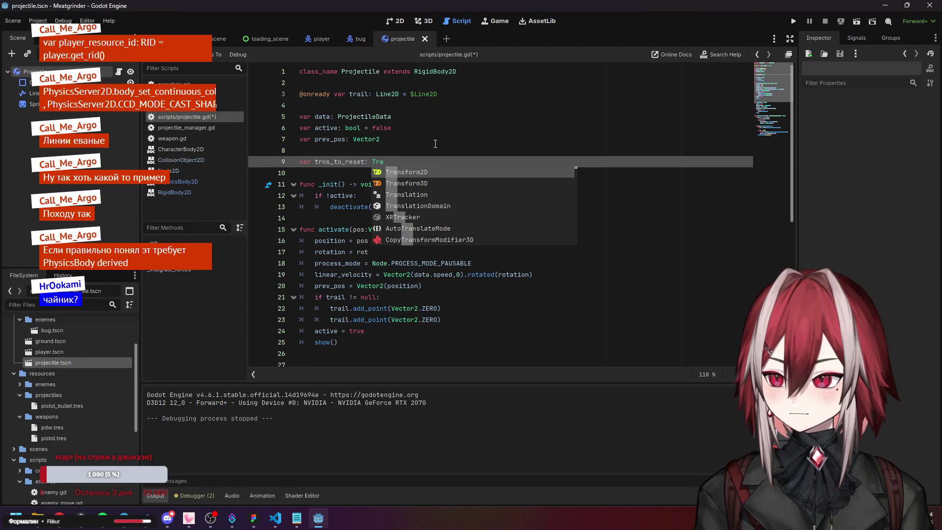
key(Return)
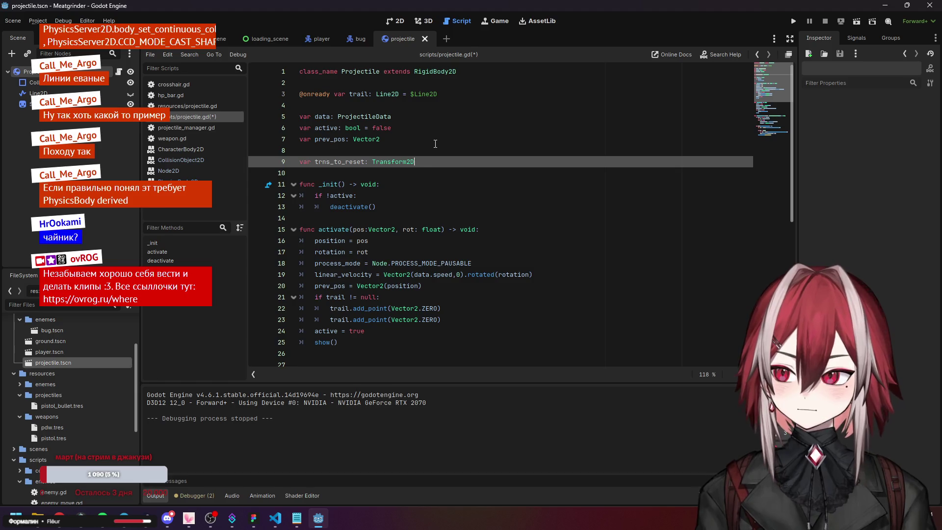
- Start a new first line in activate() with trns_to_reset, trimmed back to trns_to_r
click(435, 144)
mouse_move(391, 162)
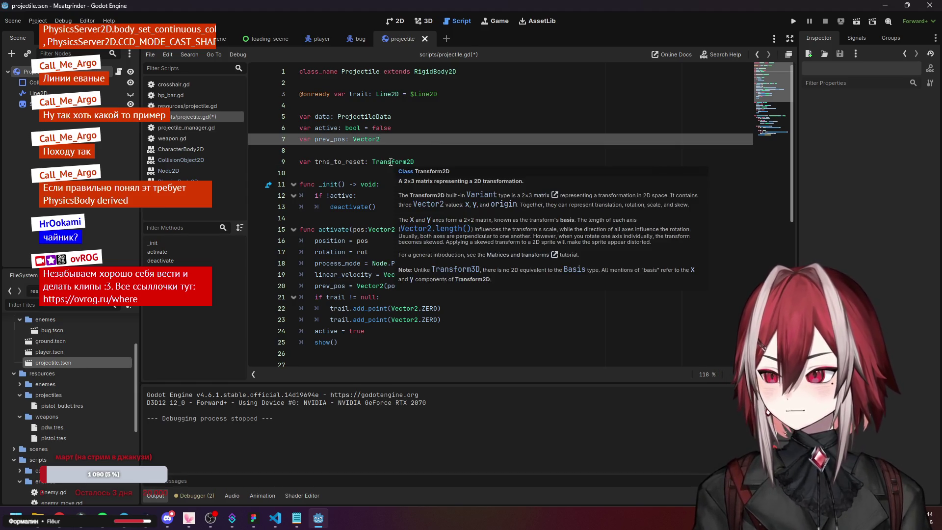
scroll(391, 163, down, 2)
drag(315, 94, 364, 100)
click(485, 163)
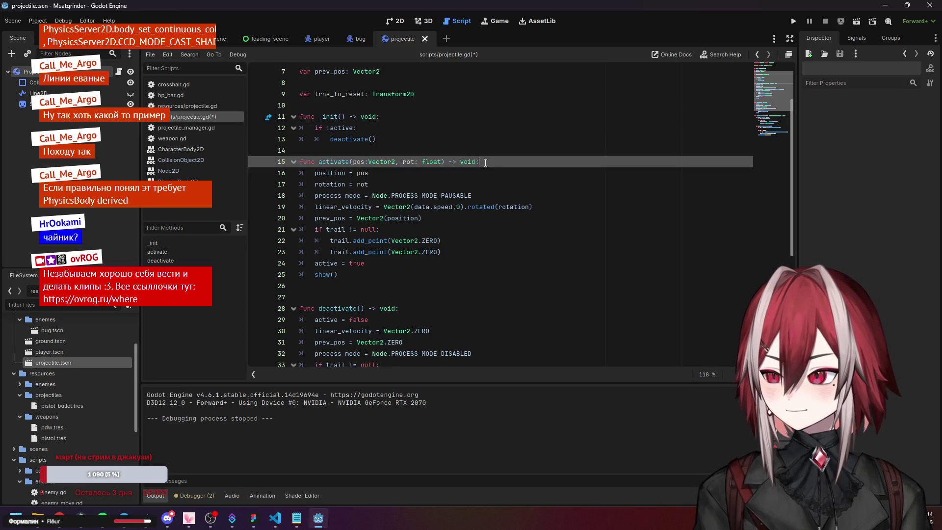
key(Return)
text(trns_to_reset)
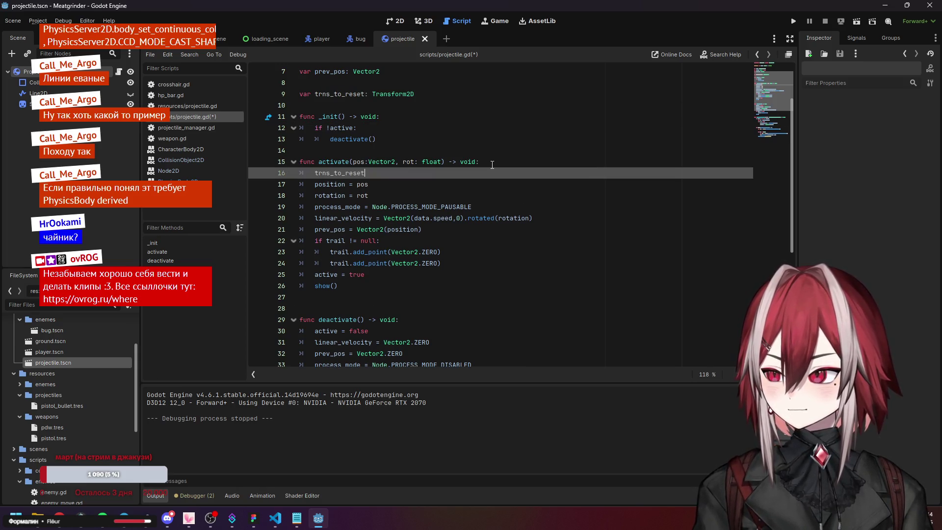
text(.pos)
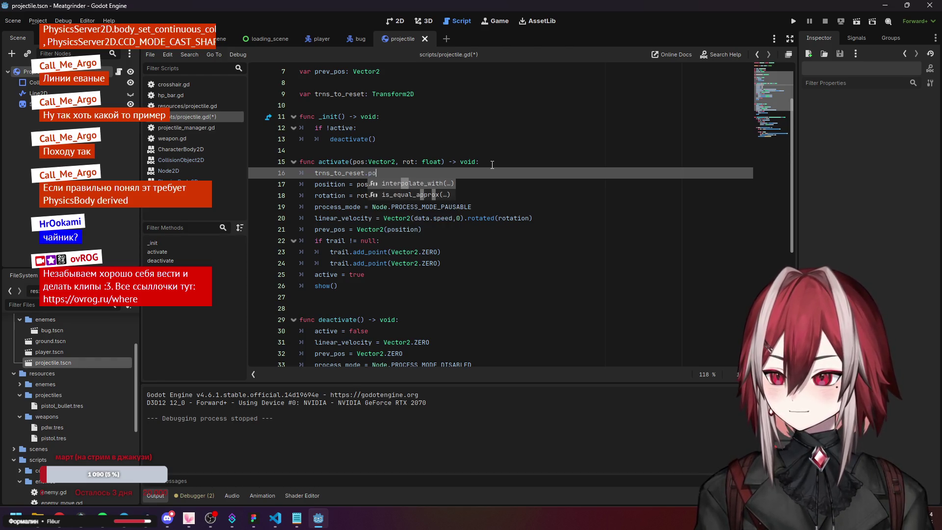
key(BackSpace)
key(BackSpace)
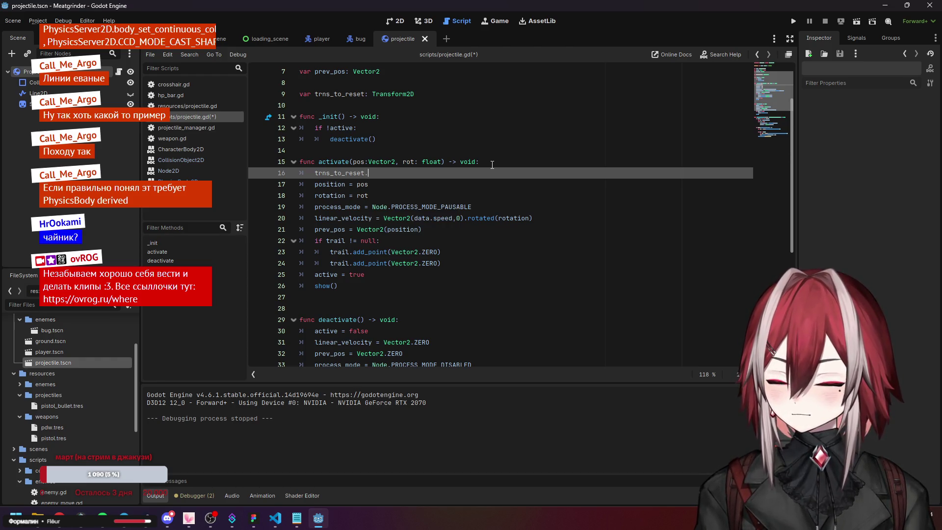
key(Down)
key(Down)
key(Down)
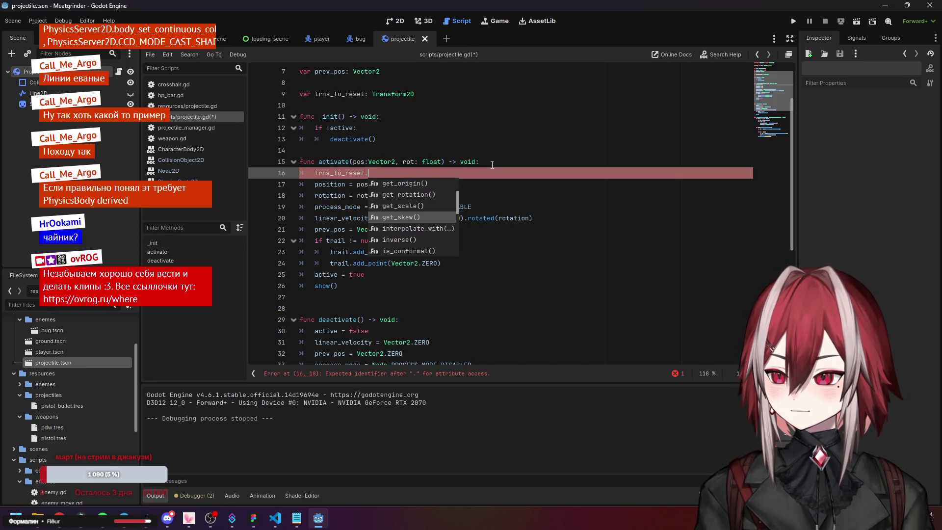
text(set)
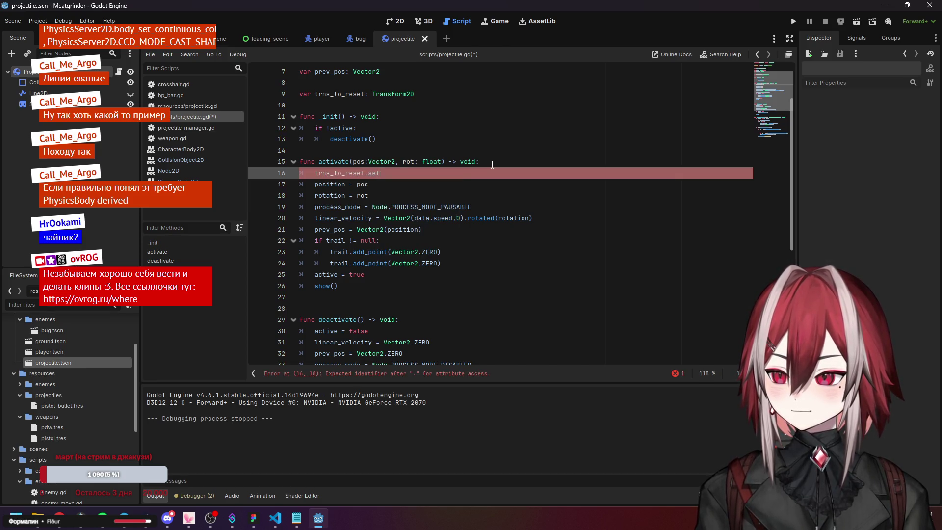
key(BackSpace)
key(BackSpace)
key(BackSpace)
- Delete the trns_to_reset name from the line 9 declaration
click(428, 92)
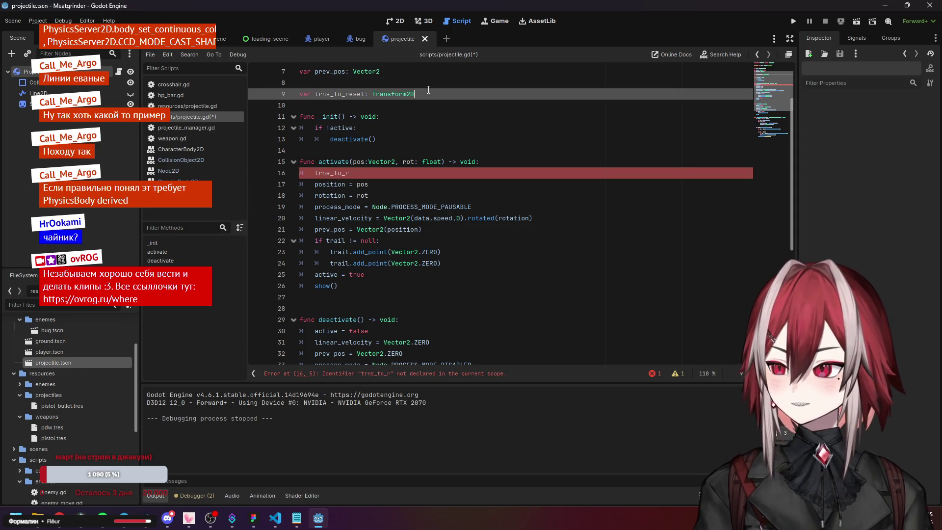
drag(315, 94, 368, 95)
key(BackSpace)
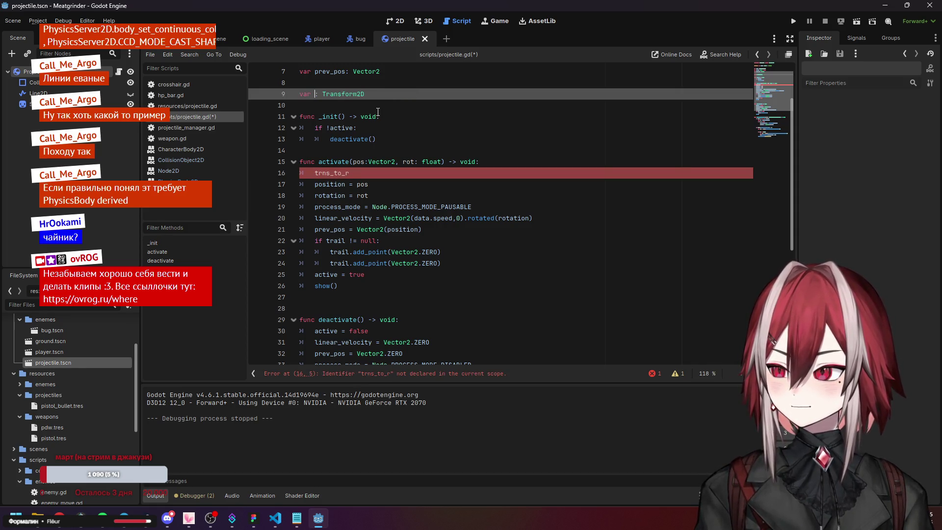
scroll(399, 114, up, 2)
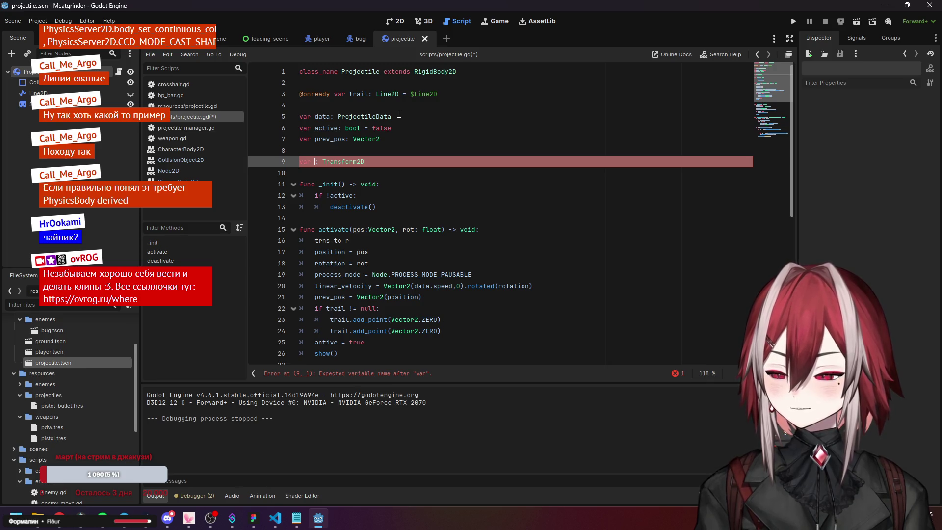
- Rename the declaration to pos_to_upd with type Vector2
text(V)
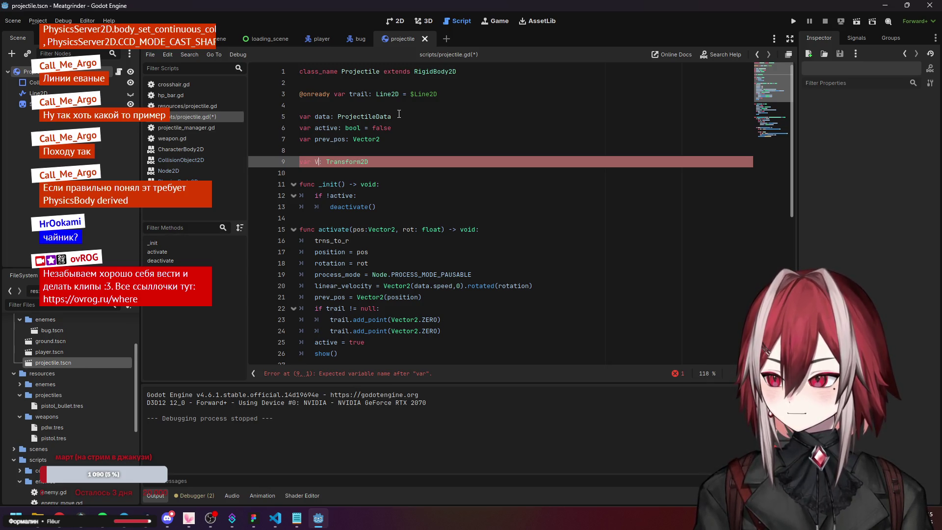
key(BackSpace)
text(pos)
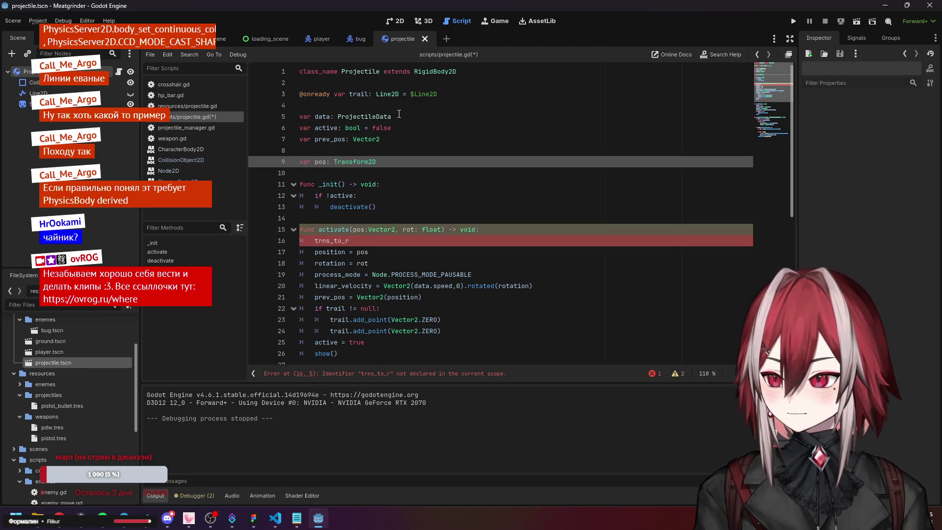
text(_to_upd)
key(Delete)
key(Delete)
key(Delete)
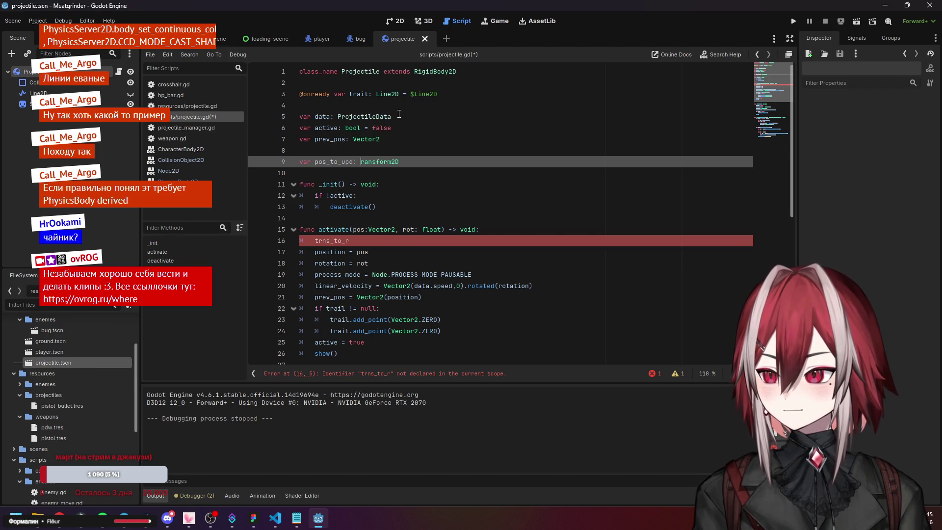
text(Ve)
key(Return)
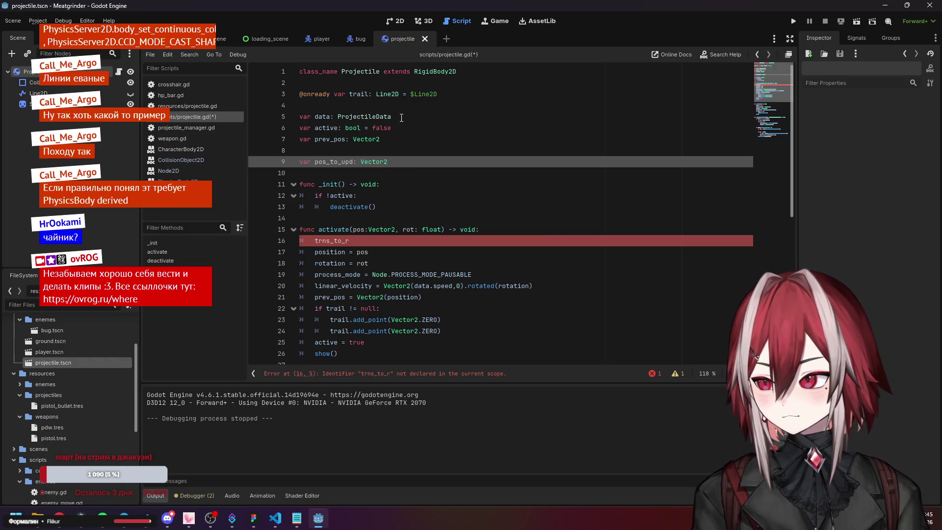
key(Return)
text(va)
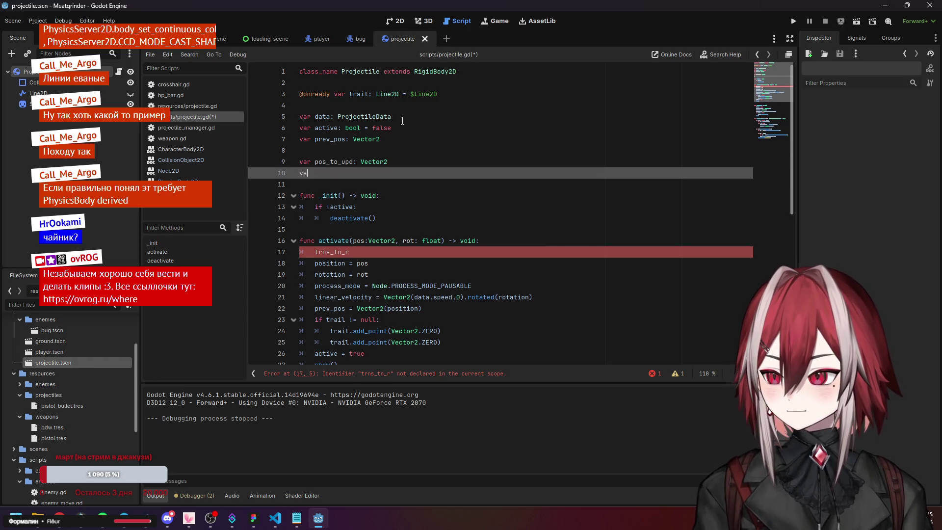
key(BackSpace)
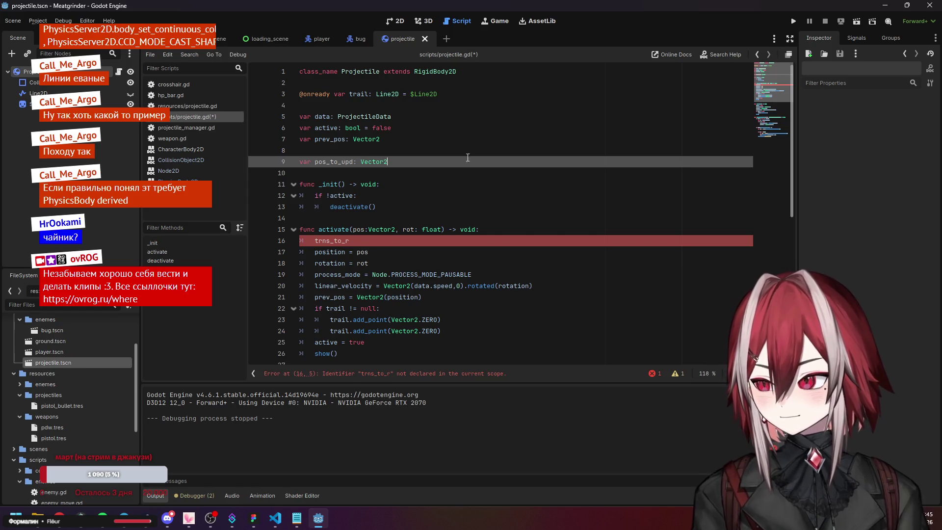
- Replace trns_to_r in activate() with 'pos_to_upd = pos'
drag(314, 162, 354, 161)
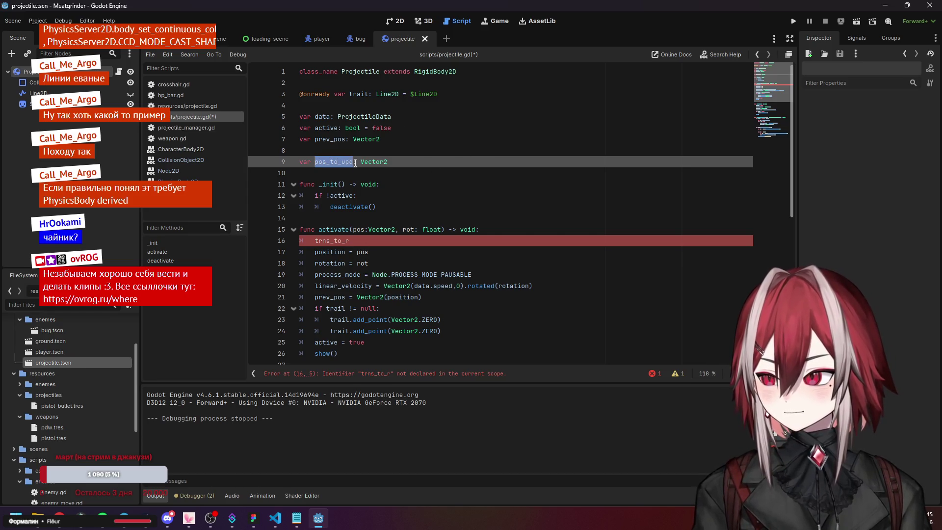
key(ctrl+c)
click(363, 240)
key(BackSpace)
key(BackSpace)
key(BackSpace)
key(ctrl+v)
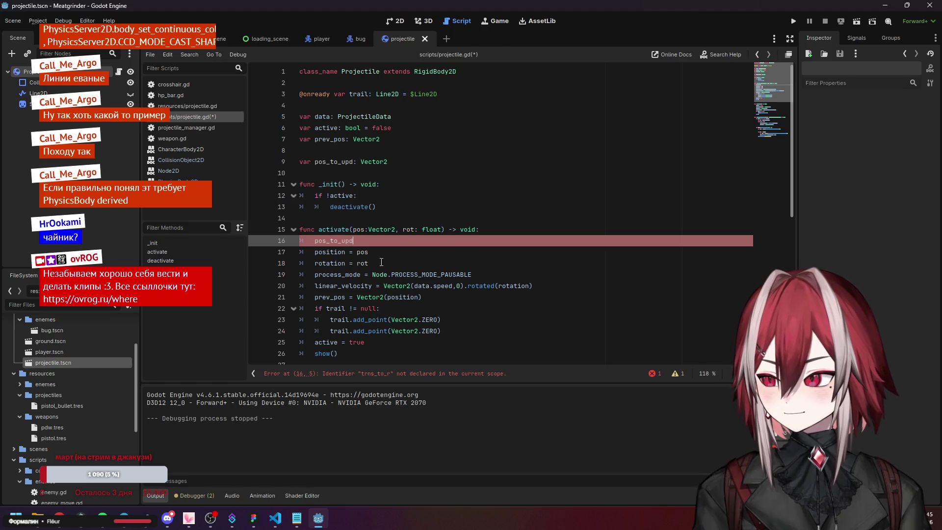
text( = pos)
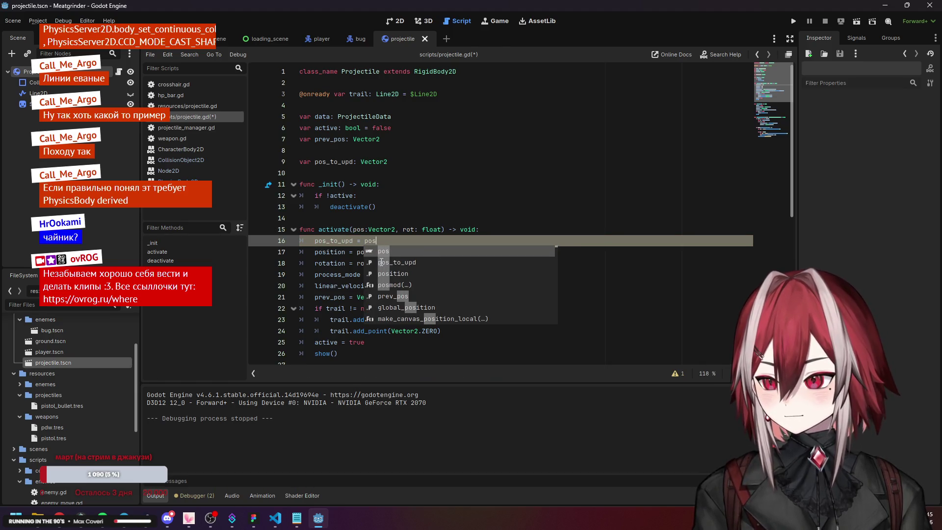
key(Escape)
click(375, 206)
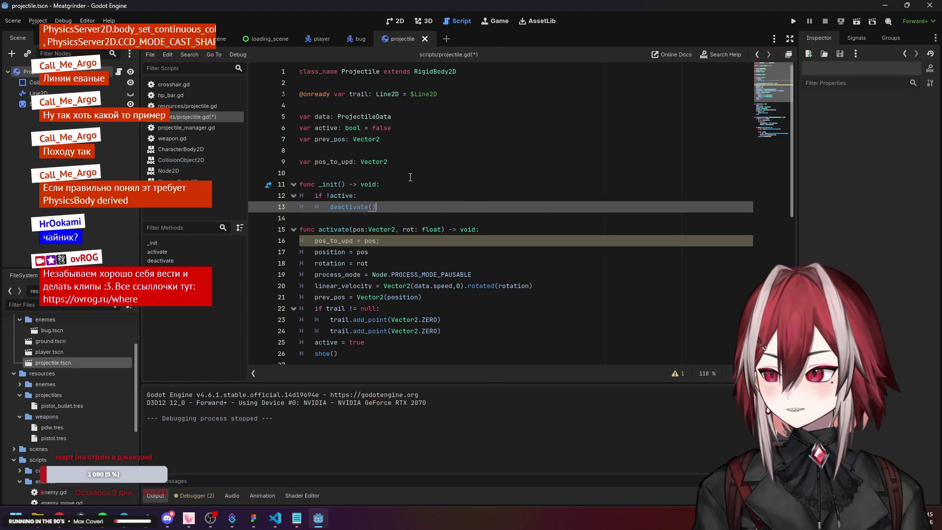
click(374, 163)
click(381, 170)
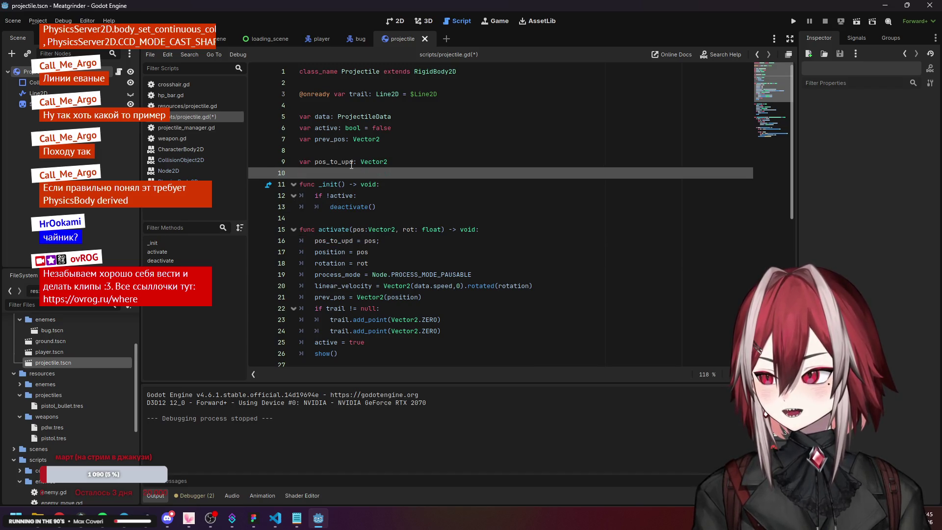
- Add 'var to_upd: bool = false' above the pos_to_upd declaration
click(365, 161)
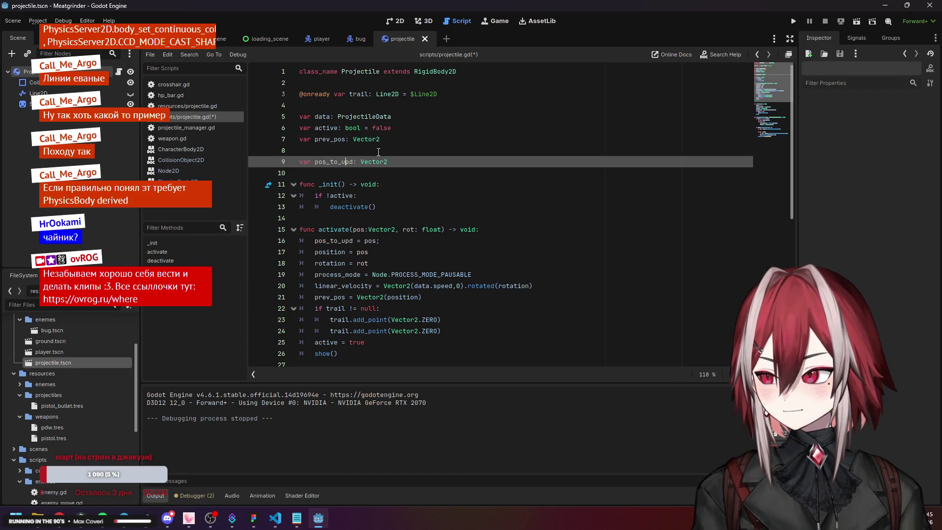
click(378, 152)
key(Return)
text(var)
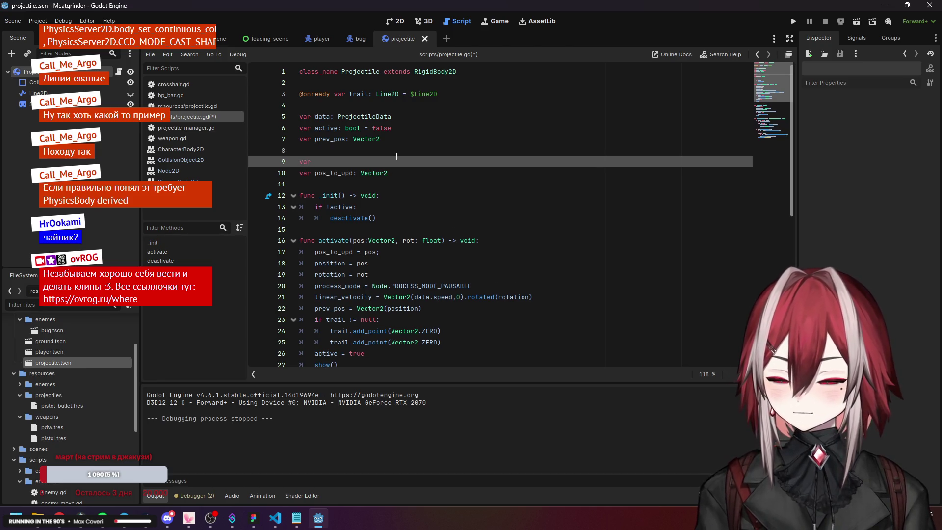
text( to_upu)
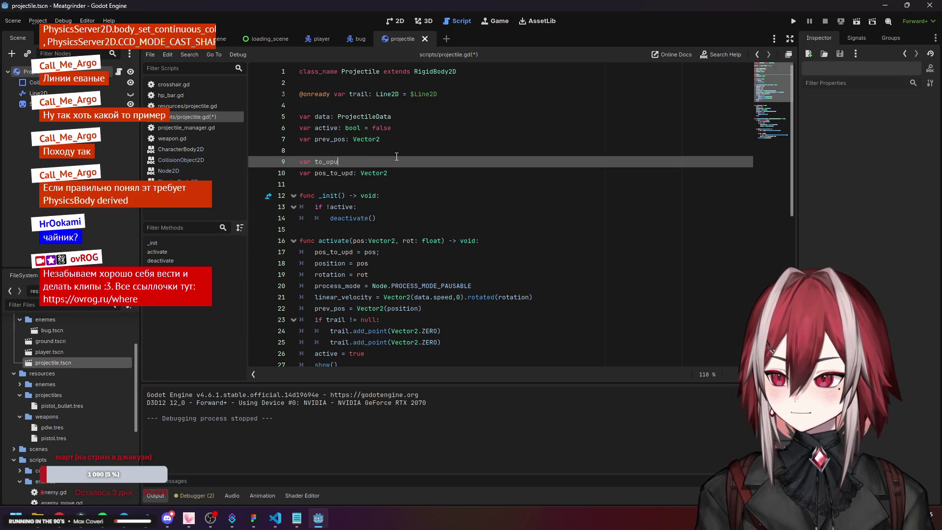
key(BackSpace)
text(d: bool)
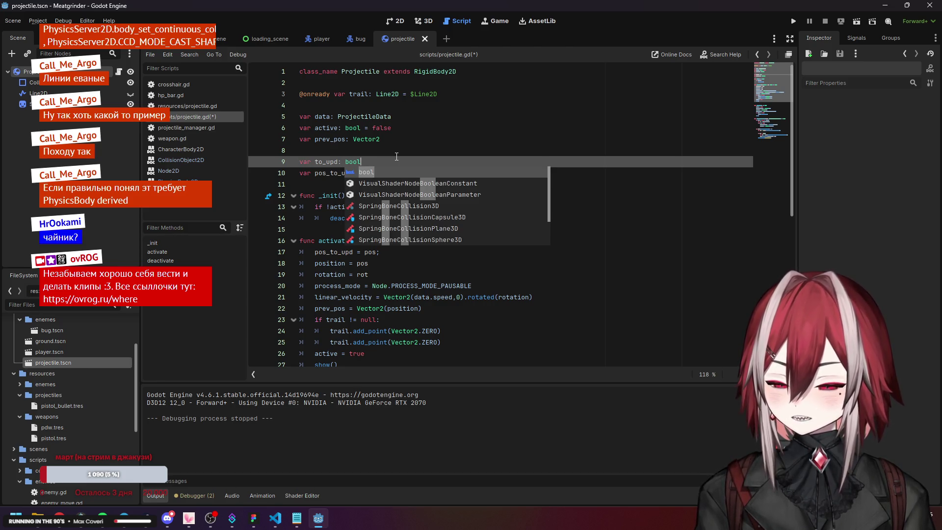
text( = false)
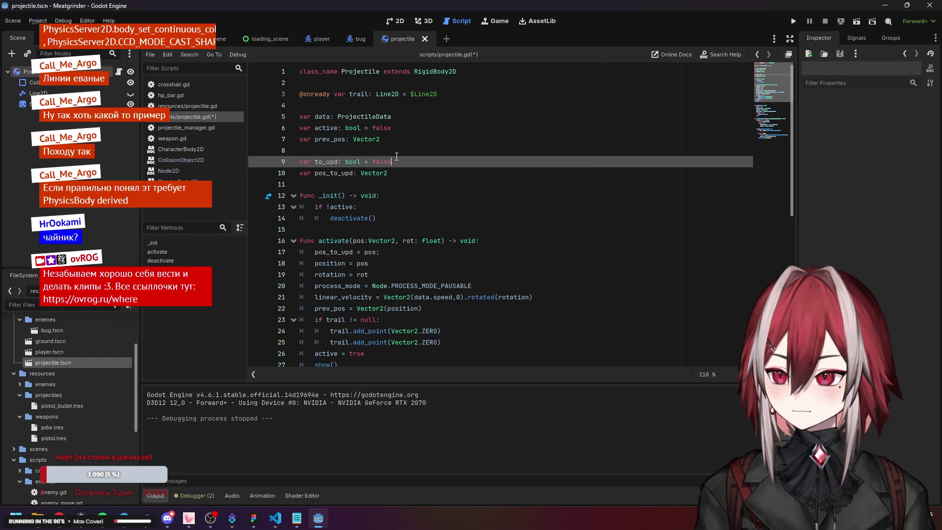
- Add 'to_upd = true' after the pos_to_upd assignment in activate()
click(389, 252)
key(Return)
text(to_upd = t)
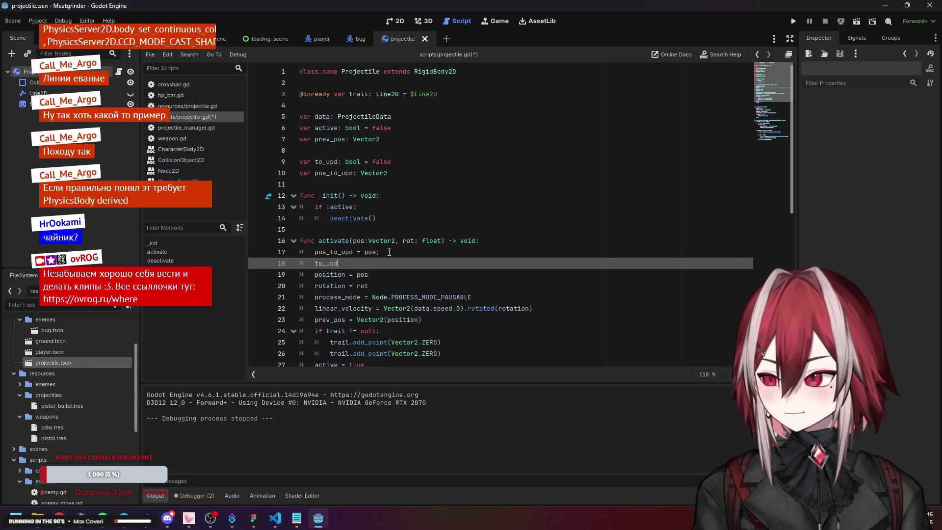
text(reu)
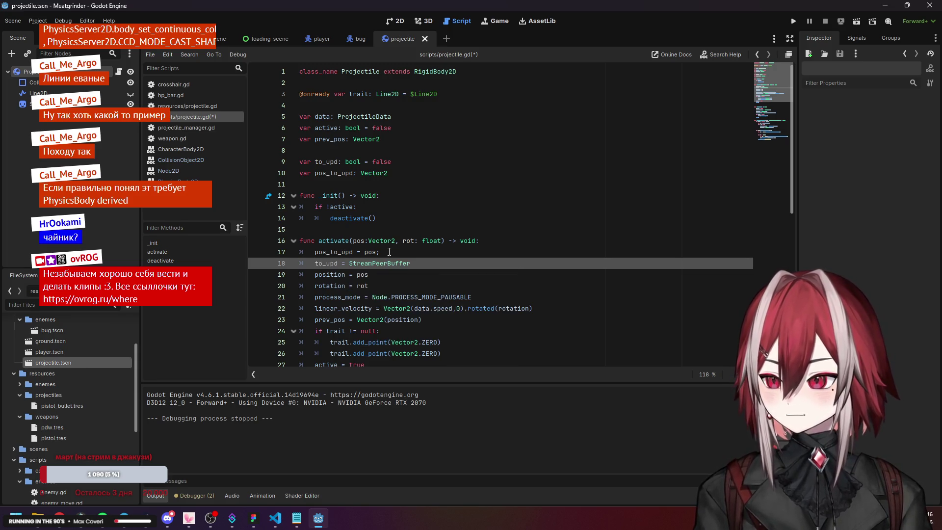
key(BackSpace)
key(BackSpace)
text(ue)
key(Return)
click(389, 251)
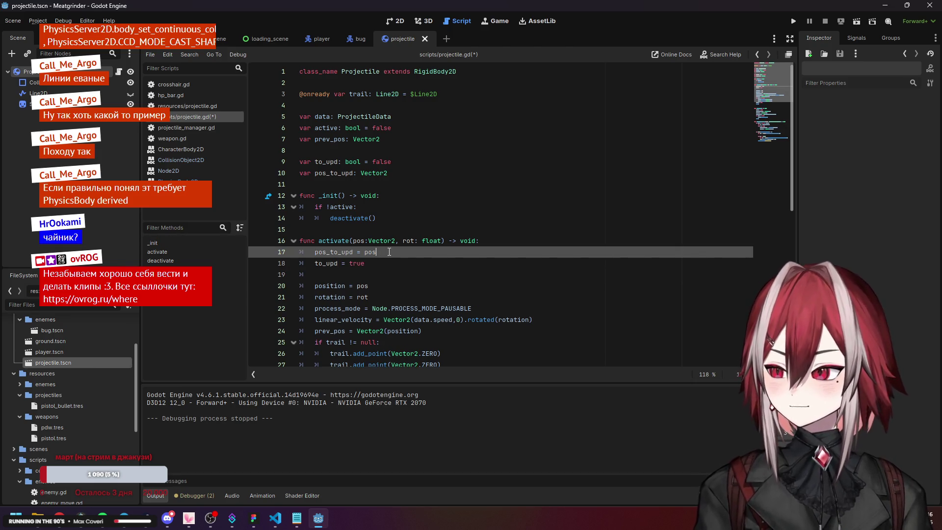
- In _integrate_forces, add 'if to_upd:' setting position = pos_to_upd, and save
scroll(389, 251, down, 9)
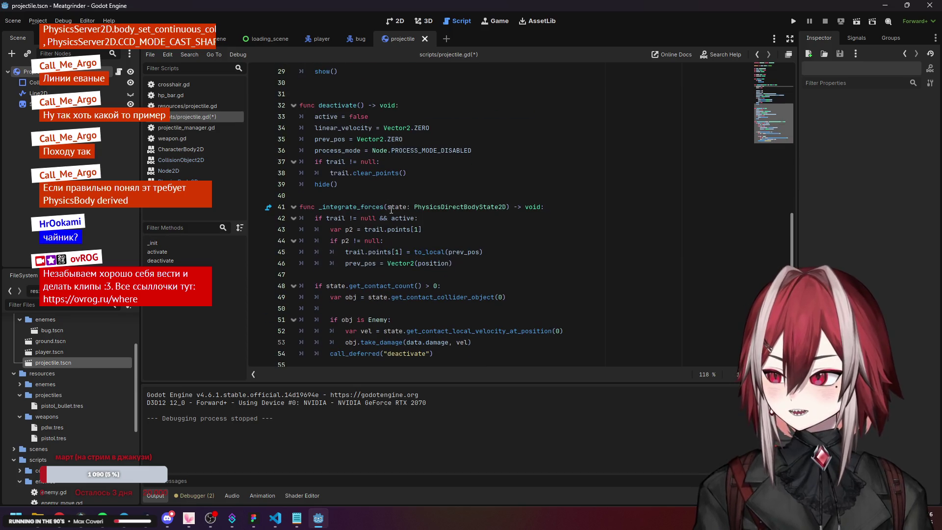
click(571, 210)
key(Return)
key(Return)
key(Up)
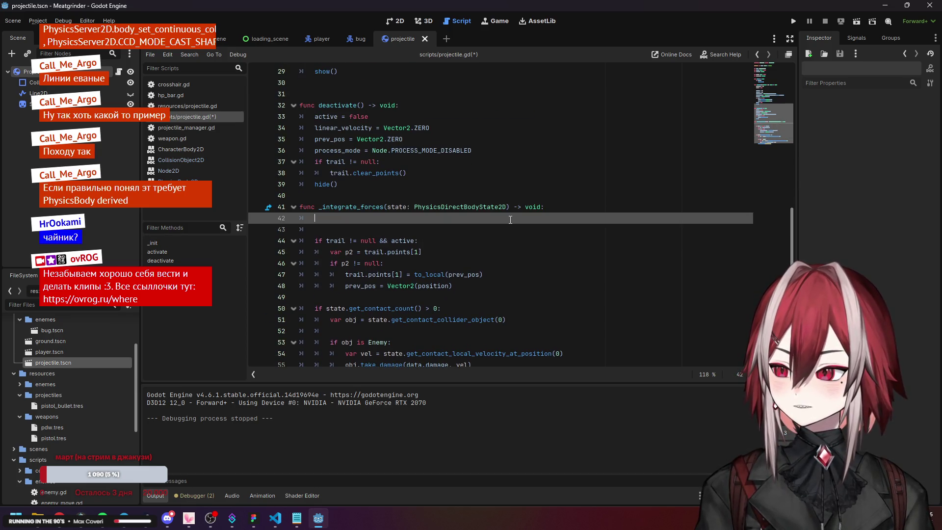
text(if)
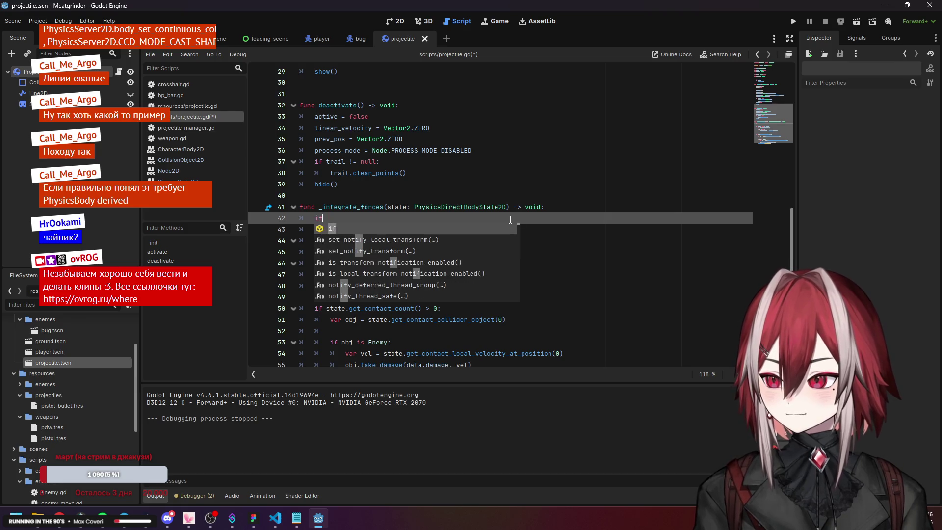
text( to_upd:)
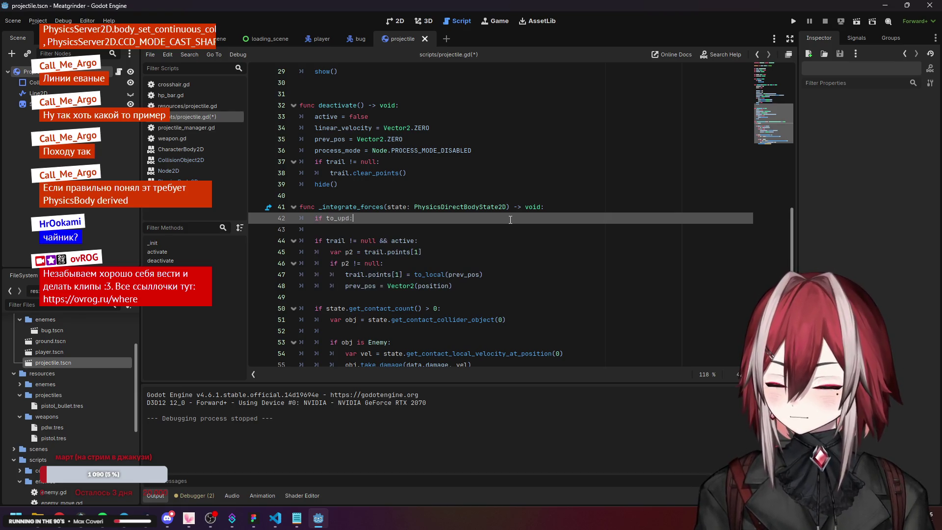
key(Return)
text(position = )
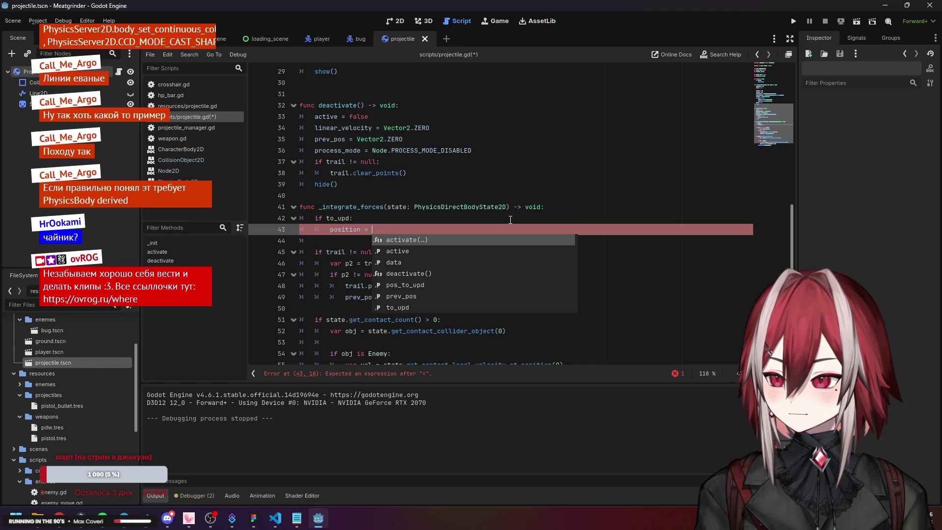
text(pos)
key(Return)
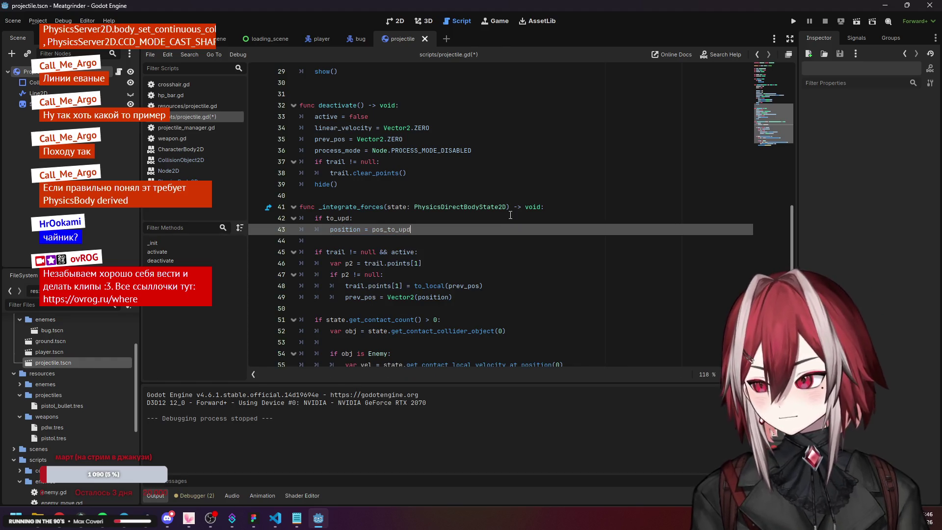
key(Up)
key(Up)
key(Up)
key(ctrl+s)
- Comment out the direct 'position = pos' line in activate() and save
scroll(471, 217, up, 5)
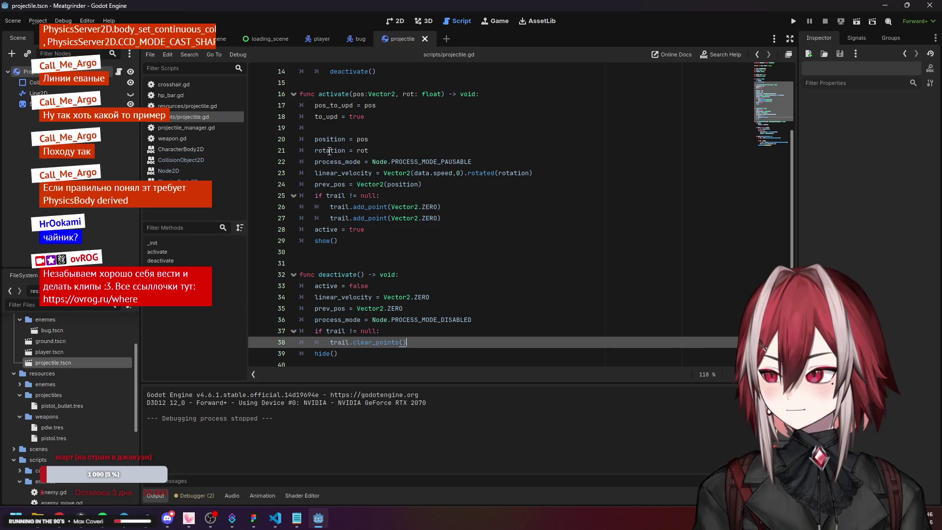
click(315, 139)
text(3)
key(BackSpace)
text(#)
key(Down)
key(End)
key(ctrl+s)
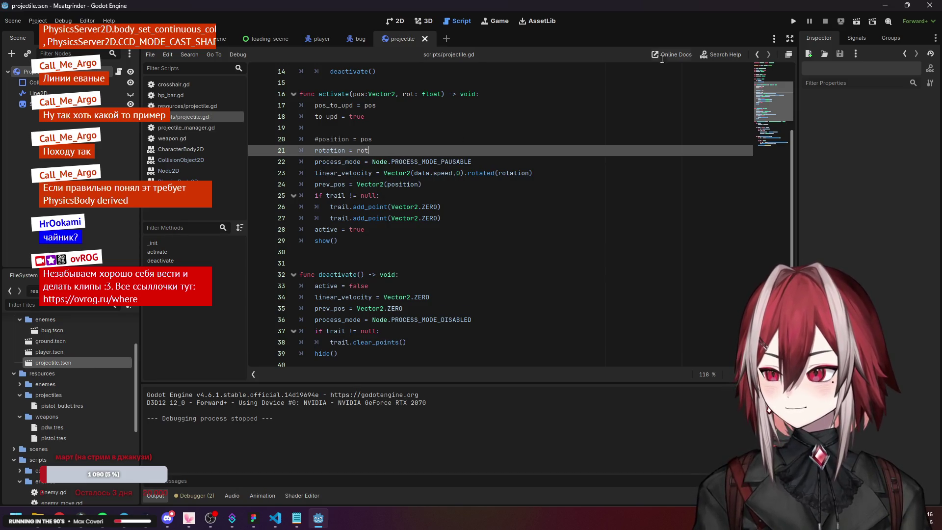
click(793, 23)
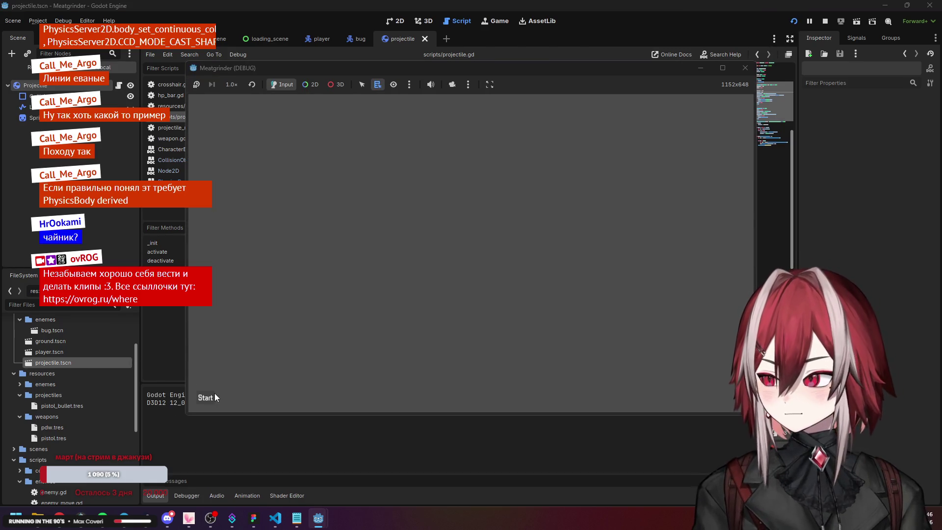
- Start the game, move the player with A, S, W and D, then stop the test run
click(215, 397)
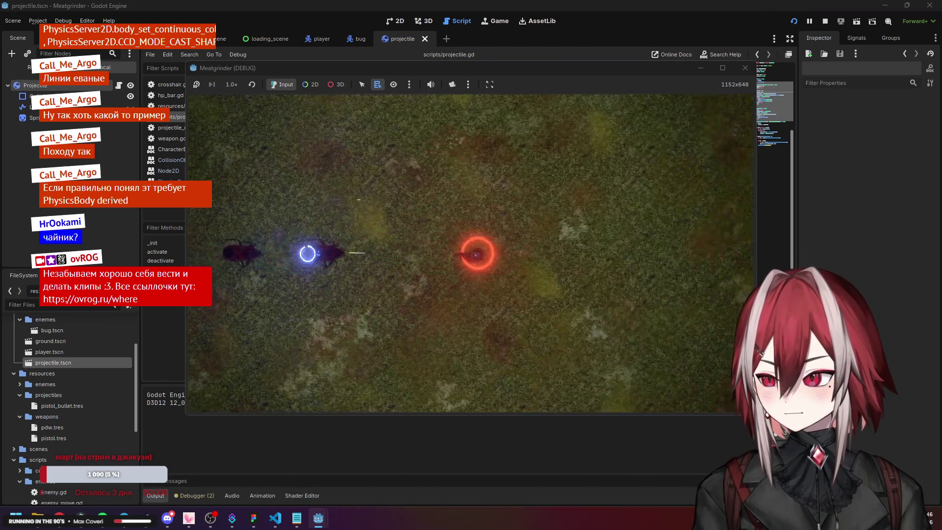
key(a)
key(s)
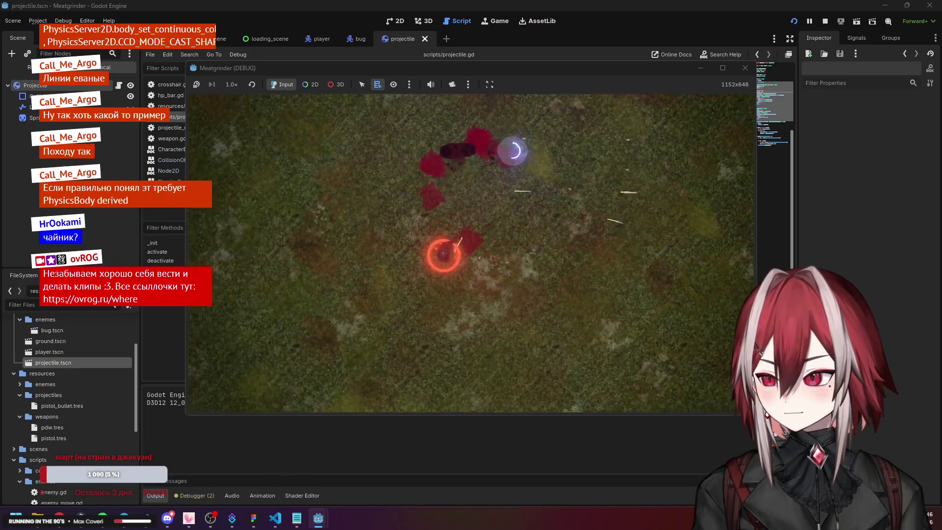
key(w)
key(d)
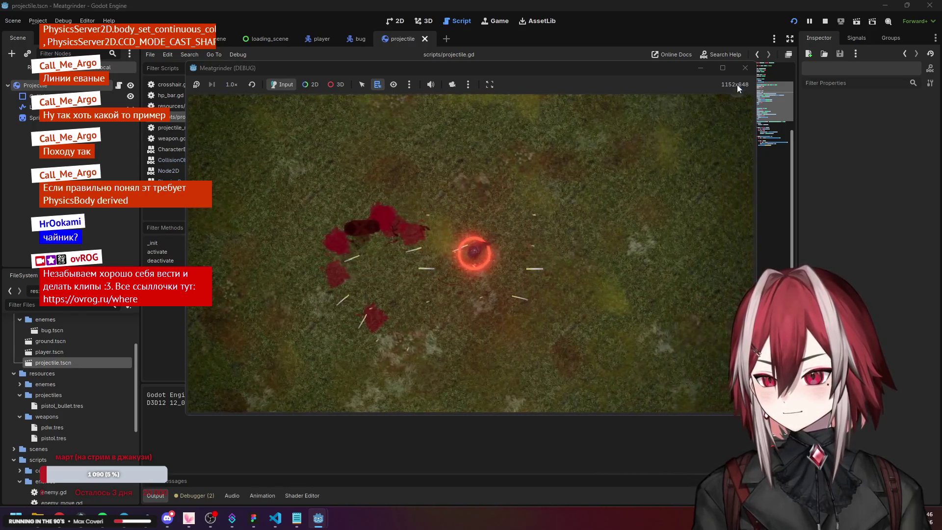
click(745, 67)
- Add 'to_upd = false' under 'position = pos_to_upd' in _integrate_forces
click(412, 229)
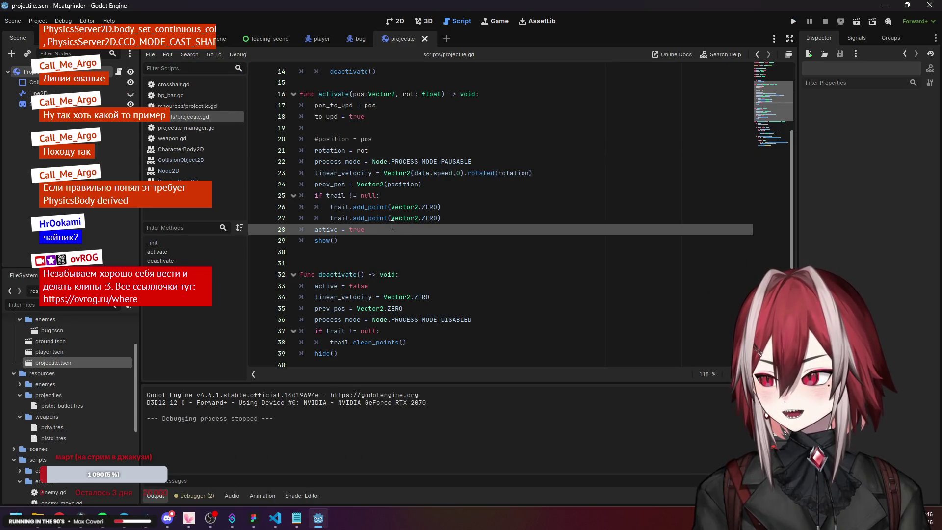
click(336, 119)
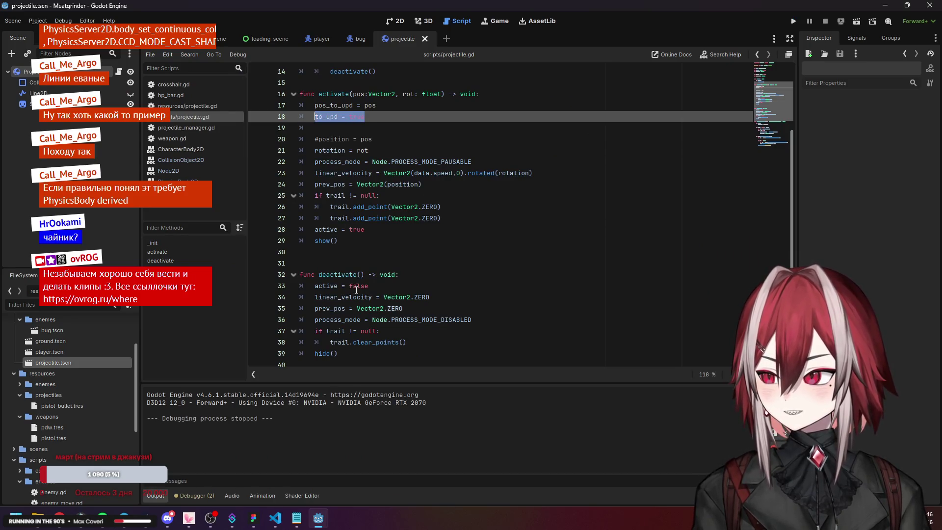
scroll(361, 251, down, 2)
scroll(361, 251, down, 2)
click(427, 263)
key(Return)
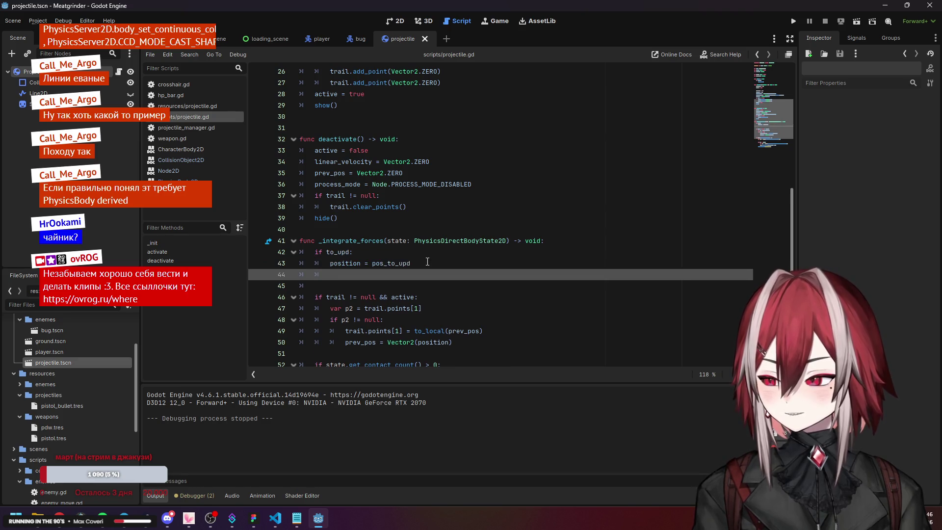
text(to)
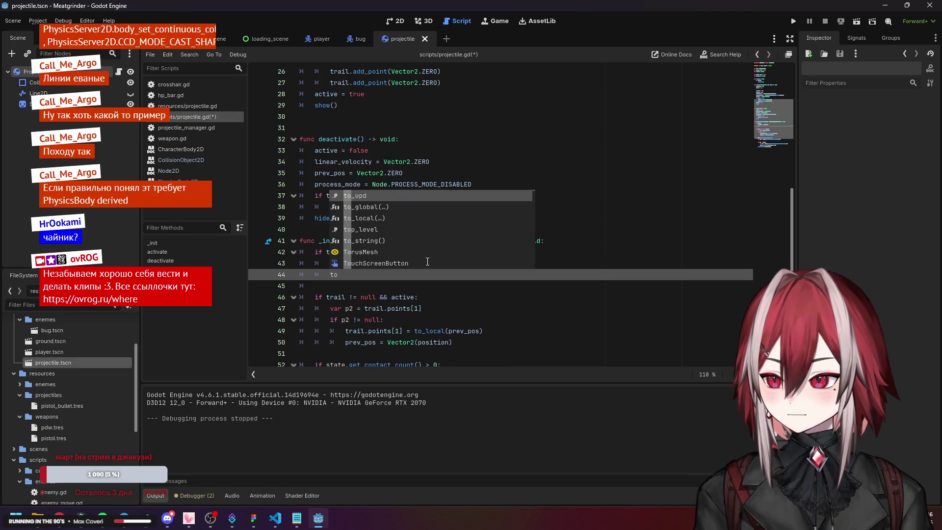
text(_upd = false)
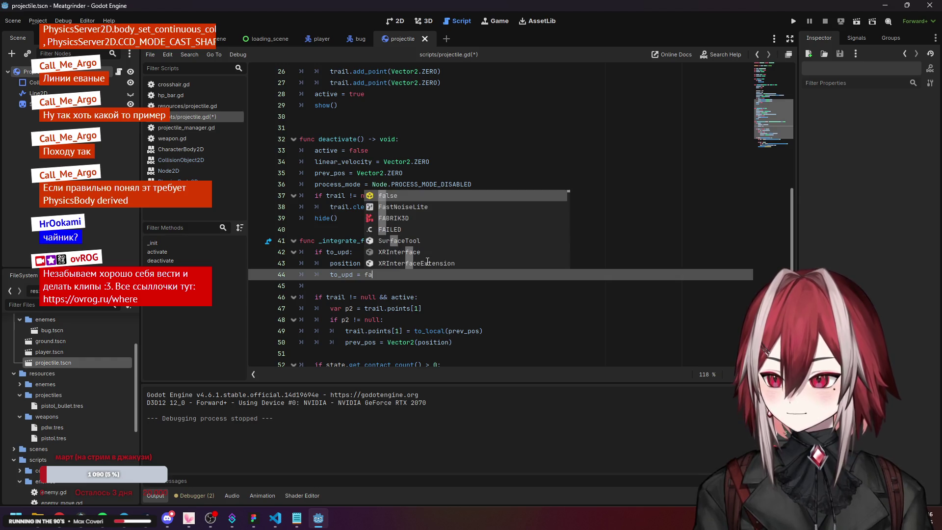
- Save the to_upd reset, rerun the game, shoot at bugs, then stop it
key(ctrl+s)
click(794, 21)
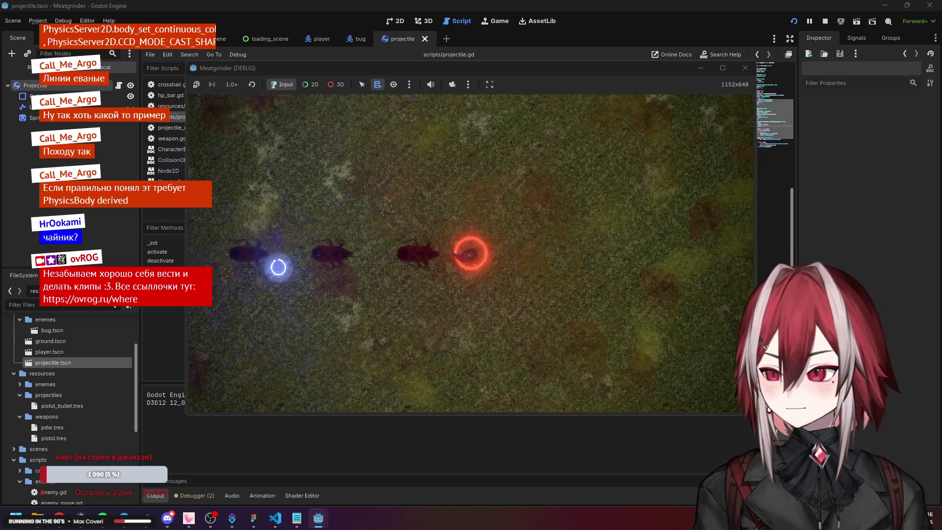
click(274, 267)
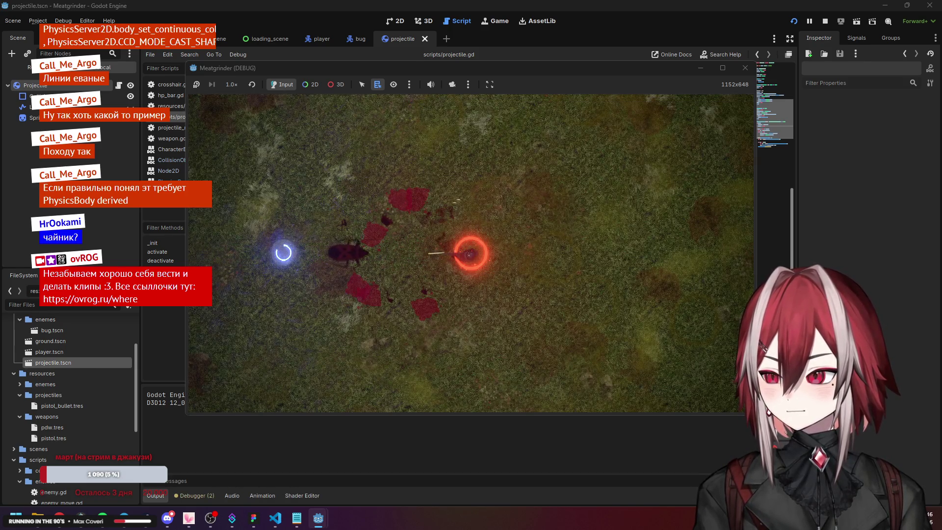
click(283, 253)
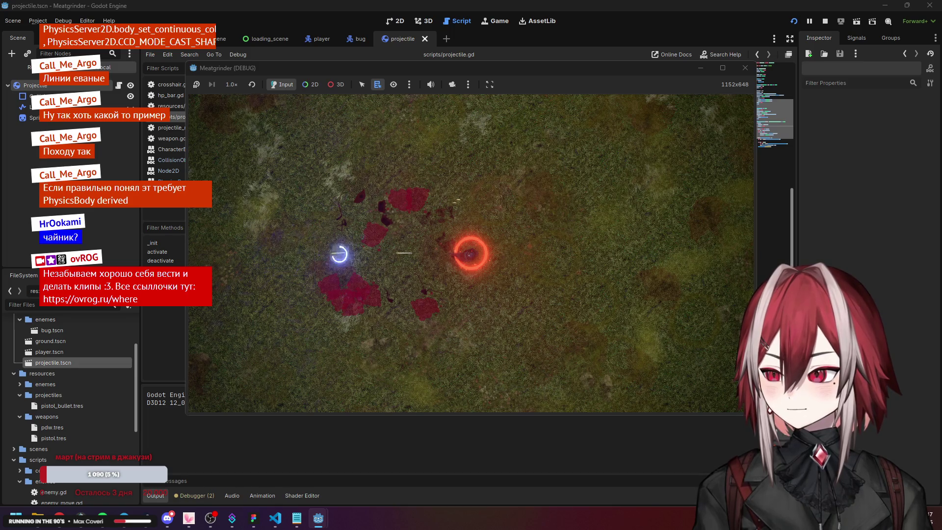
click(745, 67)
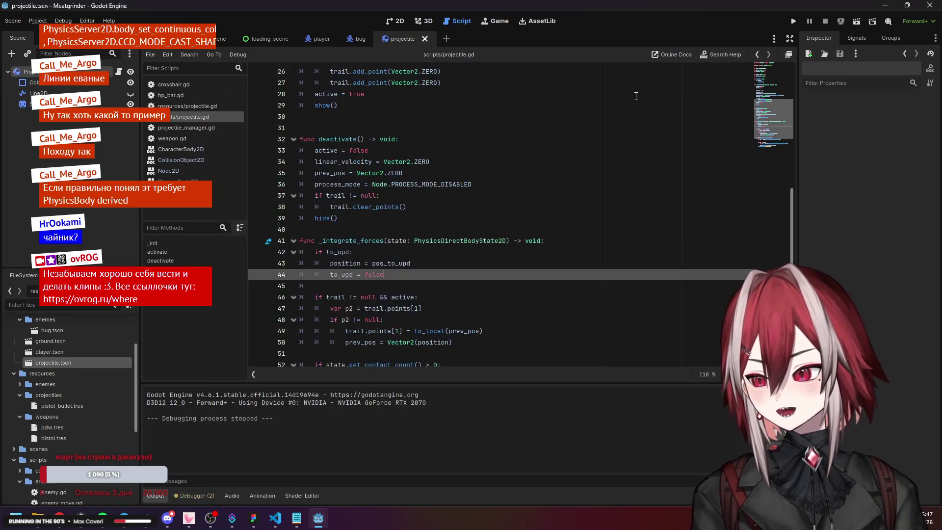
click(393, 207)
- Review projectile.gd's activate() and projectile_manager.gd's fire(), then switch to weapon.gd
scroll(385, 189, up, 1)
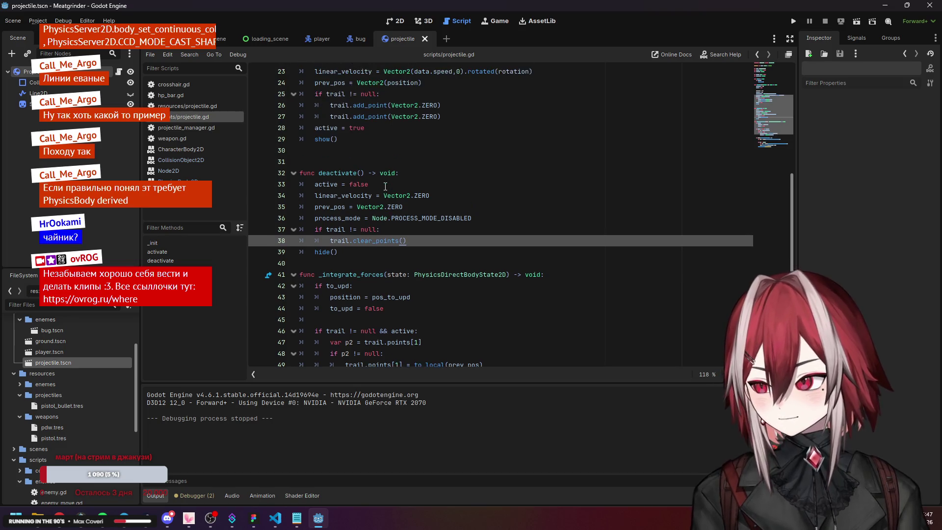
click(387, 195)
scroll(391, 174, up, 2)
scroll(391, 175, up, 5)
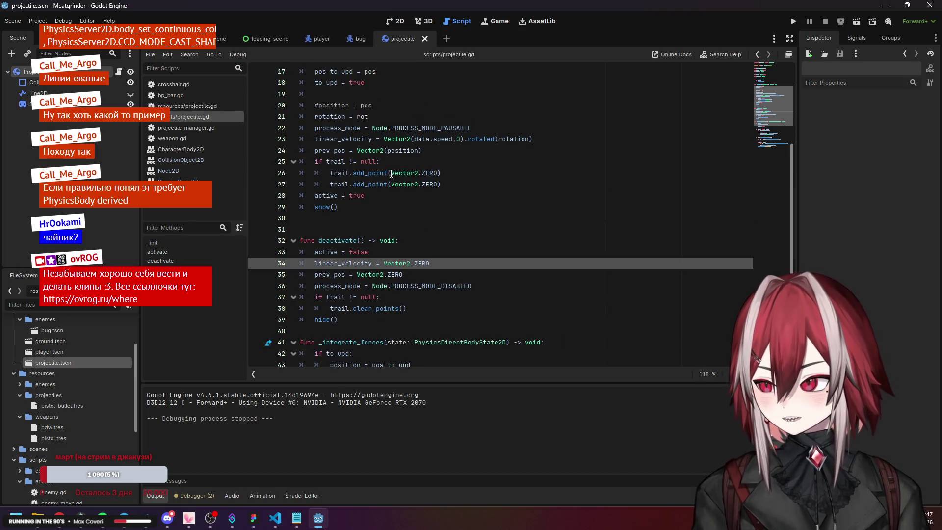
click(339, 228)
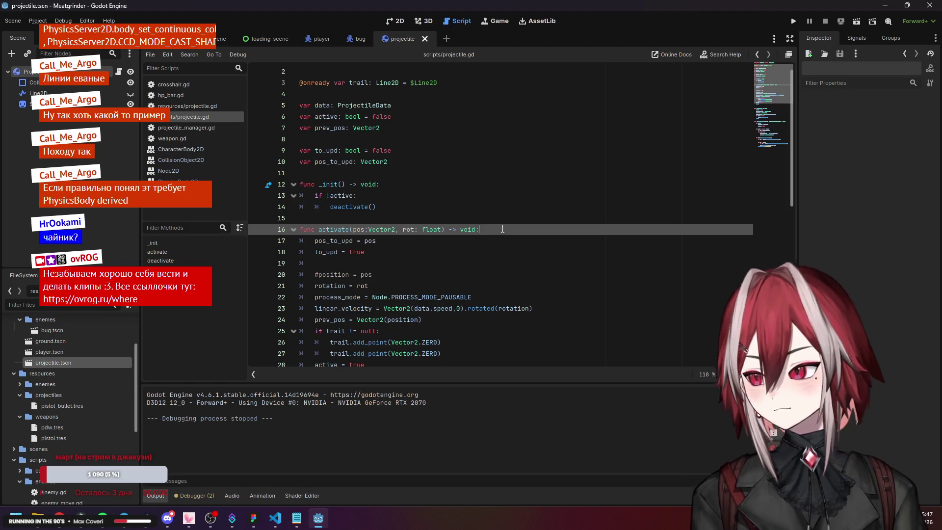
click(221, 128)
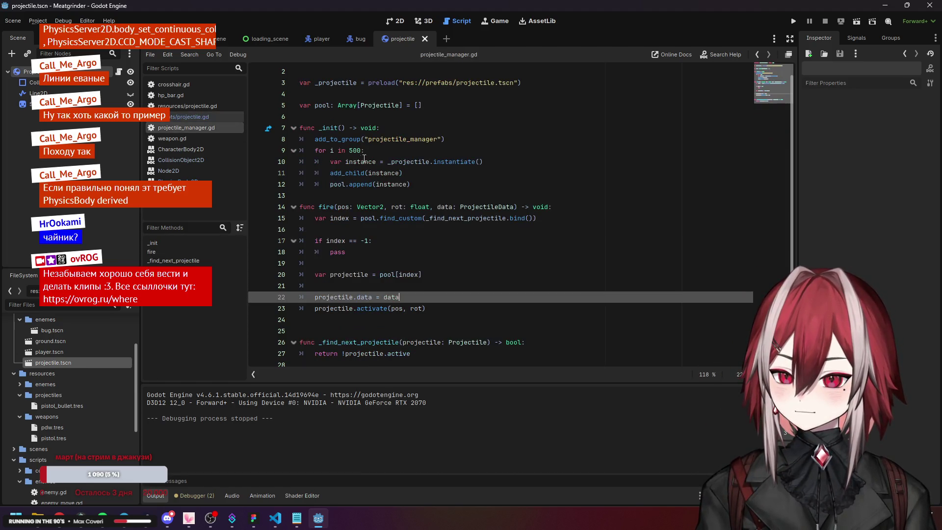
click(334, 208)
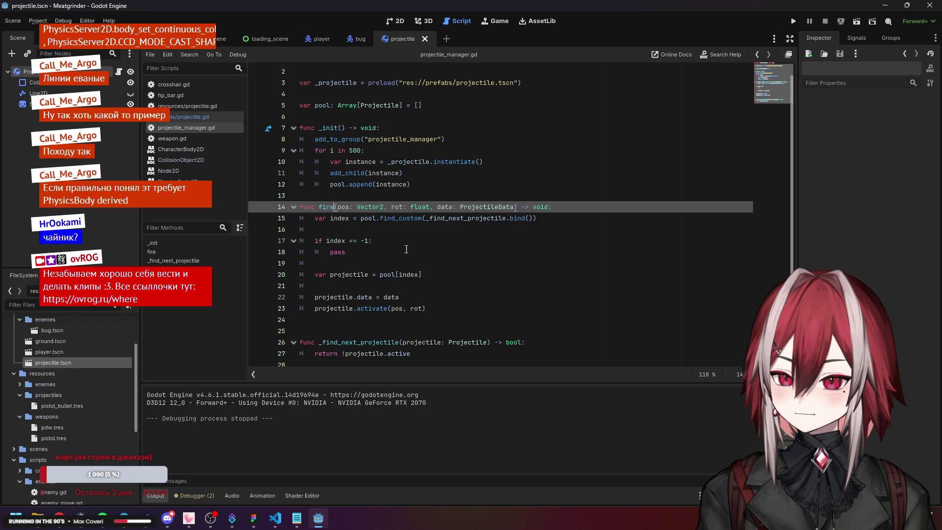
click(452, 289)
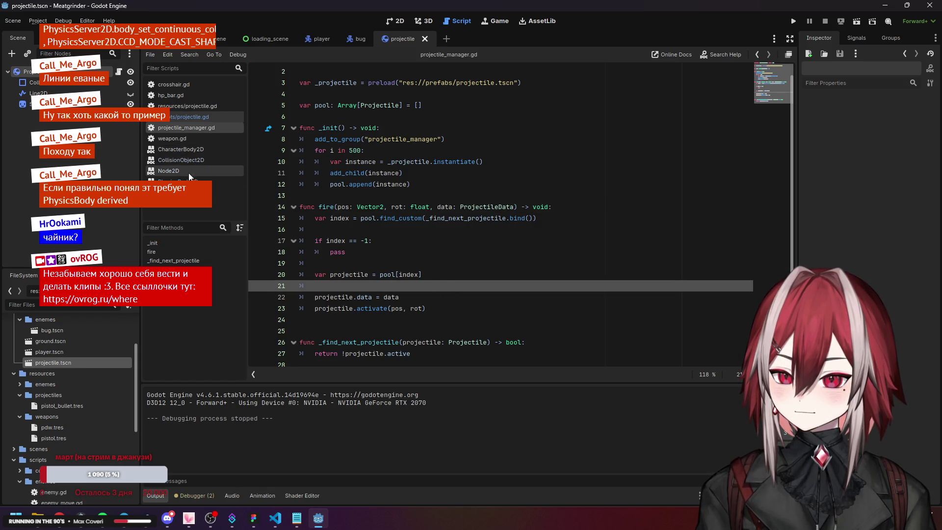
click(329, 207)
click(172, 138)
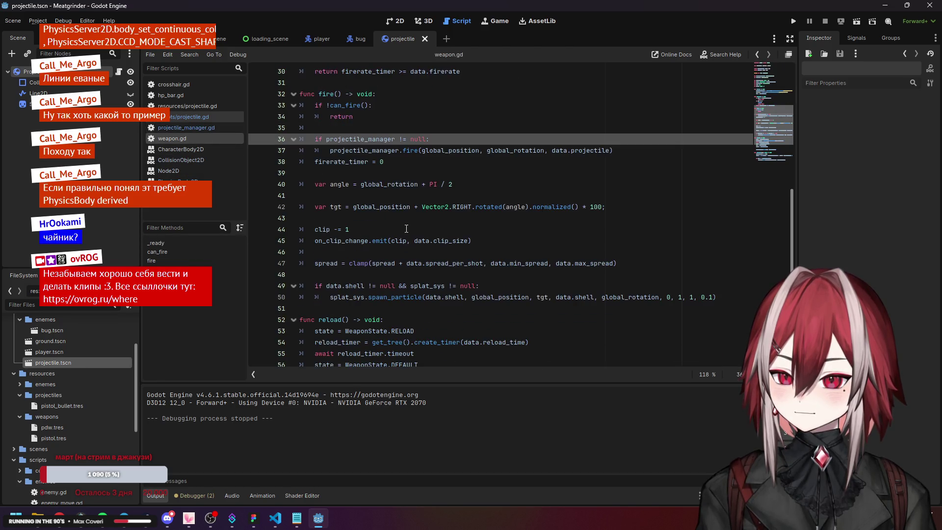
- Look over weapon.gd, highlighting the uses of fire
scroll(403, 153, up, 1)
scroll(405, 176, down, 5)
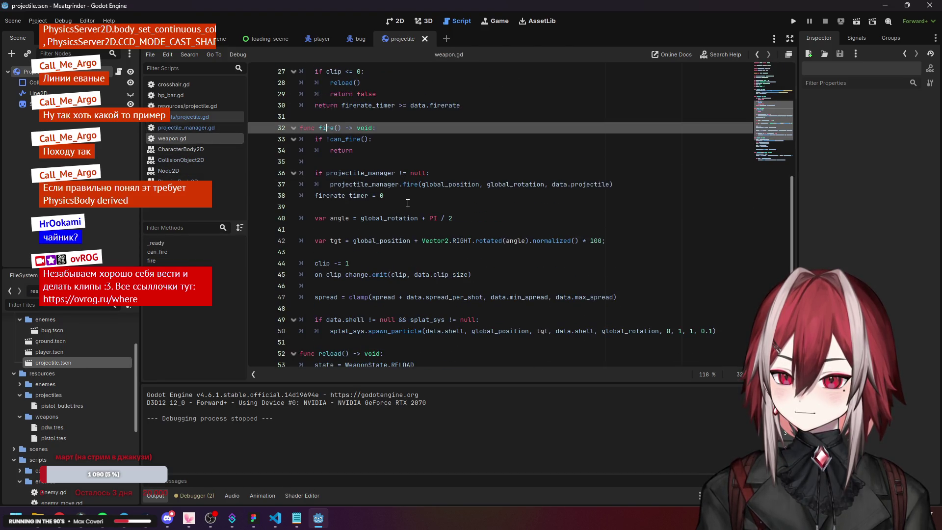
scroll(408, 203, up, 8)
click(353, 218)
double_click(326, 229)
scroll(386, 219, down, 8)
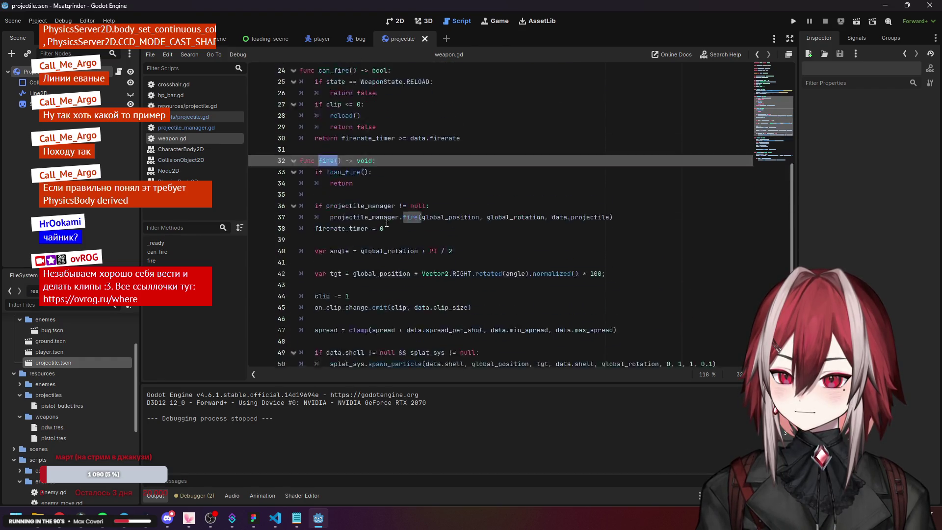
scroll(385, 214, up, 14)
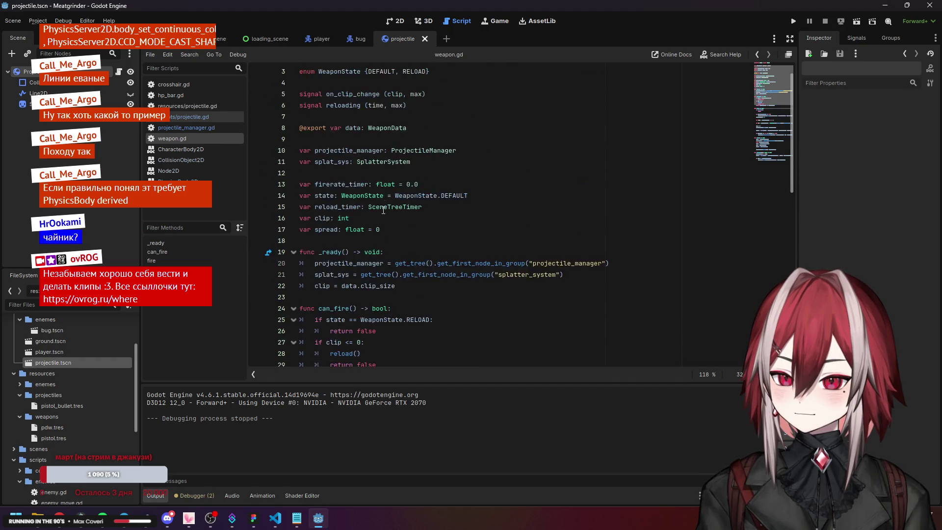
scroll(70, 352, down, 5)
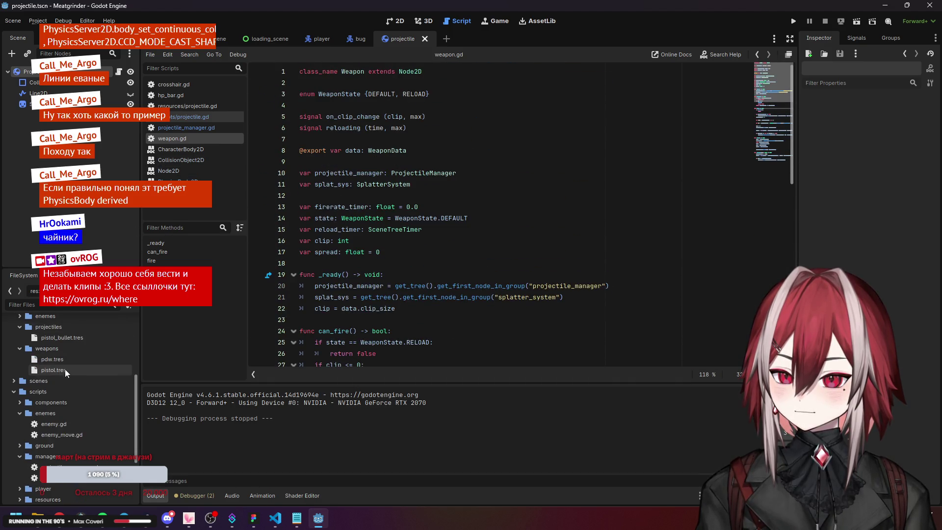
scroll(73, 353, up, 4)
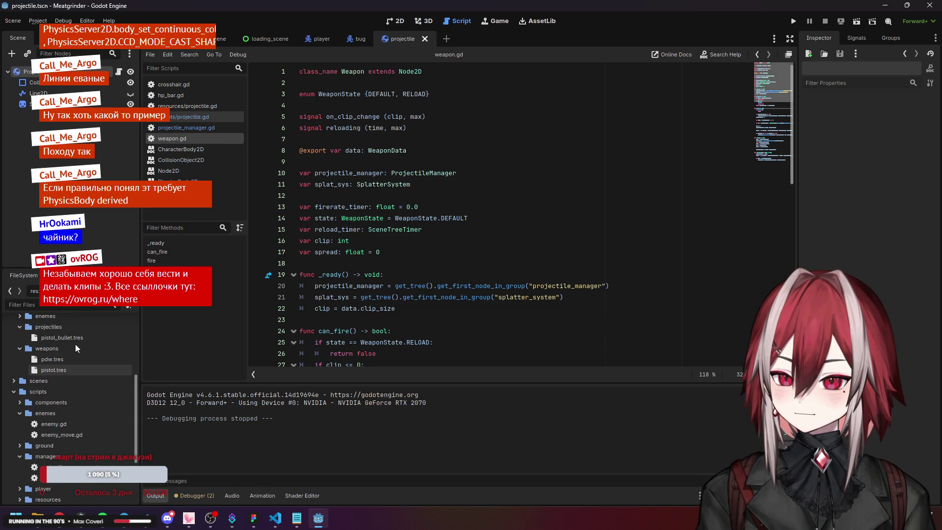
- Collapse the projectiles, weapons and resources folders, expand scripts/player, and open player.gd
click(20, 372)
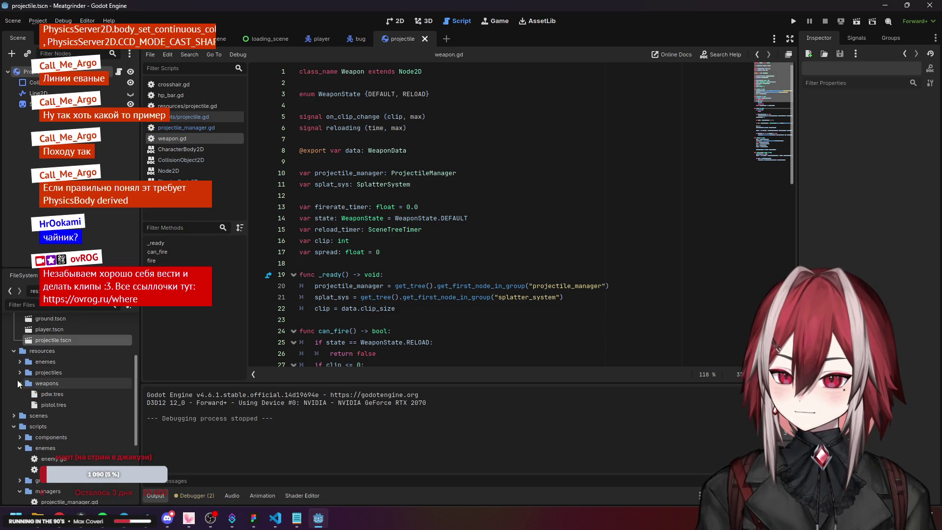
click(20, 383)
click(13, 351)
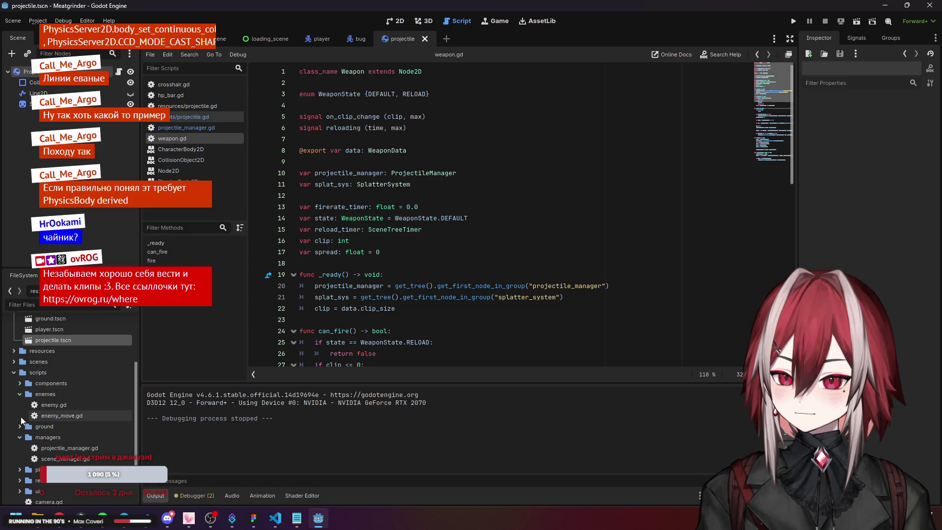
scroll(21, 415, down, 3)
click(19, 402)
double_click(57, 425)
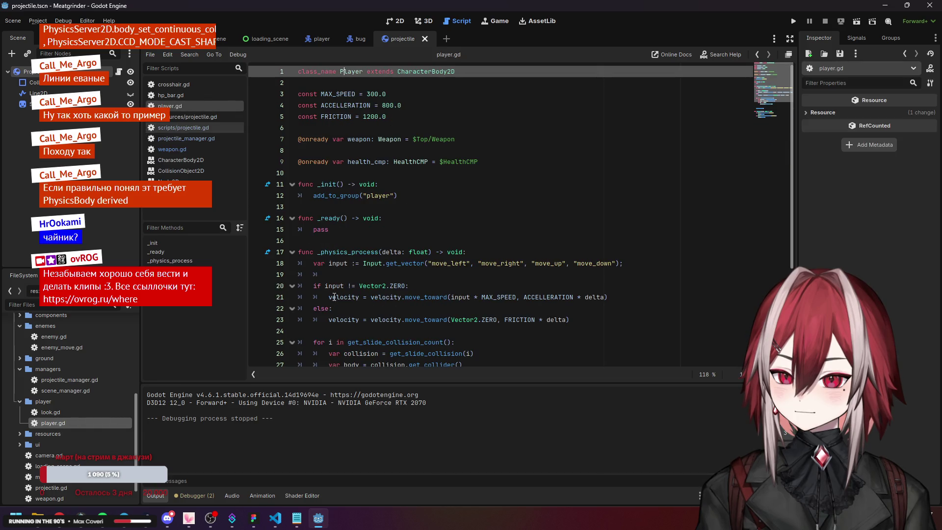
- Review player.gd's _physics_process, _process, weapon.fire() and take_damage code, then switch to the player scene
scroll(366, 200, down, 3)
click(365, 150)
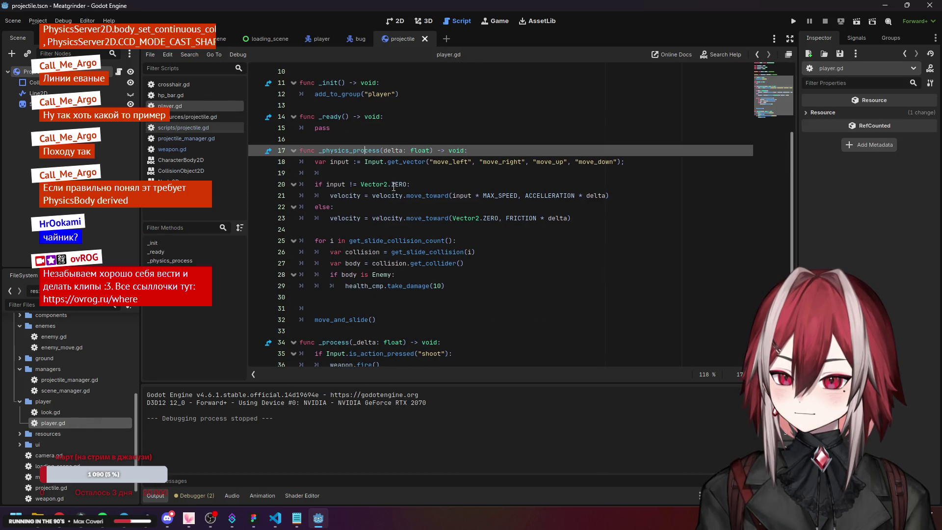
scroll(367, 248, down, 1)
click(338, 307)
click(355, 325)
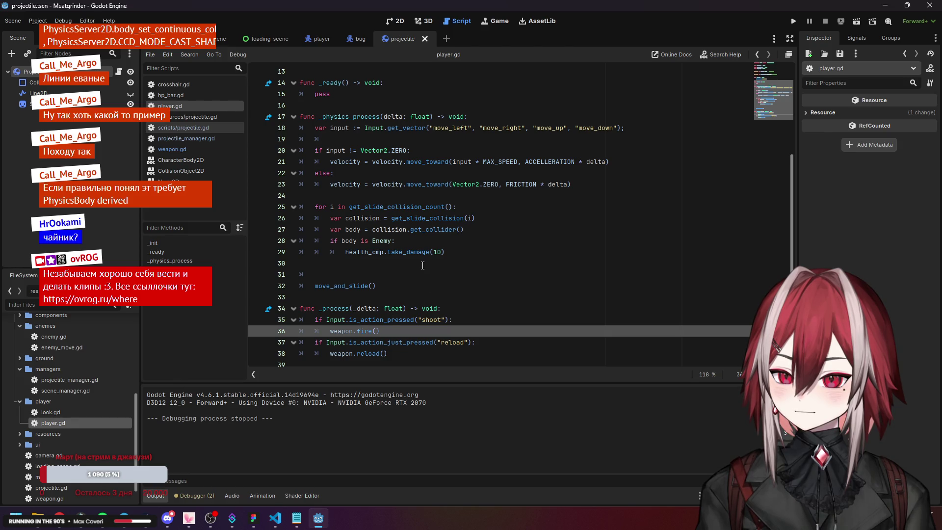
click(353, 118)
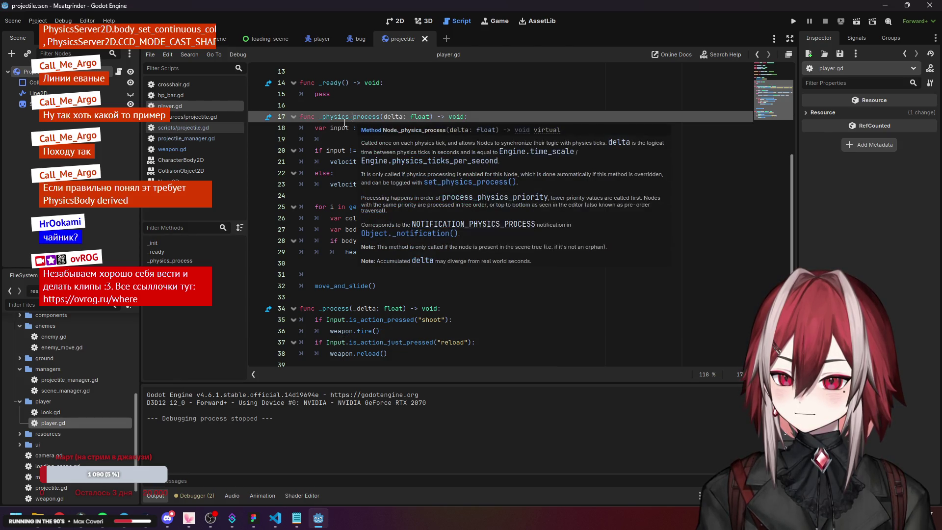
click(481, 253)
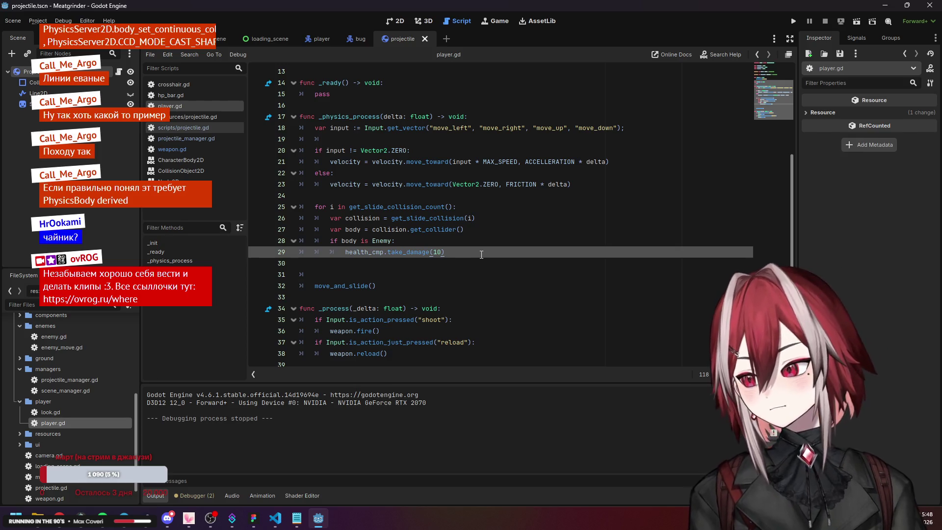
click(320, 40)
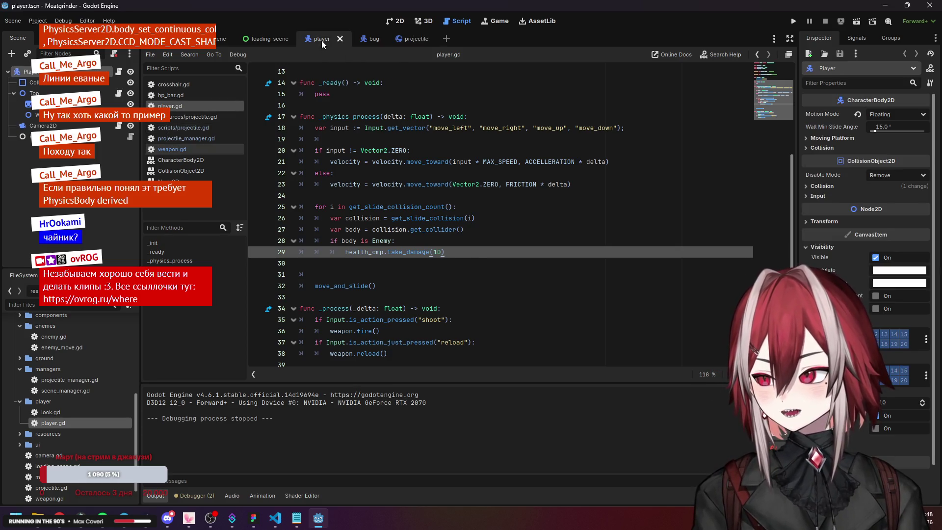
- Go back to the projectile scene and open projectile_manager.gd in the script editor
click(401, 42)
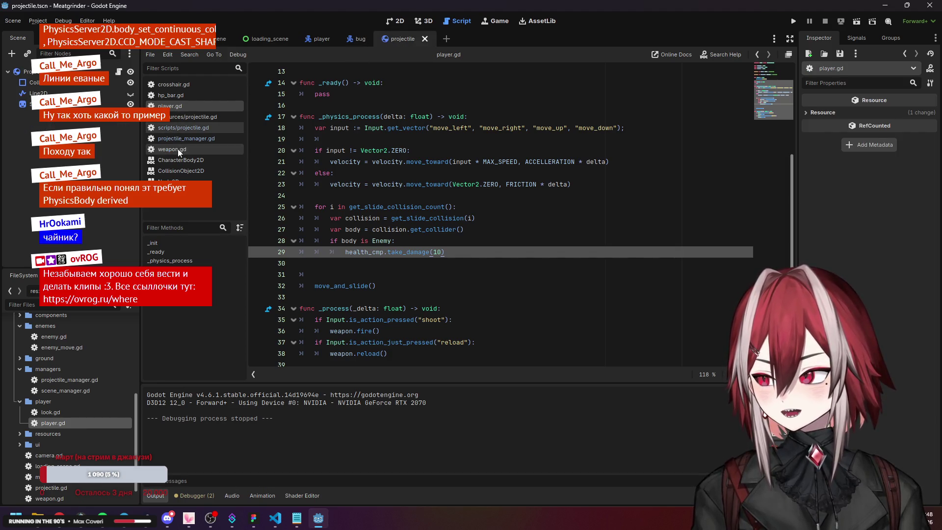
click(187, 114)
click(189, 126)
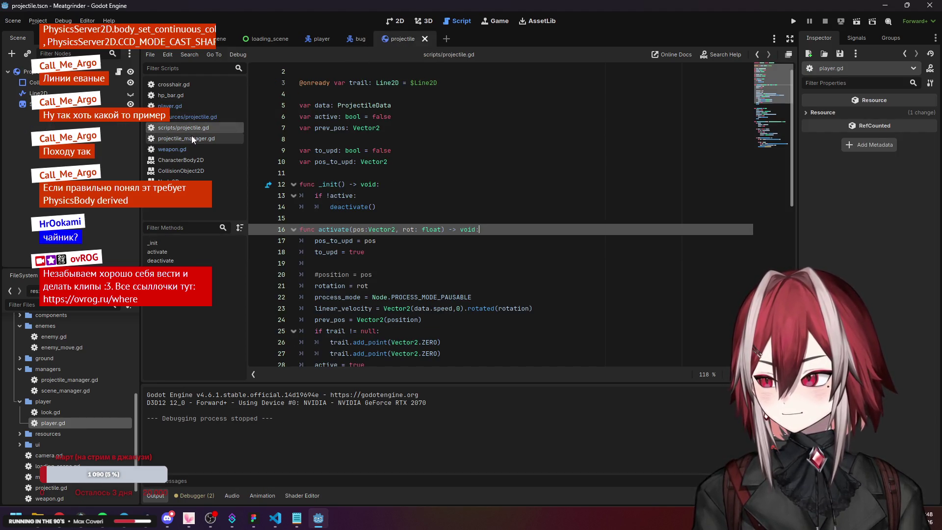
click(191, 135)
click(196, 126)
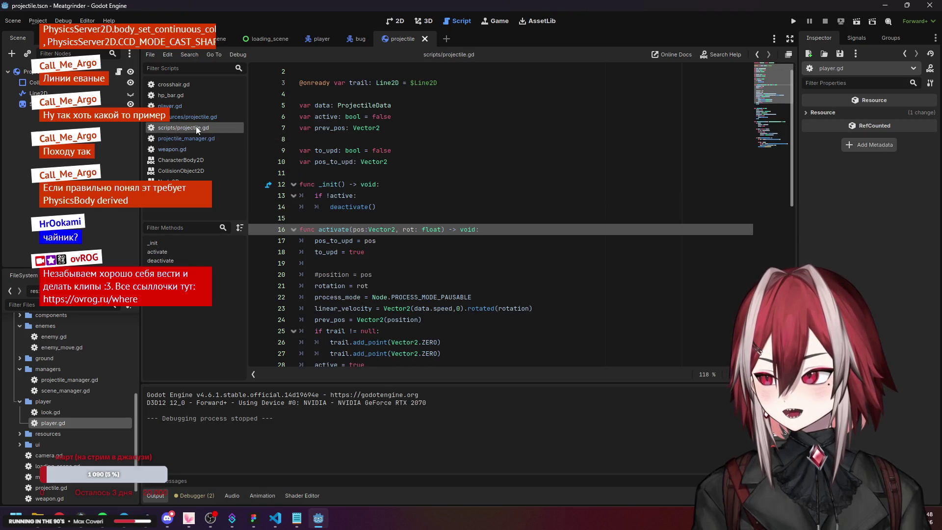
scroll(389, 170, down, 2)
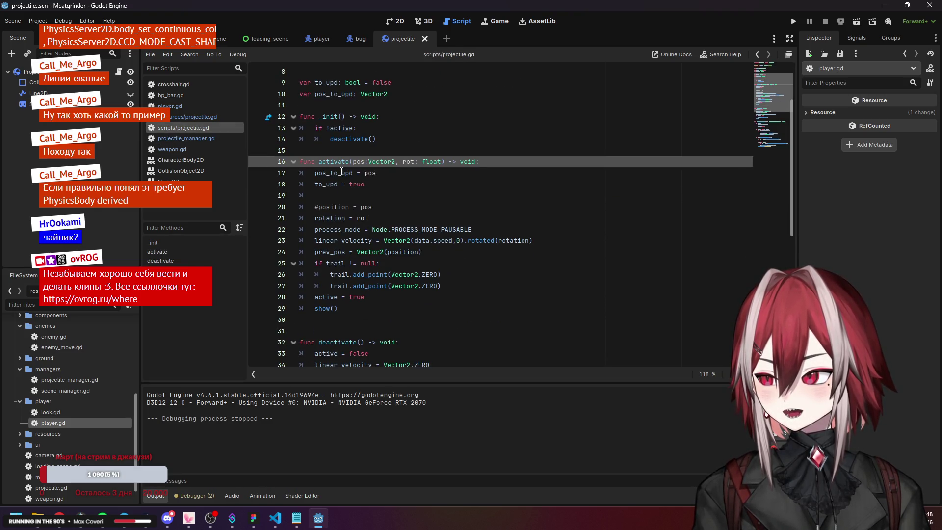
click(192, 139)
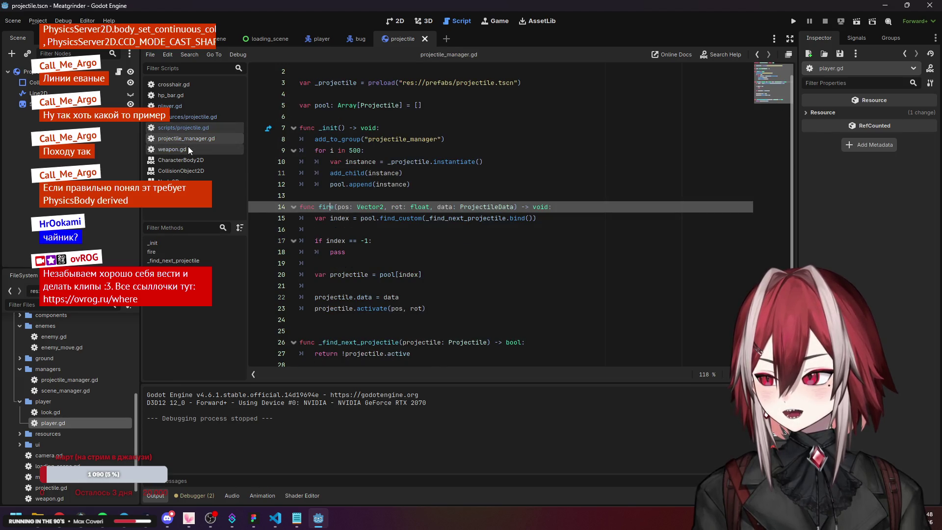
- Wrap the activate call on line 23 in call_deferred(...)
click(322, 308)
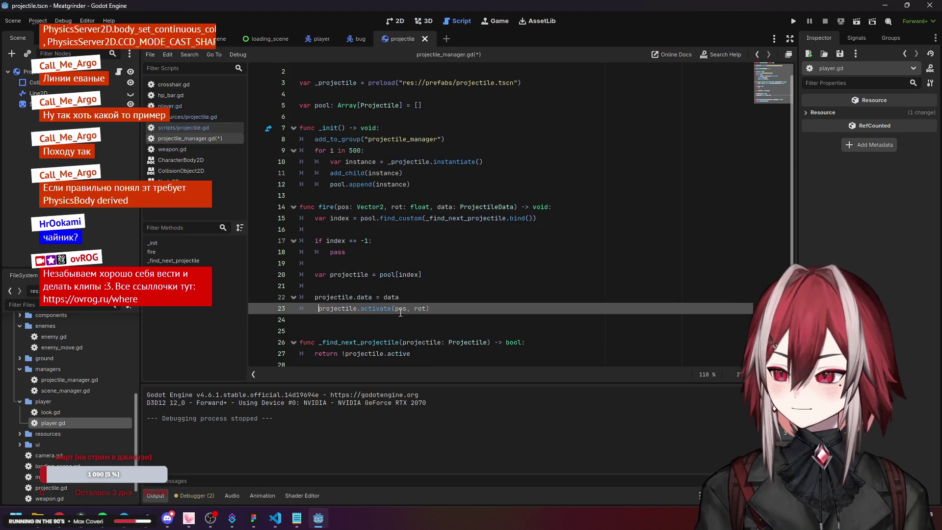
text(ca)
text(ll_d)
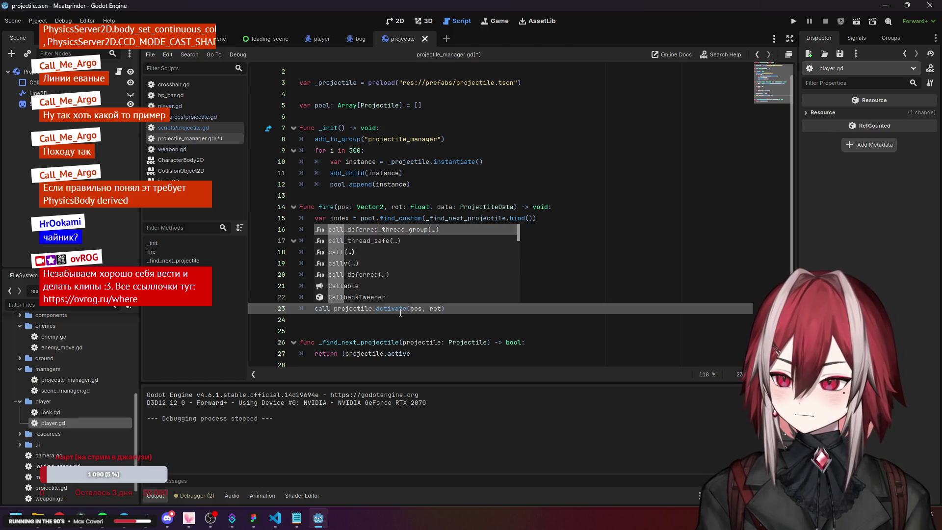
key(Down)
key(Down)
key(Return)
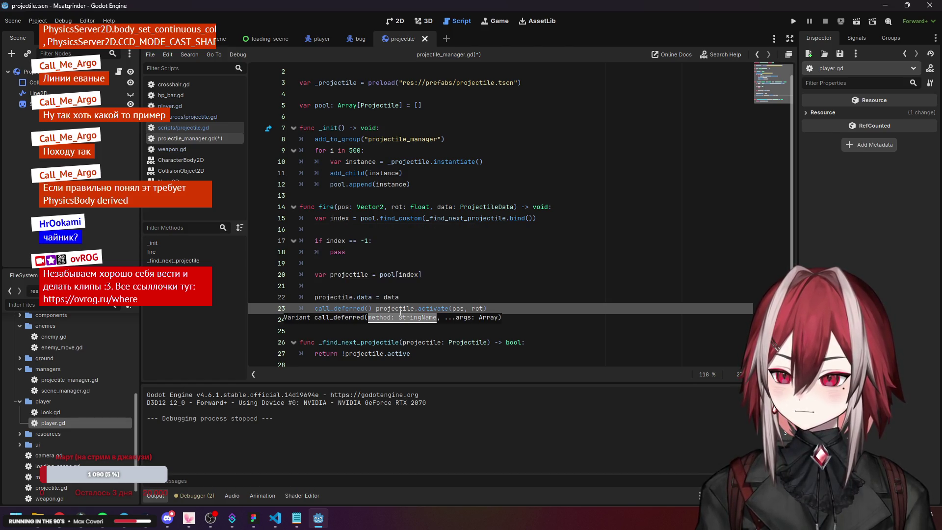
key(Delete)
key(Delete)
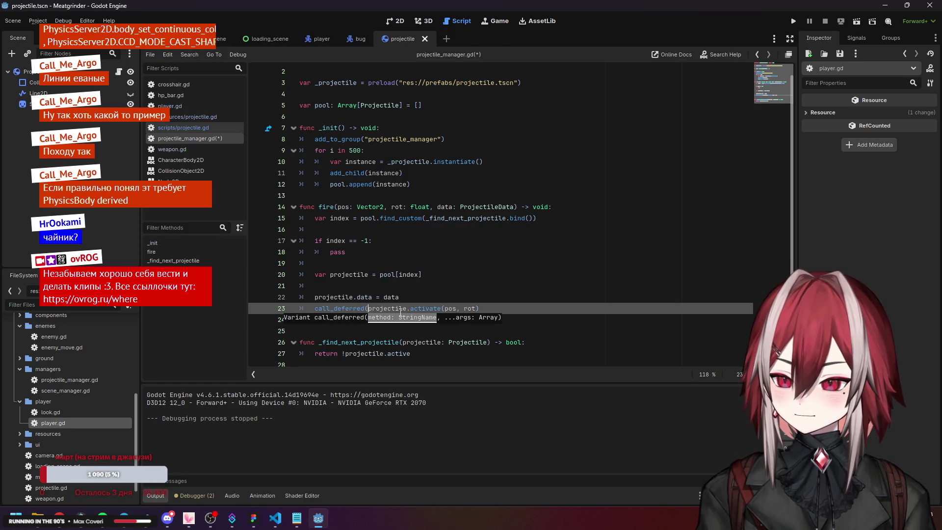
key(ctrl+Right)
key(ctrl+Right)
key(ctrl+Right)
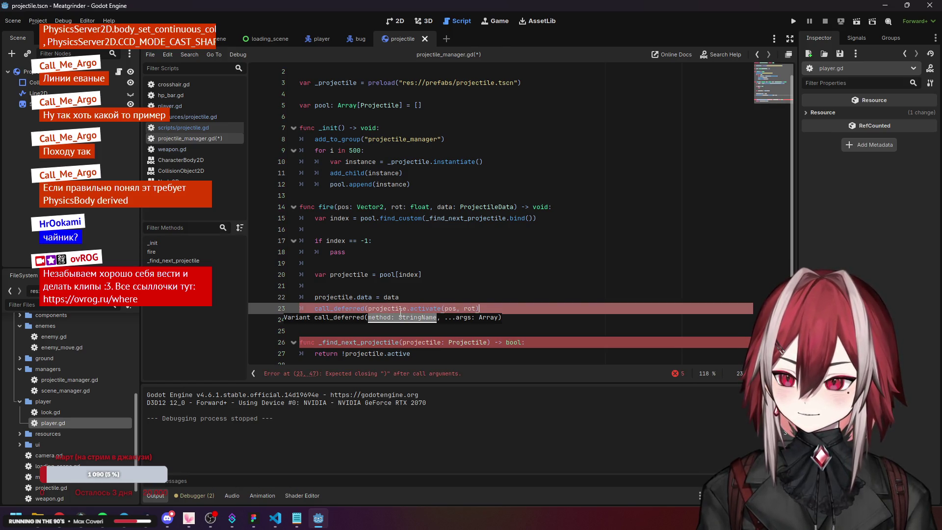
text())
key(Up)
key(Up)
key(Up)
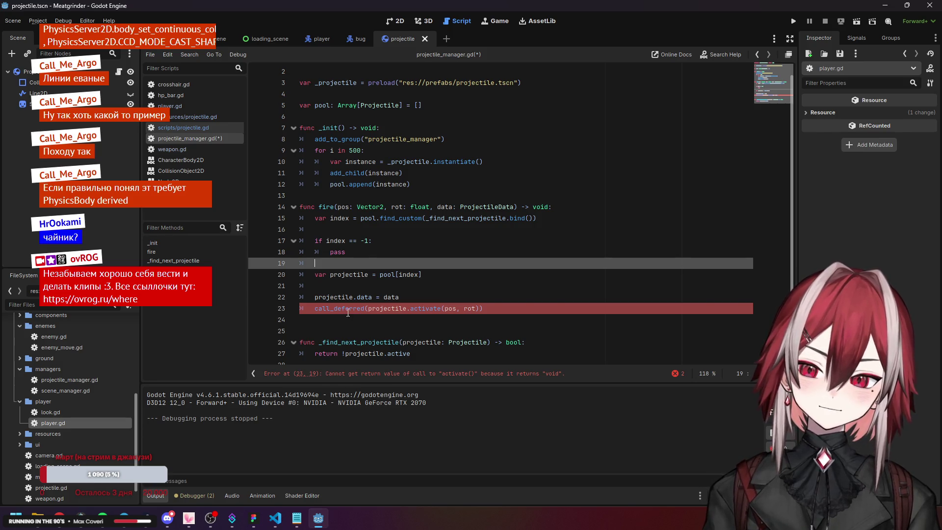
- Strip the call_deferred wrapper and stray bracket so line 23 reads projectile.activate(pos, rot), and save
mouse_move(350, 309)
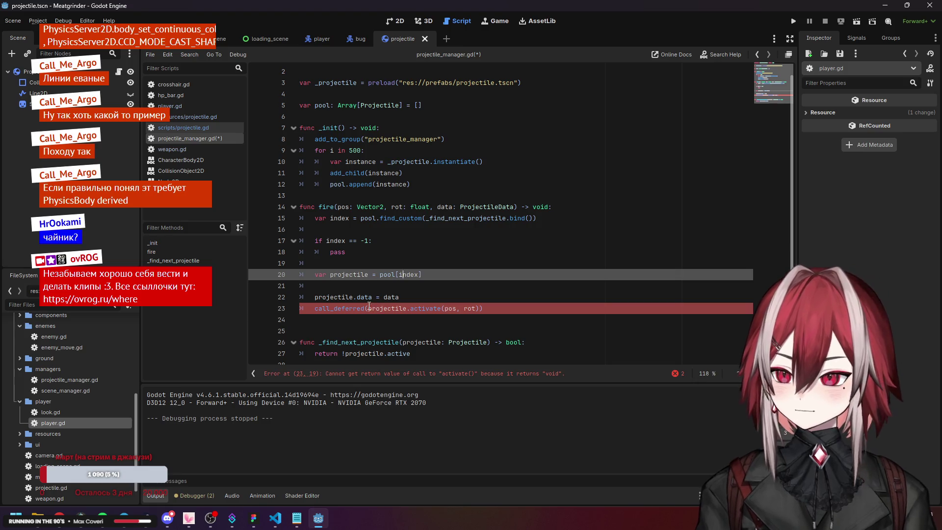
drag(368, 309, 305, 311)
key(BackSpace)
click(442, 309)
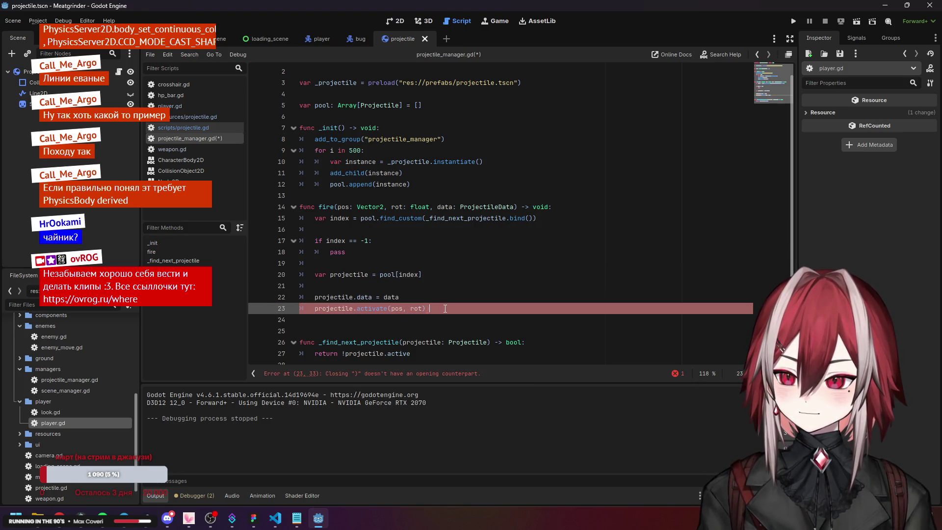
key(BackSpace)
click(450, 279)
key(ctrl+s)
key(Down)
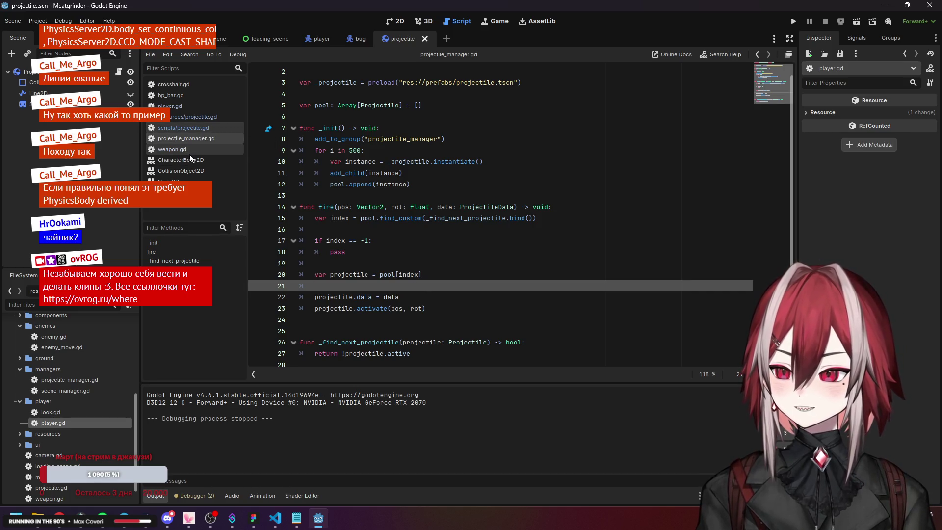
- In projectile.gd, comment out the show() call on line 29 in activate
click(183, 128)
click(466, 193)
click(441, 162)
scroll(441, 170, down, 2)
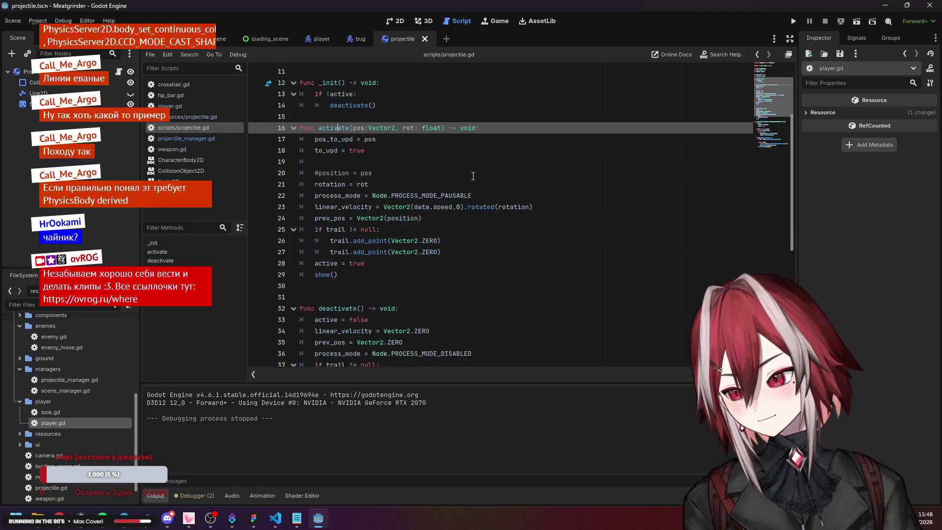
scroll(441, 175, down, 2)
click(353, 173)
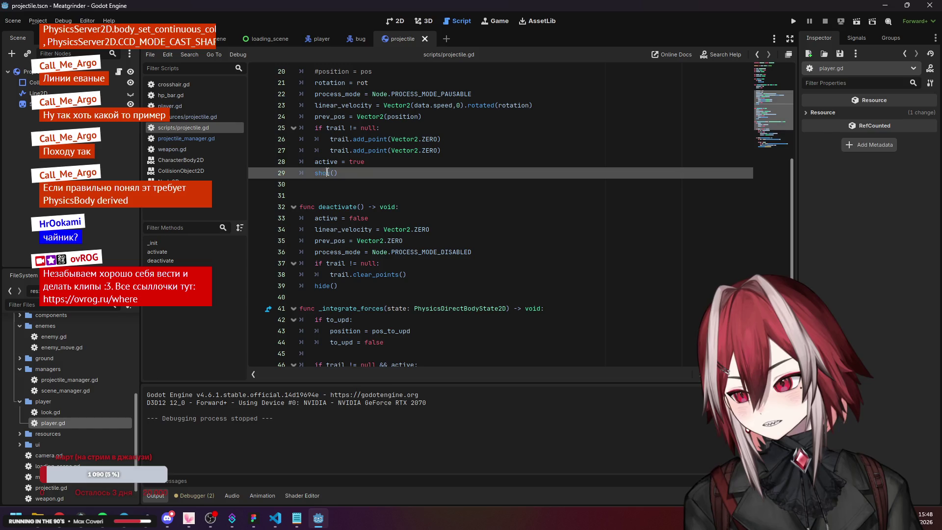
drag(339, 173, 315, 175)
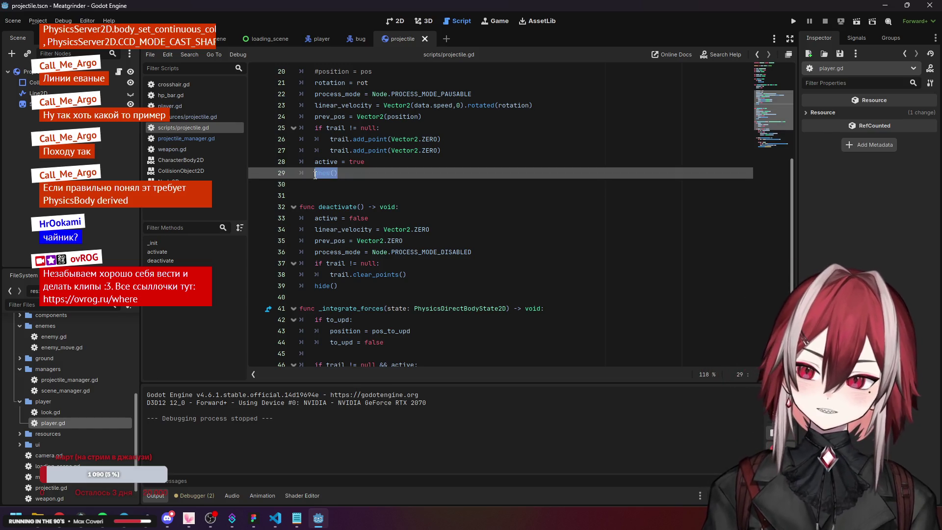
click(316, 174)
text(#)
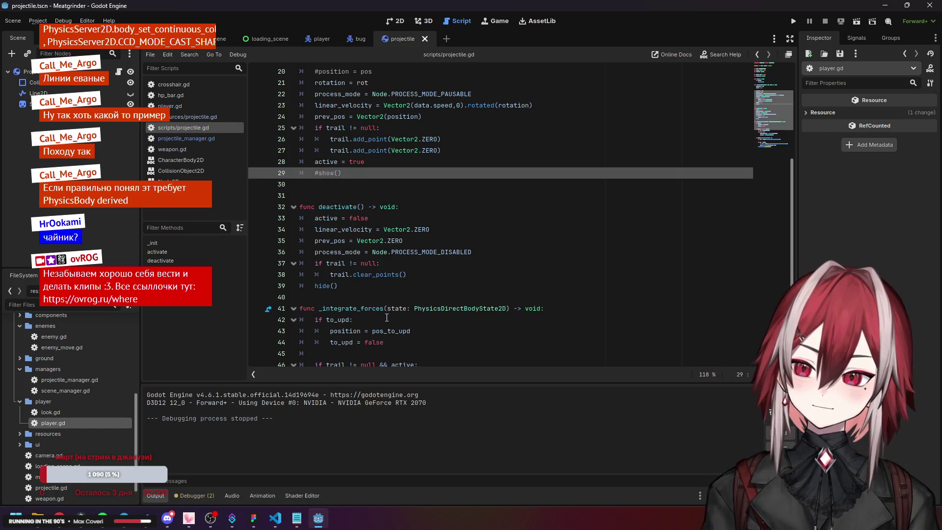
- Add show() after to_upd = false in _integrate_forces and run the project
click(388, 342)
key(Return)
text(show())
click(442, 331)
click(793, 21)
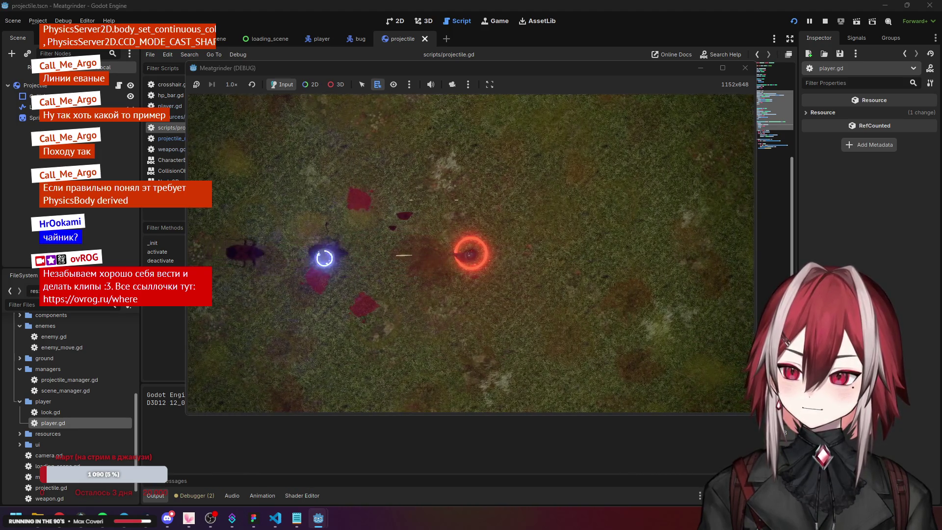
- Playtest the deferred show() by moving the player around with W, A, S, D, then close the game
key(a)
key(w)
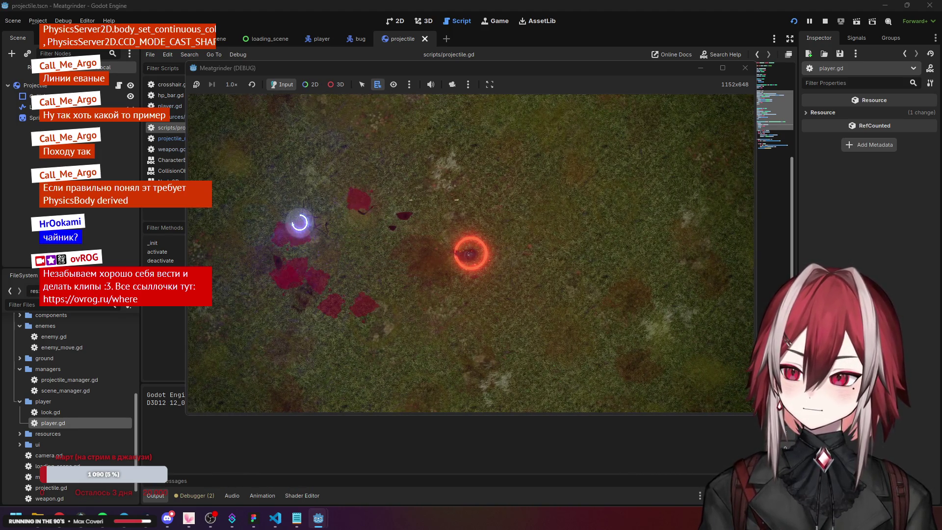
key(w)
key(s)
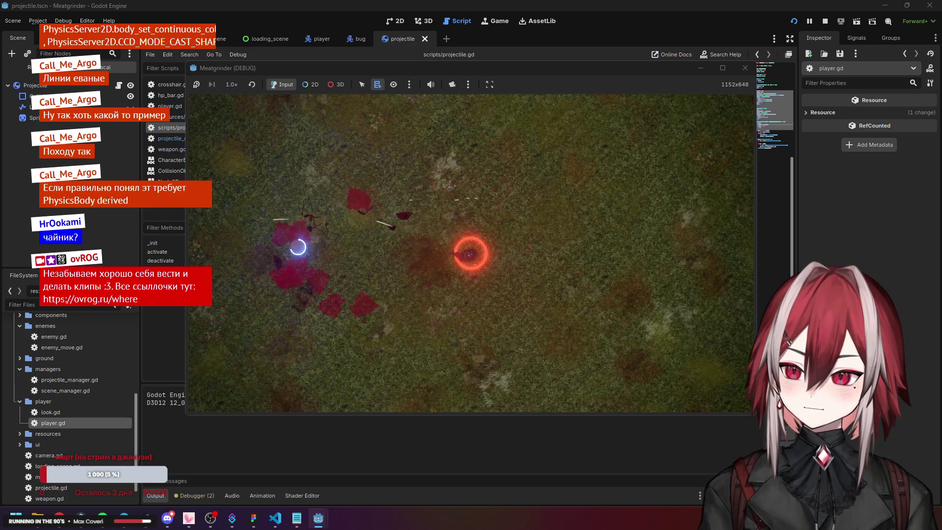
key(a)
key(s)
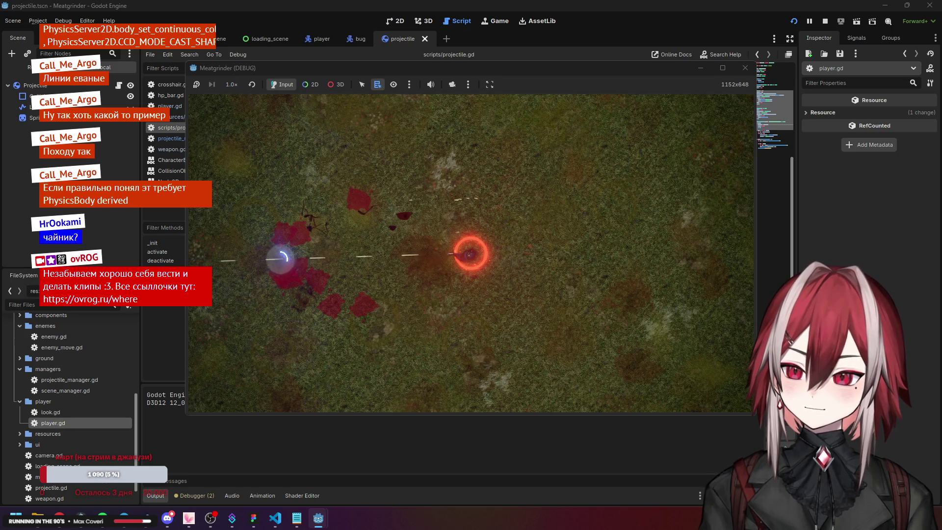
key(w)
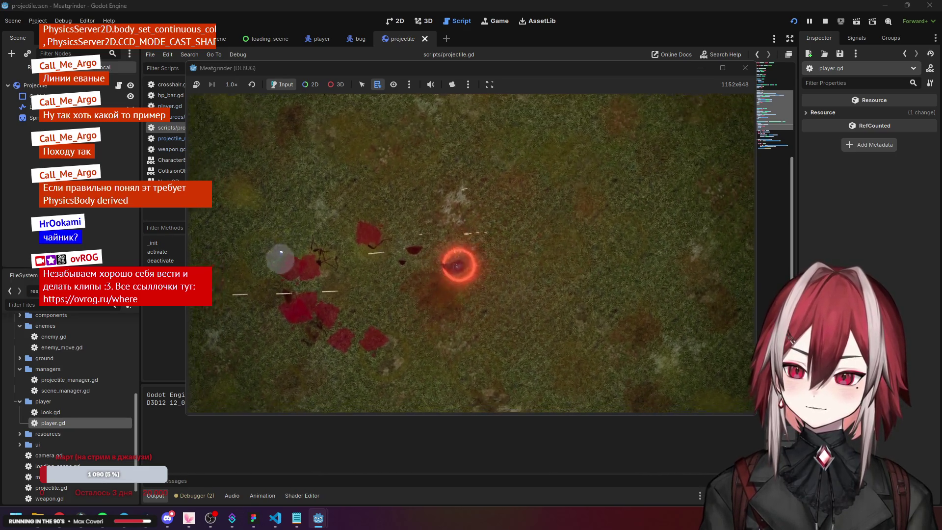
key(a)
key(s)
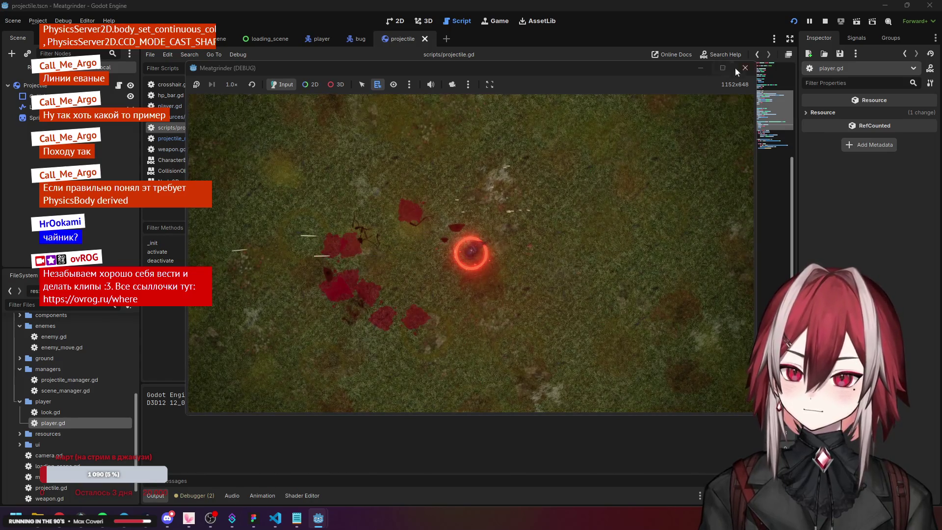
click(745, 68)
click(506, 217)
- Review the linear_velocity line and the new show() call in _integrate_forces
click(455, 234)
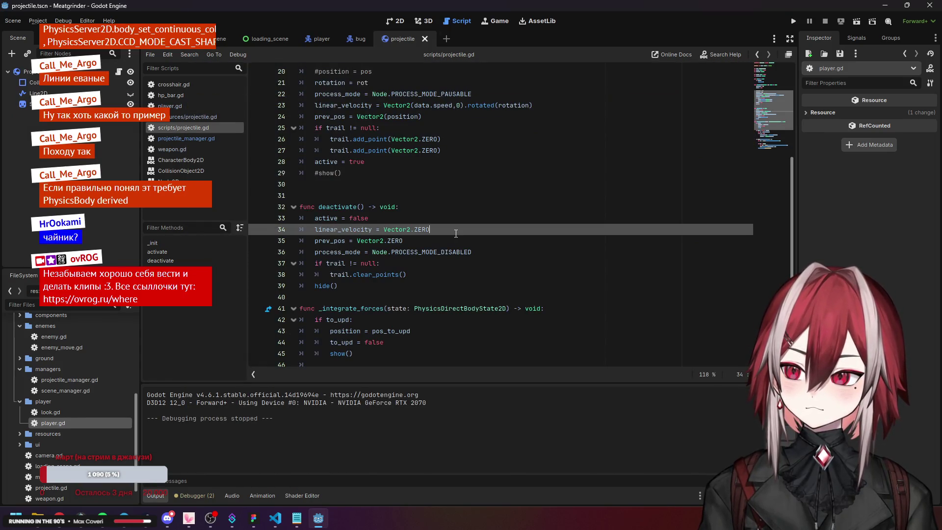
scroll(456, 233, down, 3)
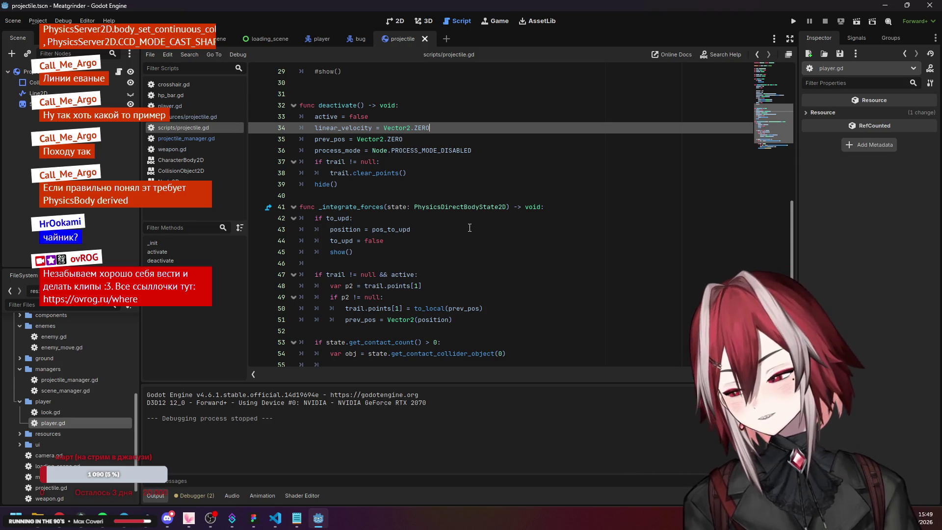
scroll(420, 226, down, 2)
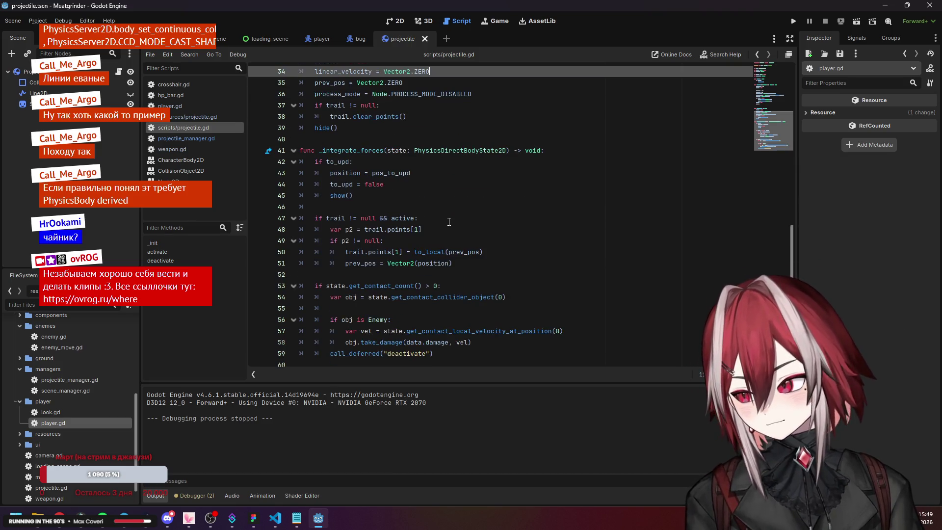
scroll(449, 222, up, 2)
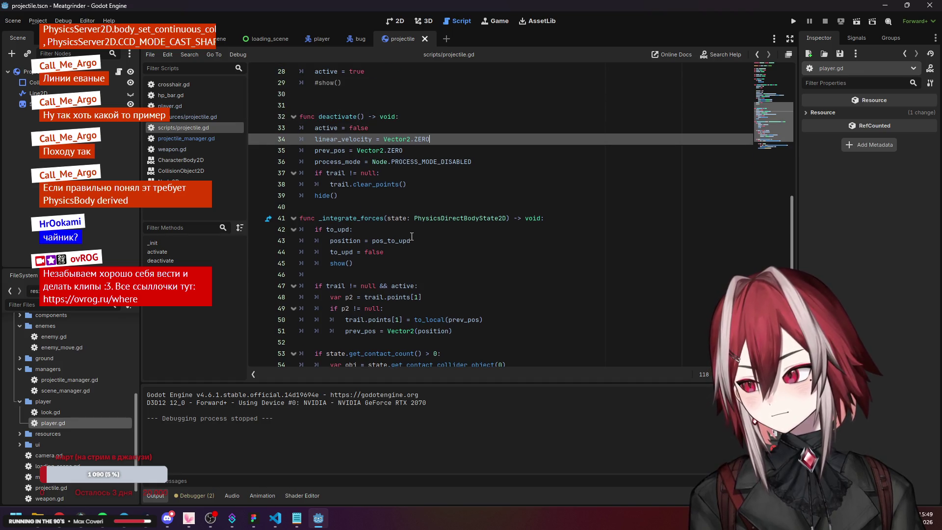
click(404, 251)
key(Down)
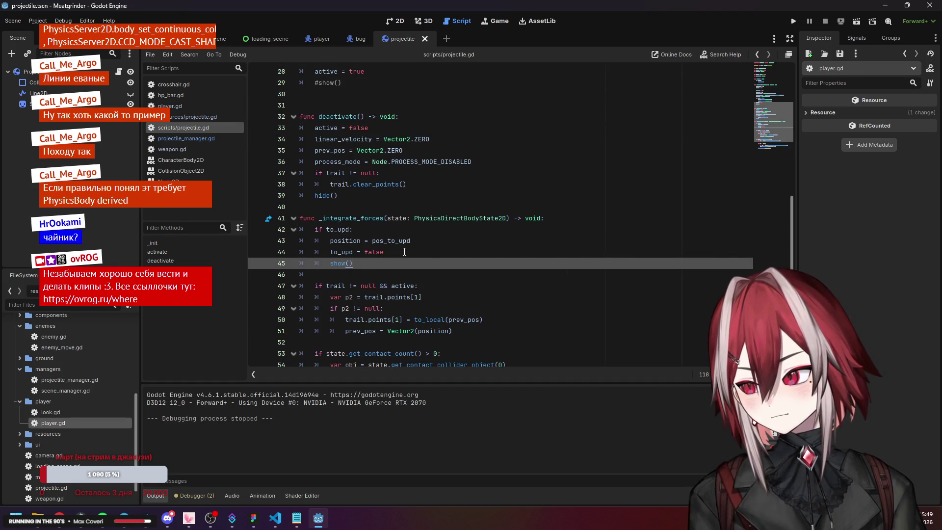
scroll(388, 221, up, 6)
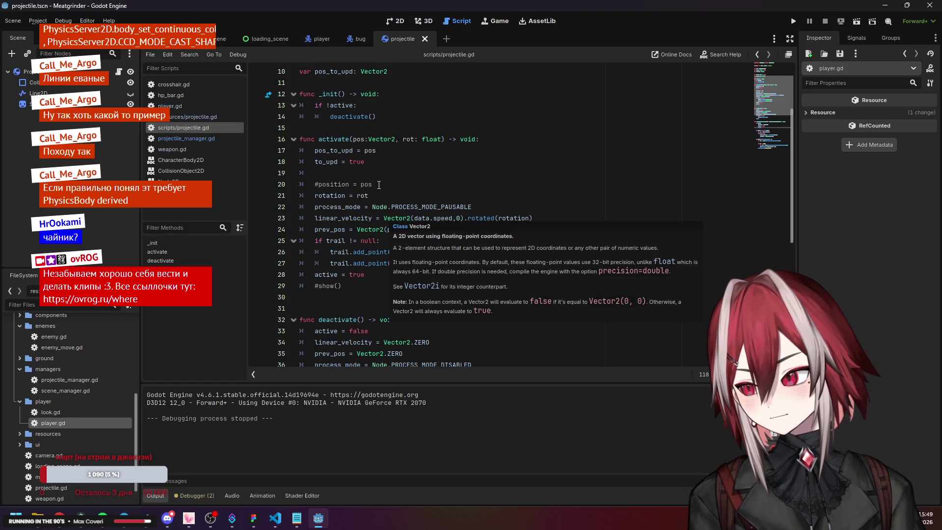
- Look over the activate function and show() on line 45, then open the Windows Start menu
click(380, 186)
click(345, 138)
scroll(351, 142, down, 7)
drag(338, 196, 384, 218)
click(434, 228)
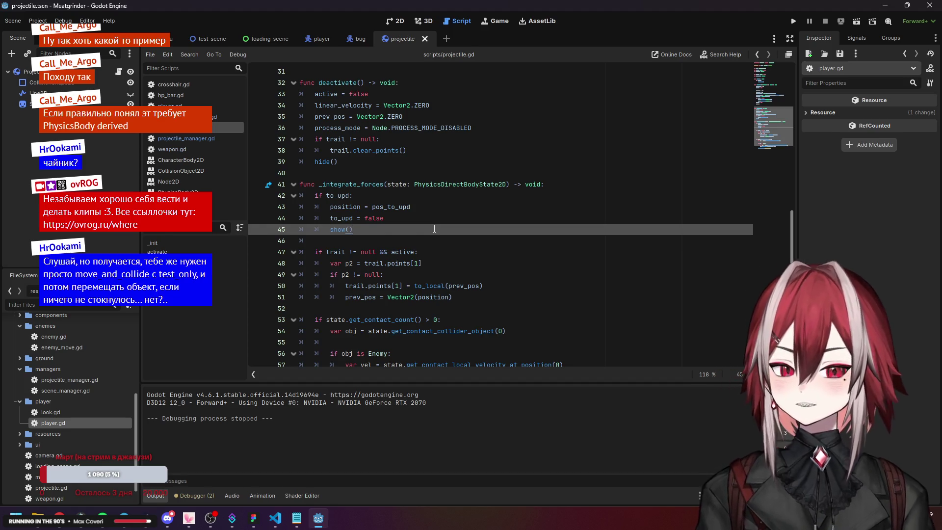
key(super)
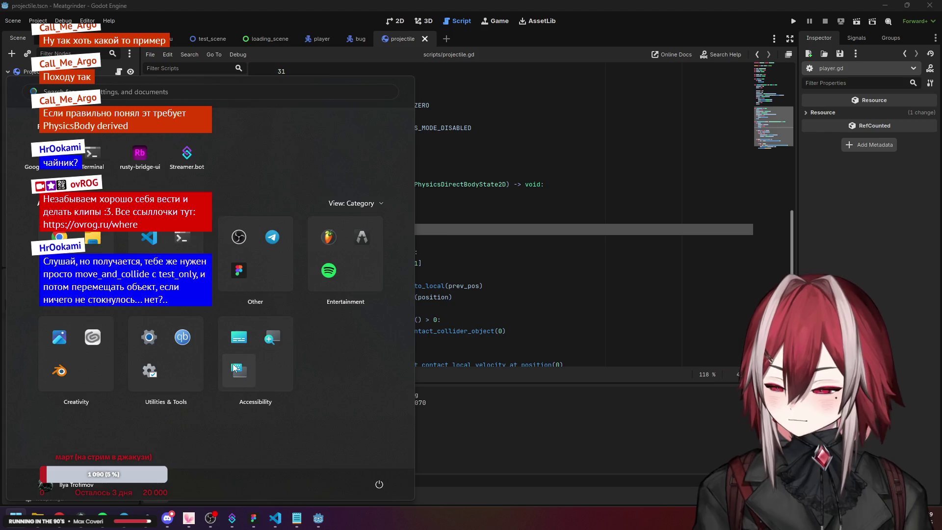
- Launch Paint and sketch circles, loops and connecting lines on the canvas
text(paint)
key(Return)
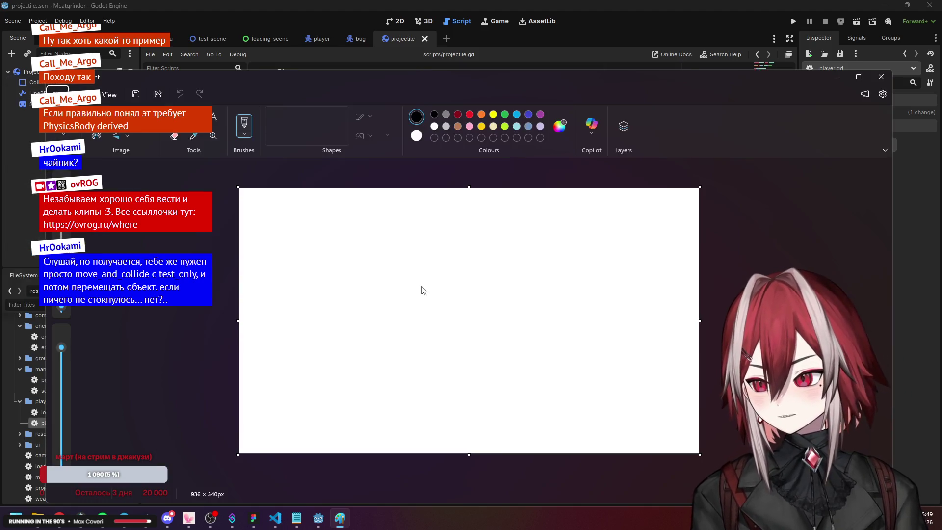
drag(552, 268, 544, 284)
mouse_move(377, 267)
mouse_down()
mouse_move(375, 313)
mouse_move(354, 264)
mouse_up()
drag(481, 211, 466, 359)
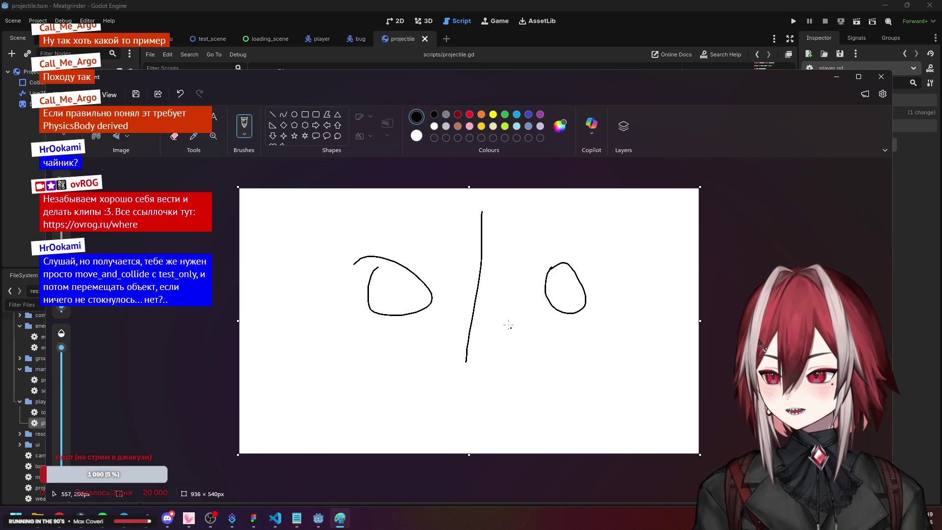
mouse_move(534, 322)
mouse_down()
mouse_move(404, 328)
mouse_move(425, 344)
mouse_move(383, 363)
mouse_up()
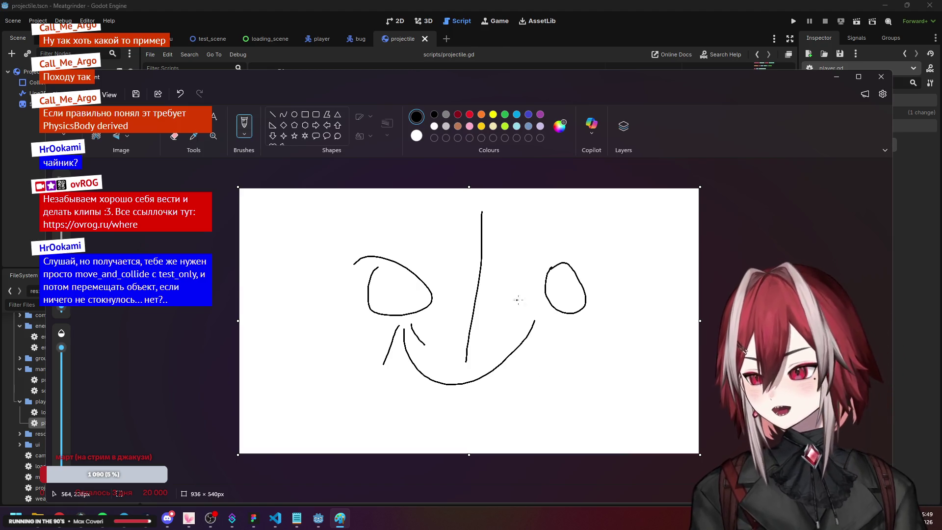
mouse_move(526, 289)
mouse_down()
mouse_move(439, 287)
mouse_move(460, 294)
mouse_up()
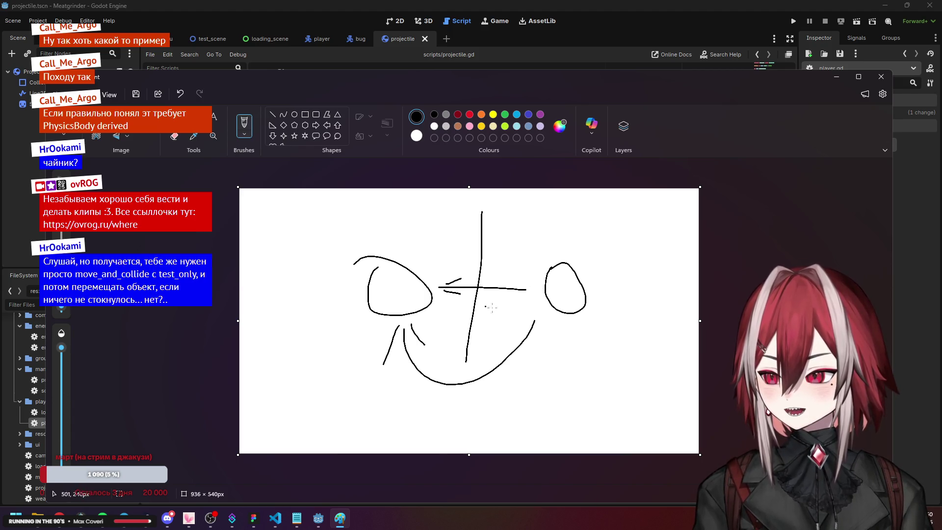
drag(537, 267, 432, 274)
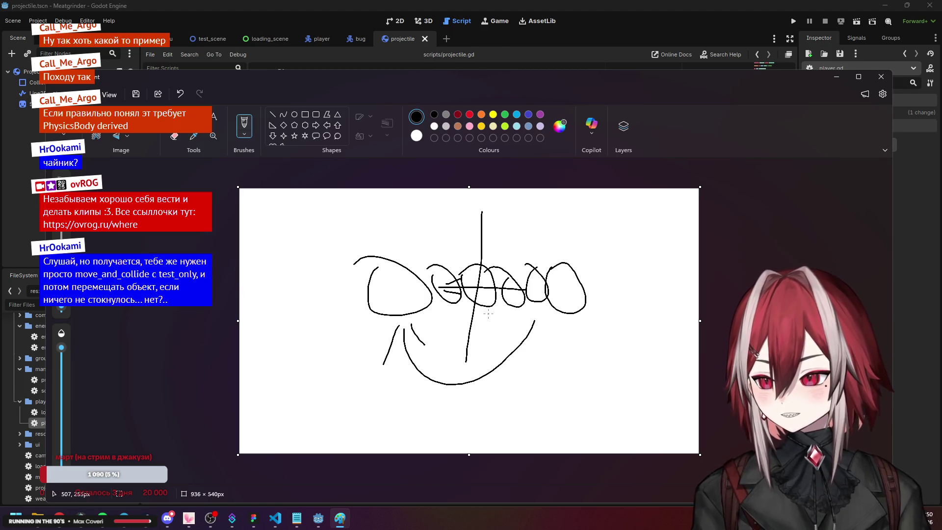
- Undo the sketch and close Paint without saving
key(ctrl+z)
key(ctrl+z)
key(ctrl+z)
key(ctrl+z)
key(ctrl+z)
key(ctrl+z)
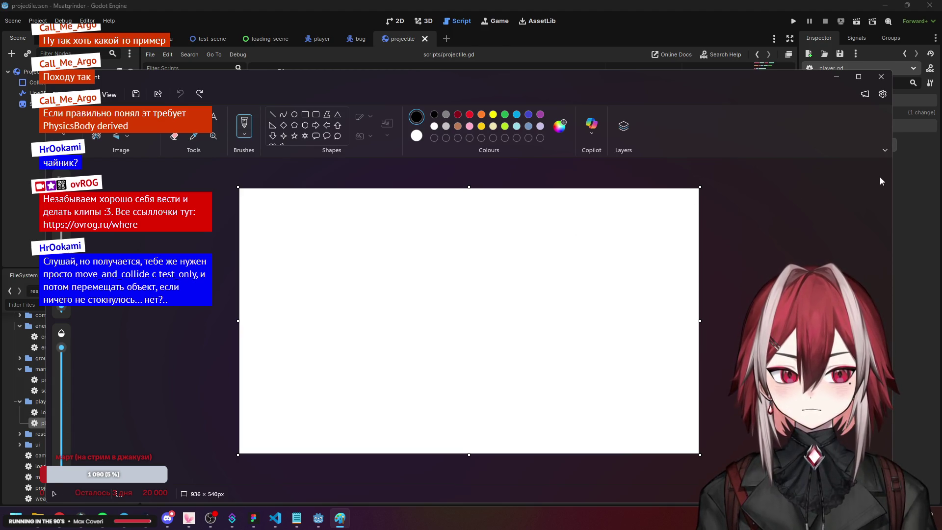
click(881, 77)
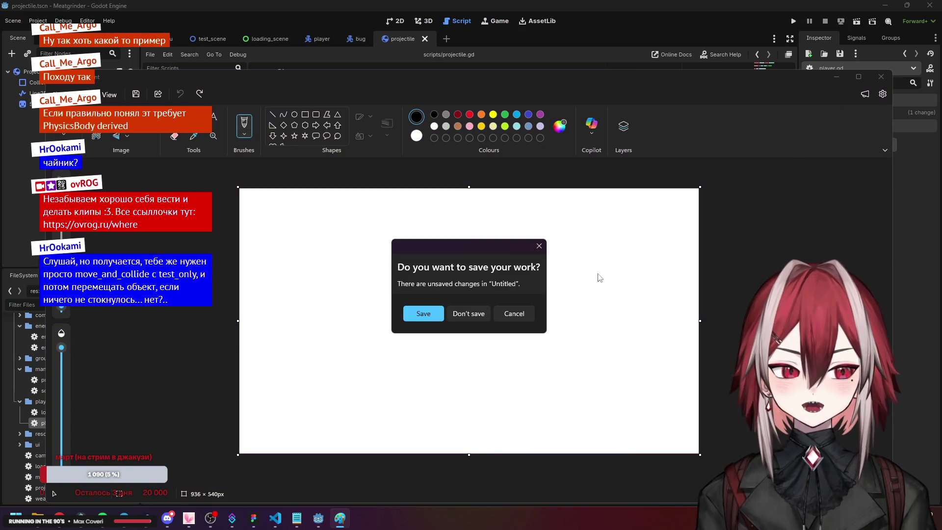
click(466, 313)
click(534, 263)
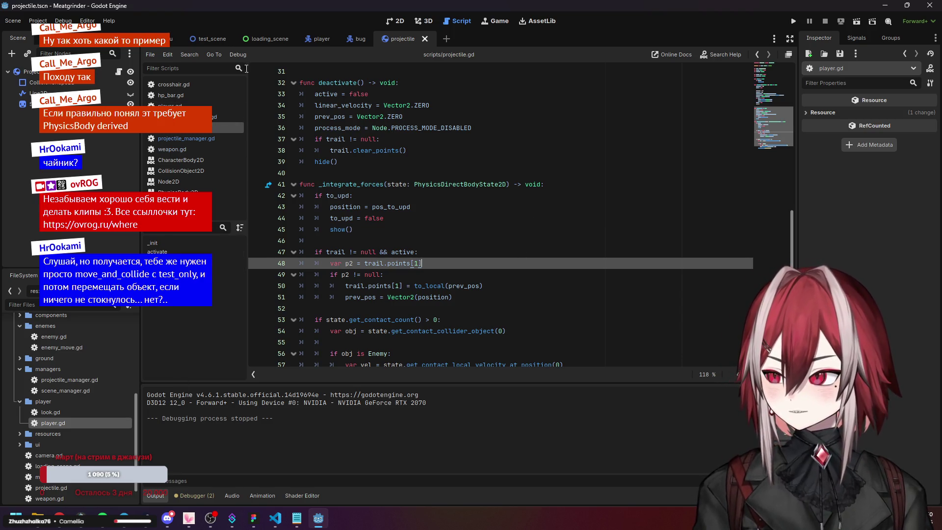
- Scroll through projectile.gd's to_upd variables, _init and activate function
scroll(382, 128, up, 8)
scroll(384, 121, up, 3)
click(383, 162)
click(402, 206)
scroll(407, 207, down, 2)
click(422, 209)
scroll(422, 209, down, 4)
- Check the if to_upd block in _integrate_forces, then open the RigidBody2D and PhysicsBody2D references
click(441, 218)
scroll(441, 218, down, 3)
click(473, 218)
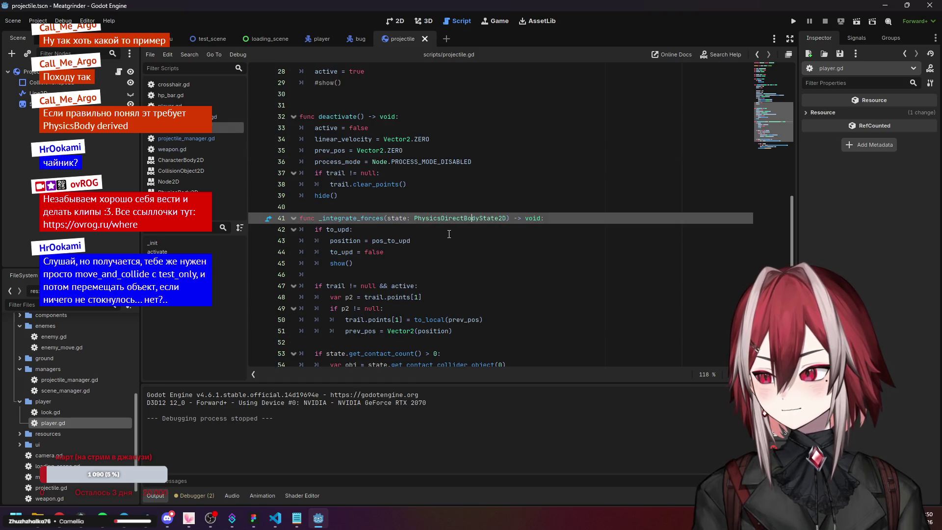
click(449, 234)
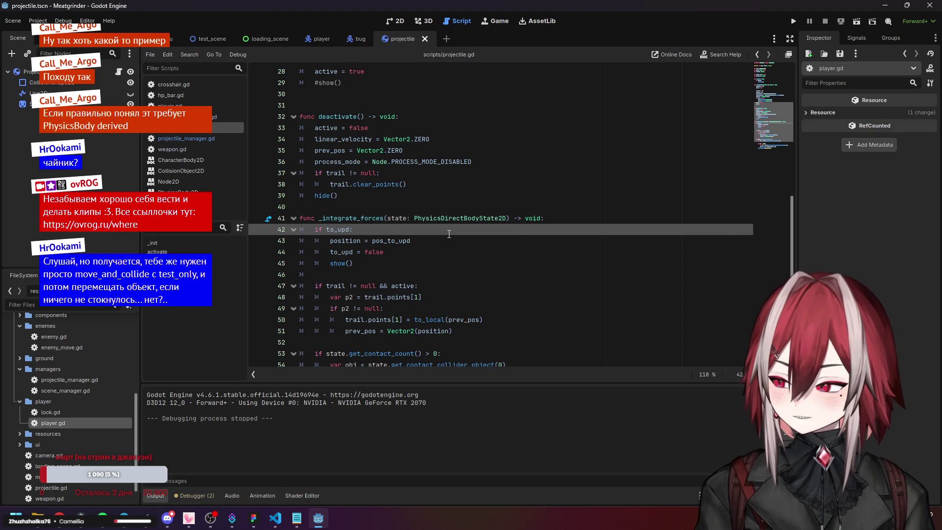
scroll(448, 234, up, 9)
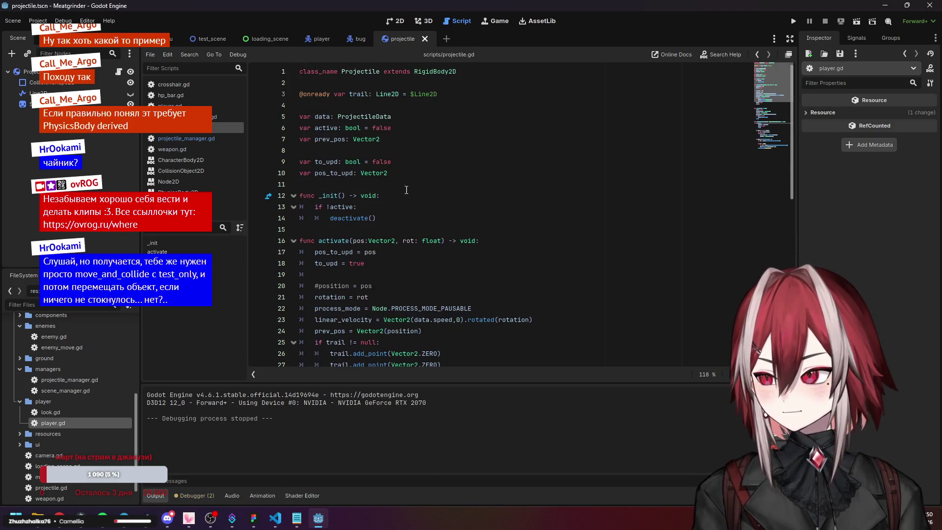
ctrl+click(434, 78)
click(338, 91)
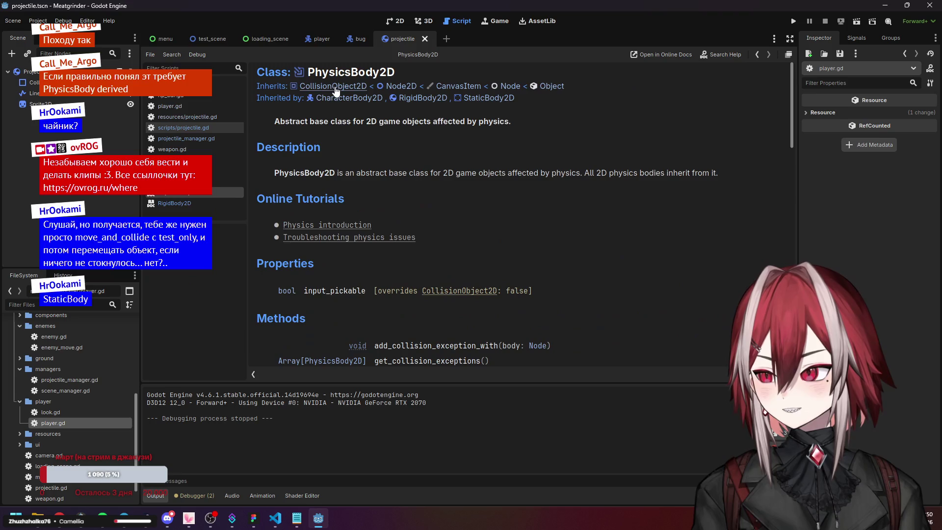
- Return to projectile.gd and inspect the pos_to_upd assignment on line 43
scroll(363, 177, down, 10)
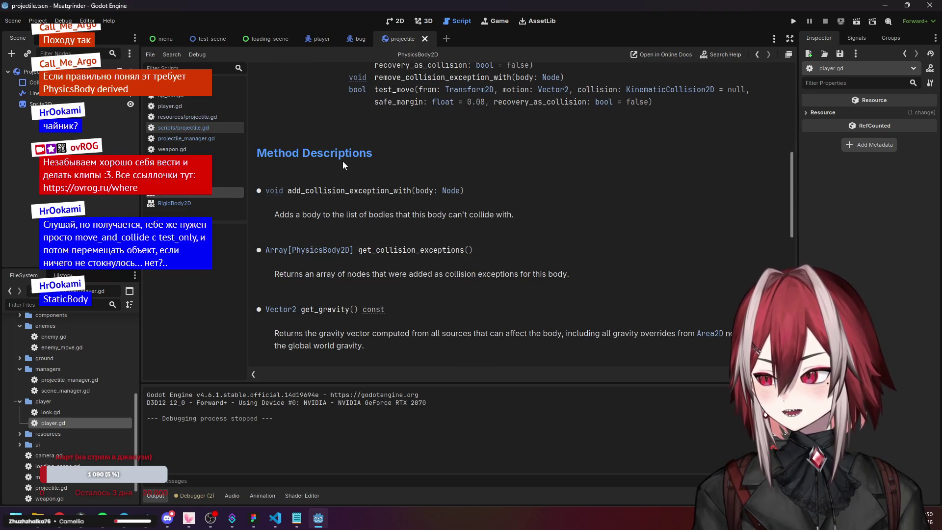
scroll(343, 161, up, 3)
key(alt+Left)
key(alt+Left)
scroll(353, 168, down, 11)
click(329, 155)
click(404, 171)
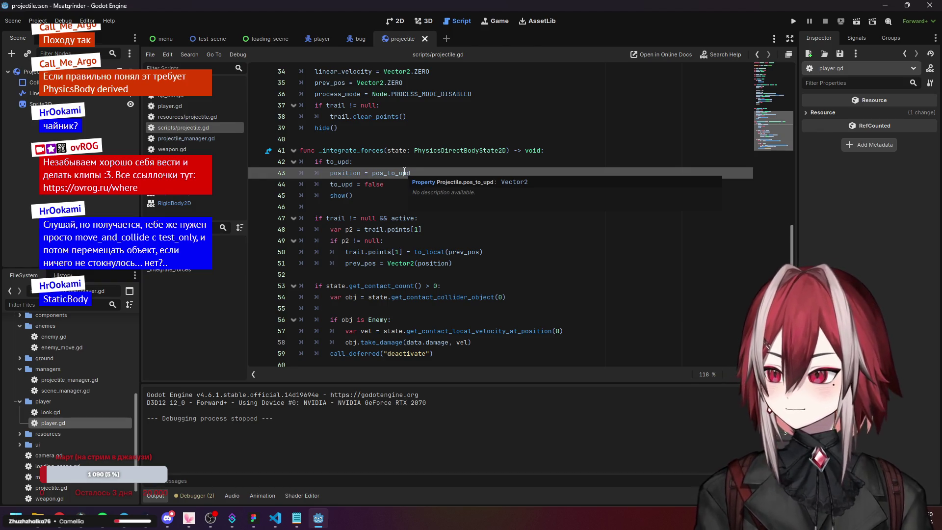
- Follow the docs from RigidBody2D through PhysicsBody2D to StaticBody2D
scroll(404, 162, up, 10)
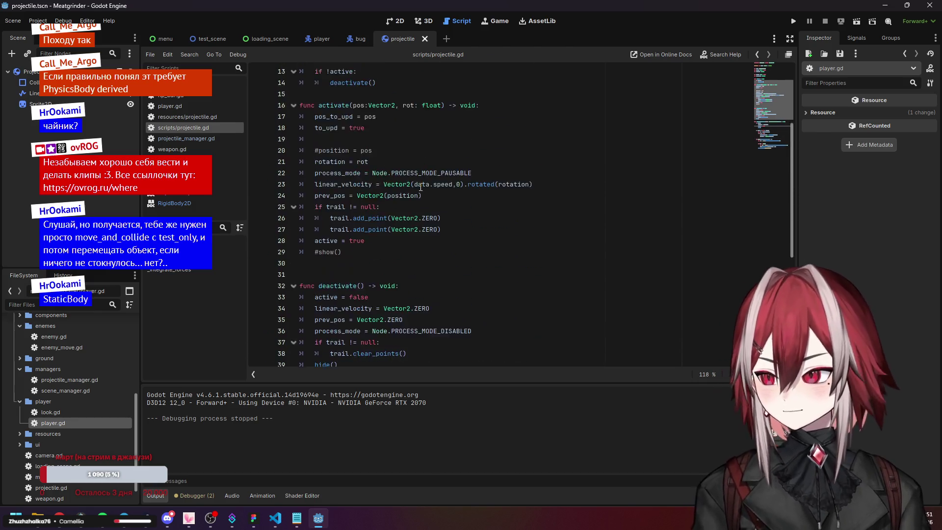
scroll(402, 154, up, 1)
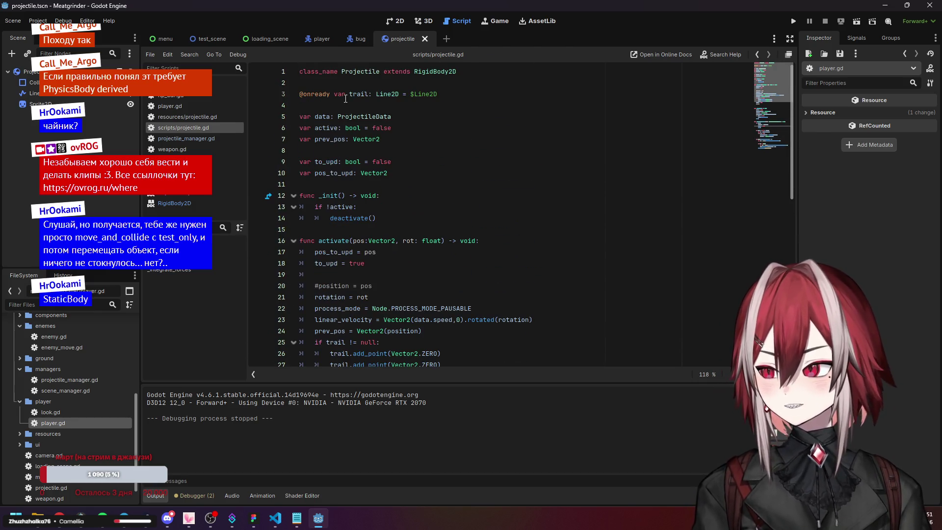
ctrl+click(430, 71)
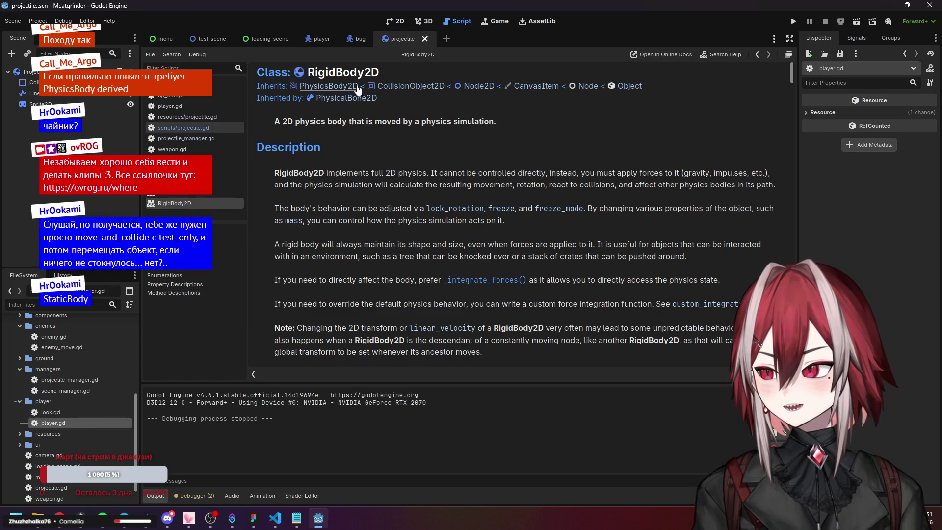
click(357, 87)
click(483, 98)
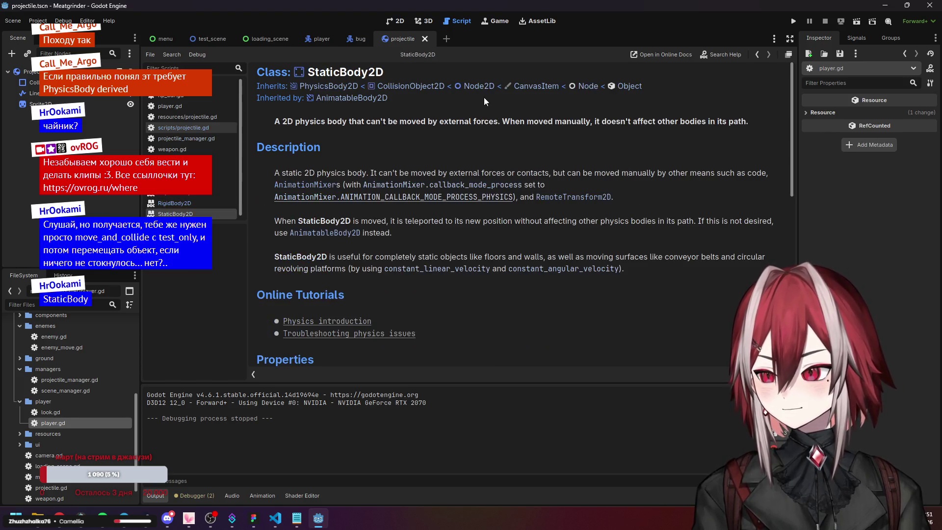
- Highlight the StaticBody2D summary phrases about external forces and moving manually
drag(362, 121, 748, 123)
click(710, 143)
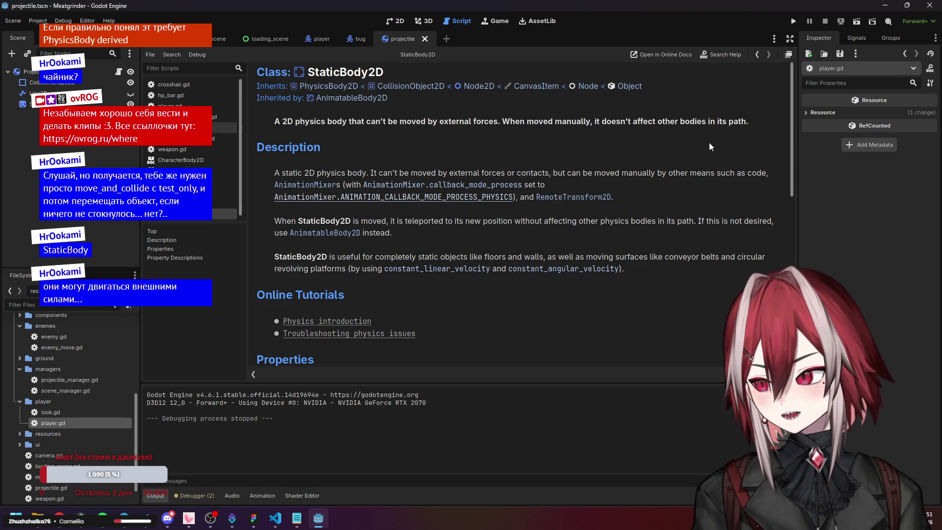
drag(498, 121, 593, 121)
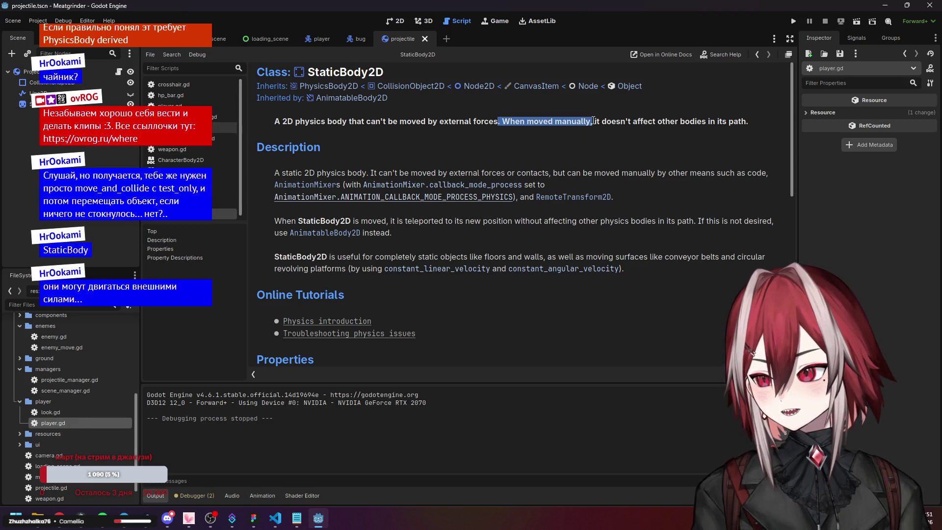
click(579, 141)
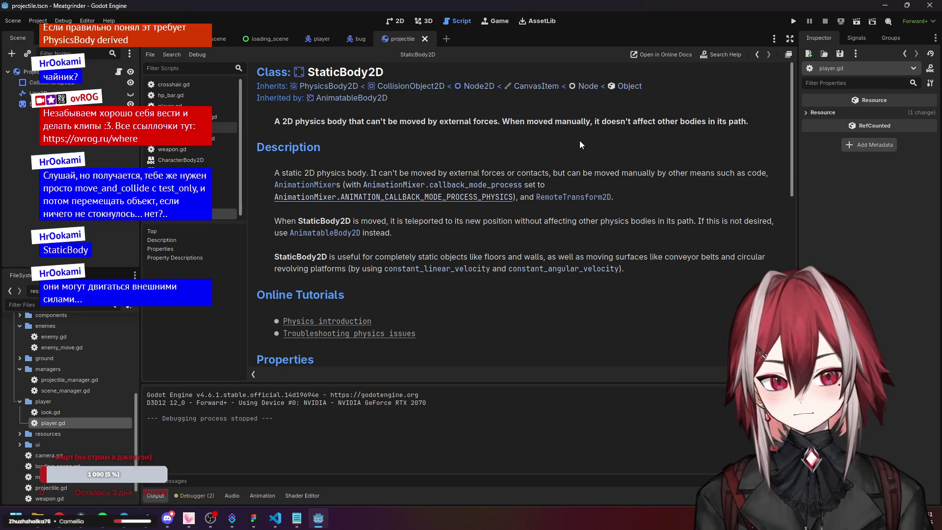
drag(438, 121, 488, 120)
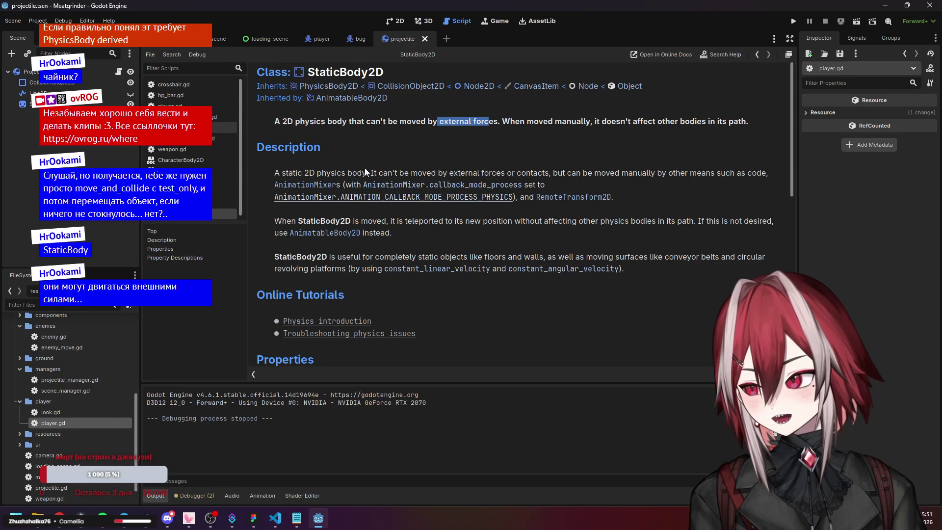
- Scroll through the StaticBody2D description, properties and methods
scroll(445, 168, down, 2)
scroll(446, 169, down, 3)
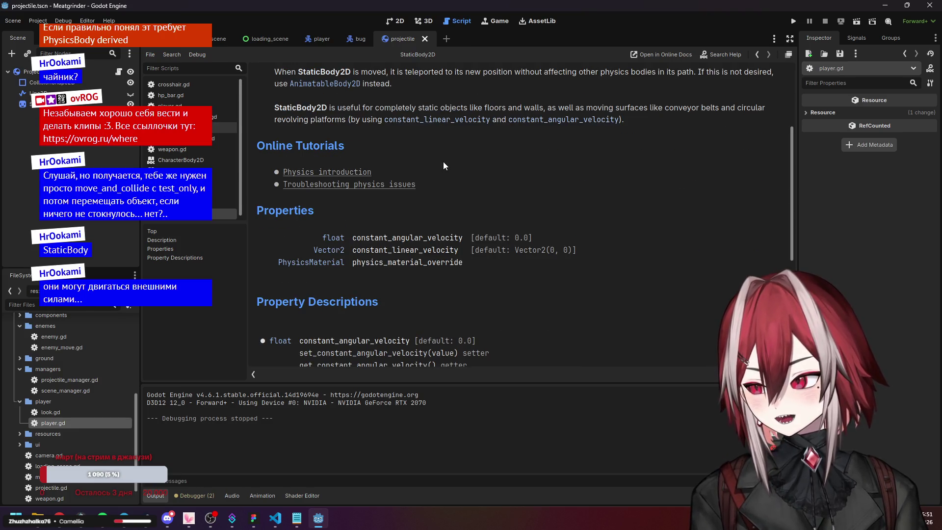
scroll(391, 219, down, 3)
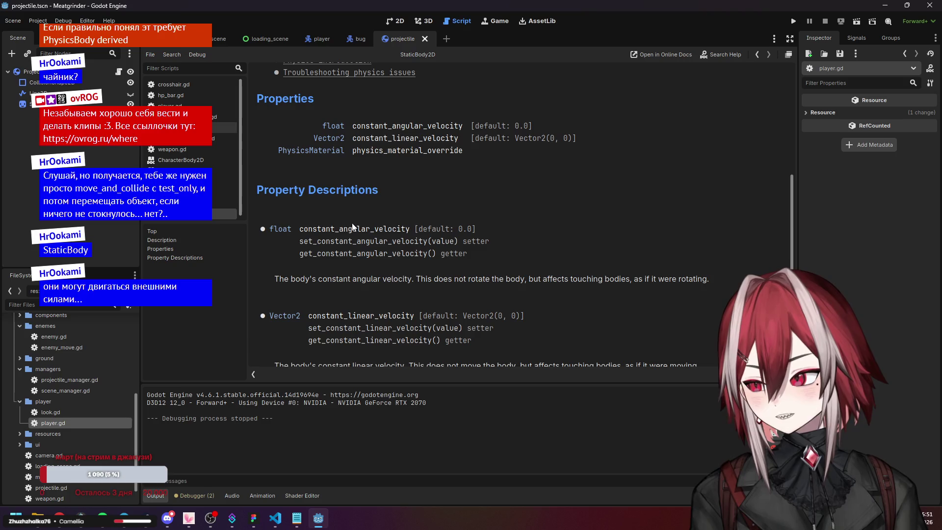
scroll(387, 252, down, 2)
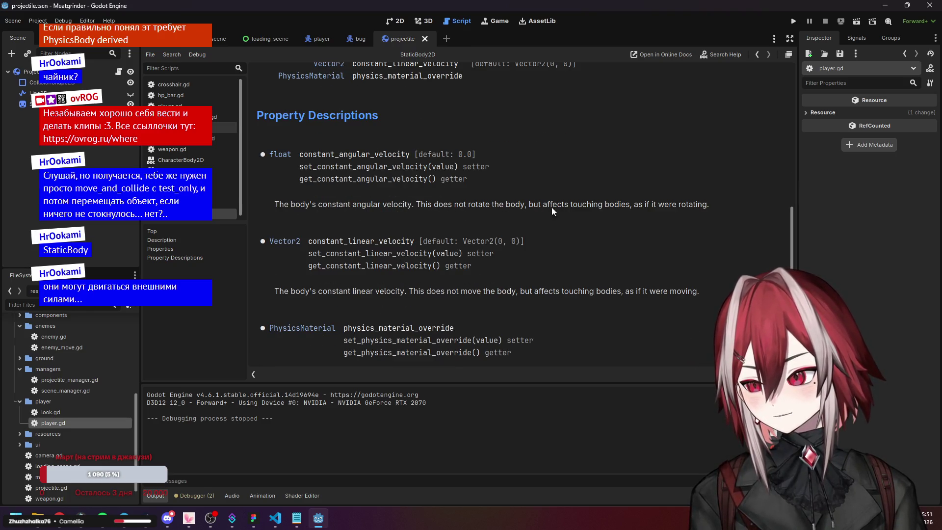
scroll(478, 231, down, 1)
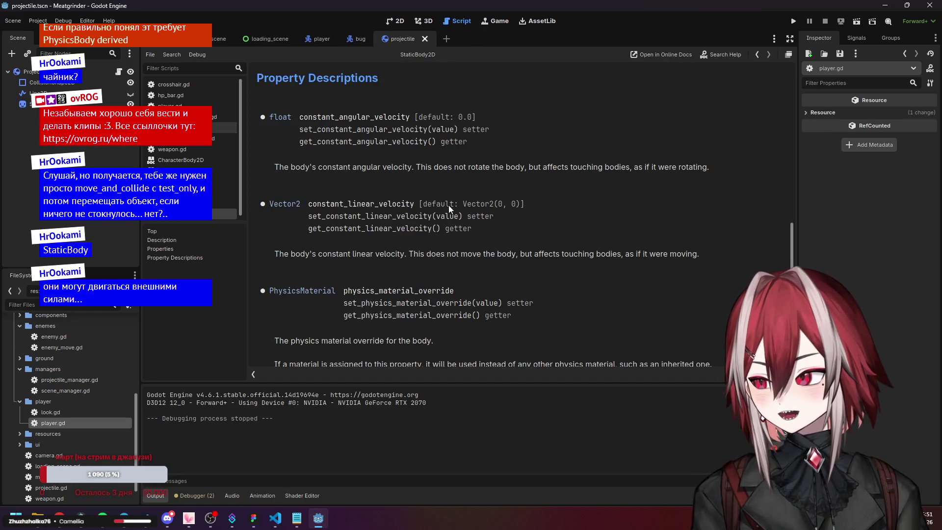
scroll(377, 228, down, 1)
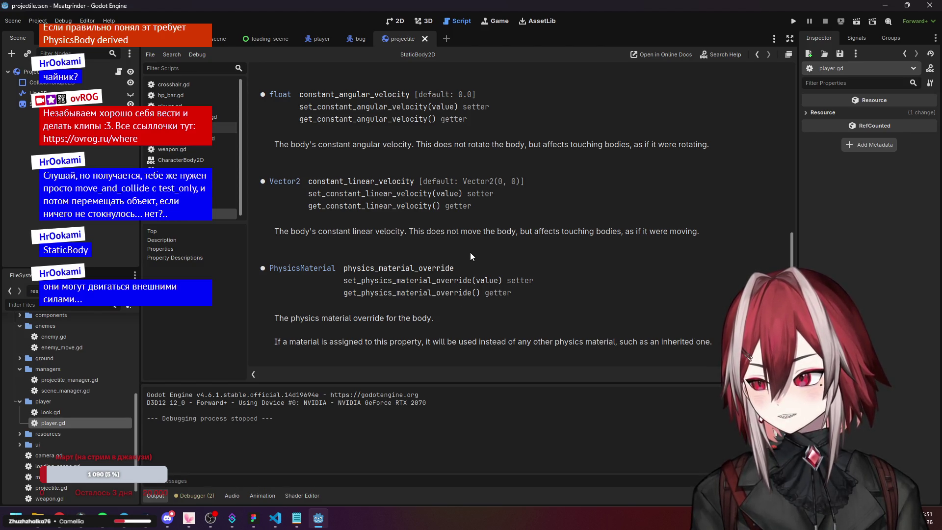
scroll(470, 252, up, 10)
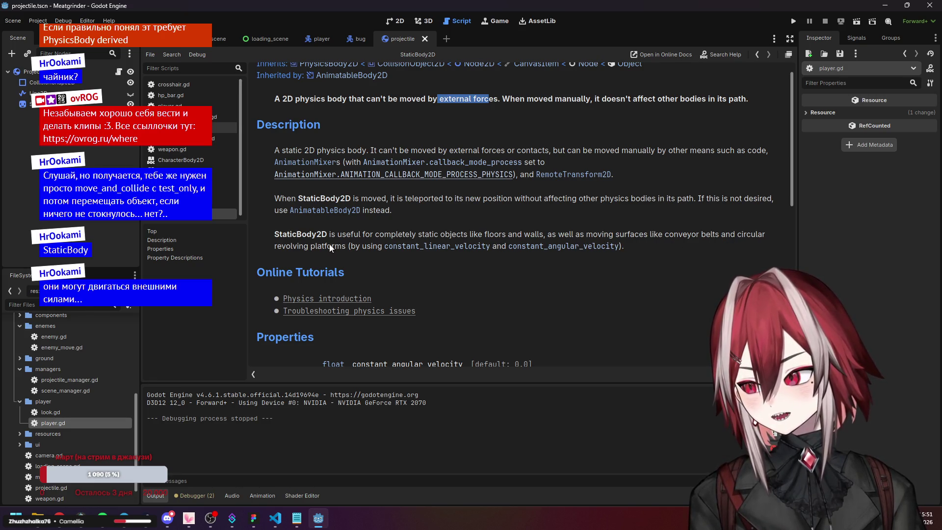
scroll(405, 263, up, 1)
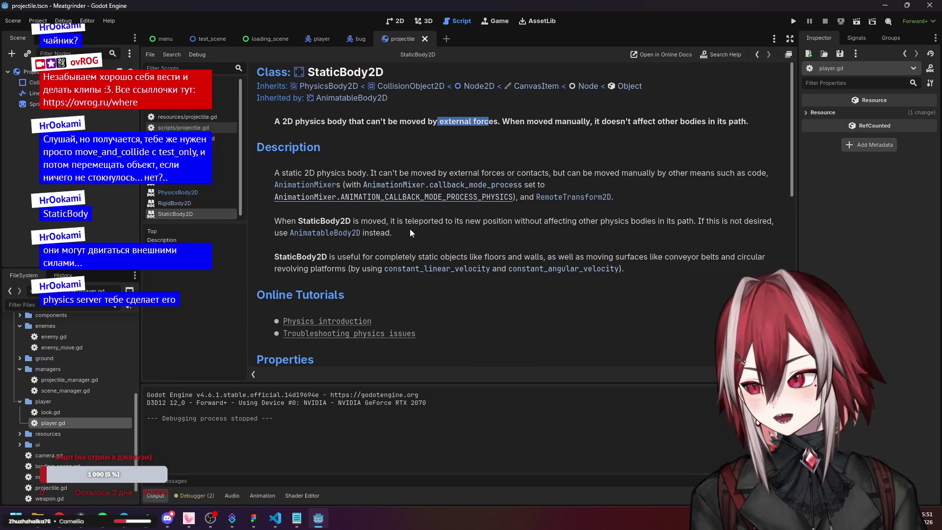
- Highlight the sentence about teleporting a StaticBody2D, then open the AnimatableBody2D reference
drag(283, 225, 746, 225)
click(715, 226)
click(746, 225)
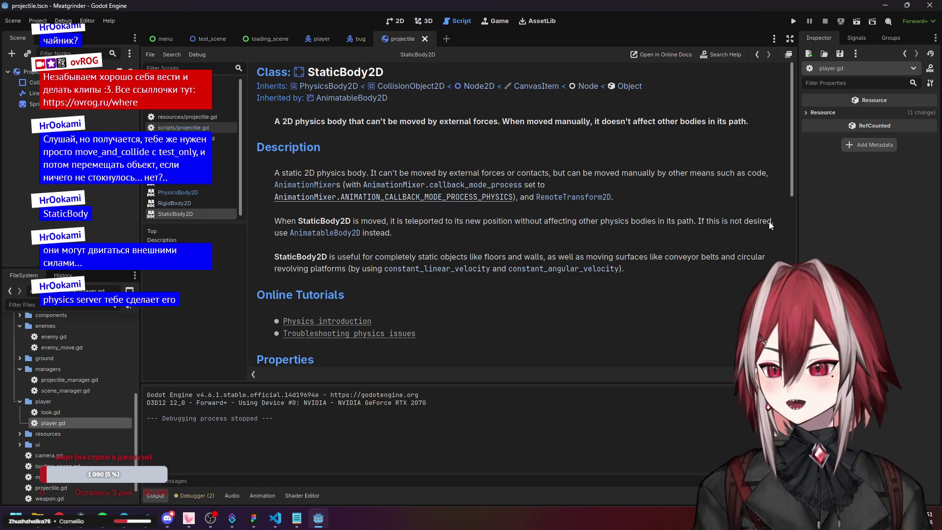
click(346, 233)
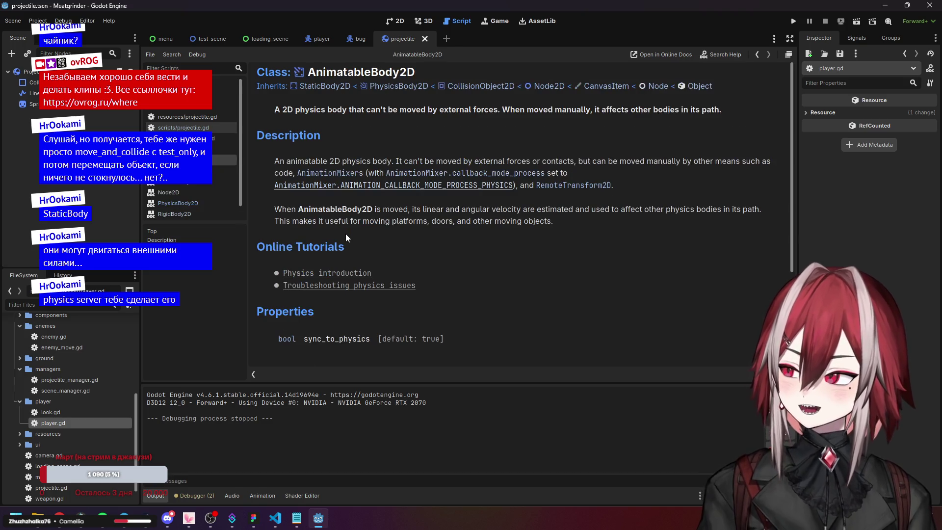
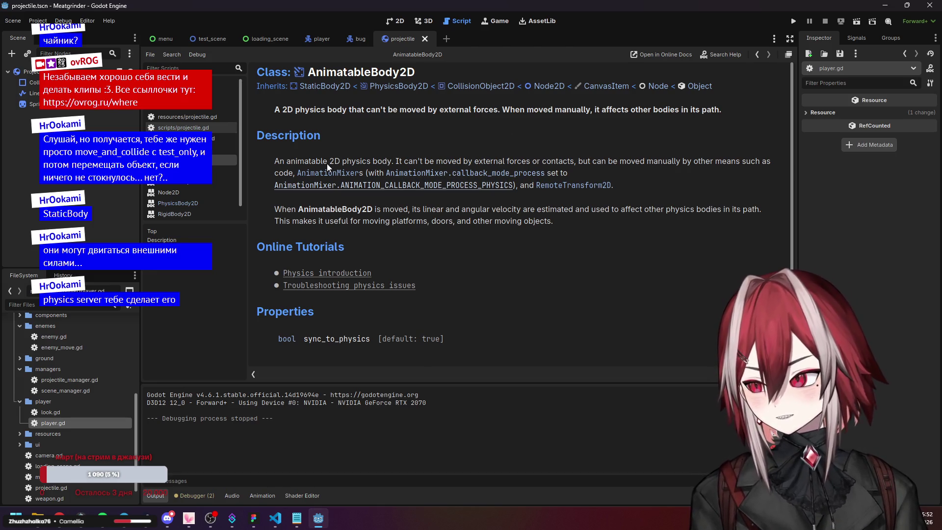
- Highlight the AnimatableBody2D description lines about how it moves and about moving platforms and doors
drag(340, 161, 668, 166)
click(593, 168)
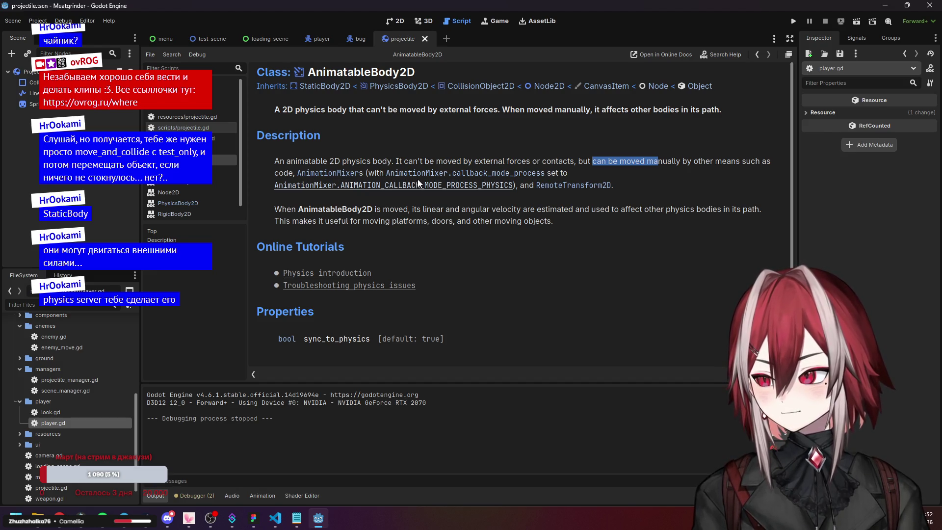
drag(362, 209, 745, 209)
drag(352, 221, 554, 221)
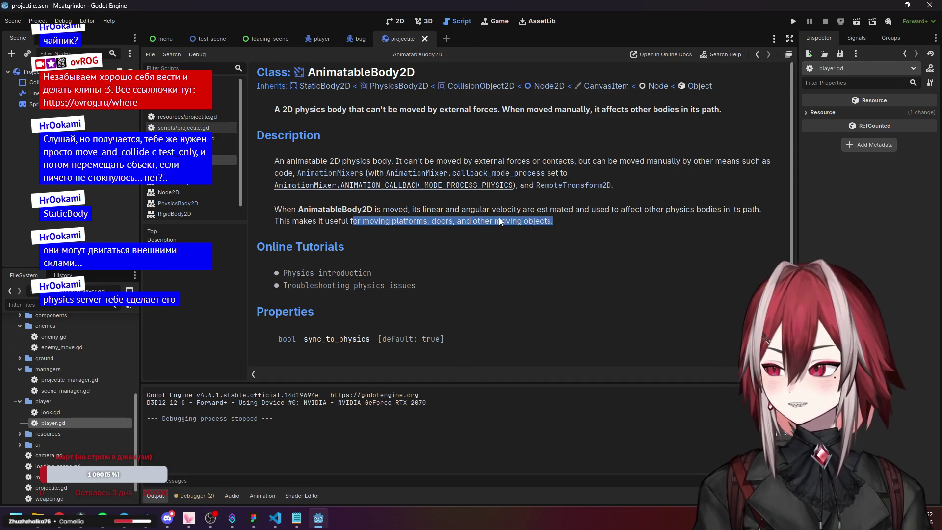
scroll(485, 210, down, 2)
click(484, 211)
- Scroll through the rest of the AnimatableBody2D reference, then go back to projectile.gd
scroll(485, 210, down, 3)
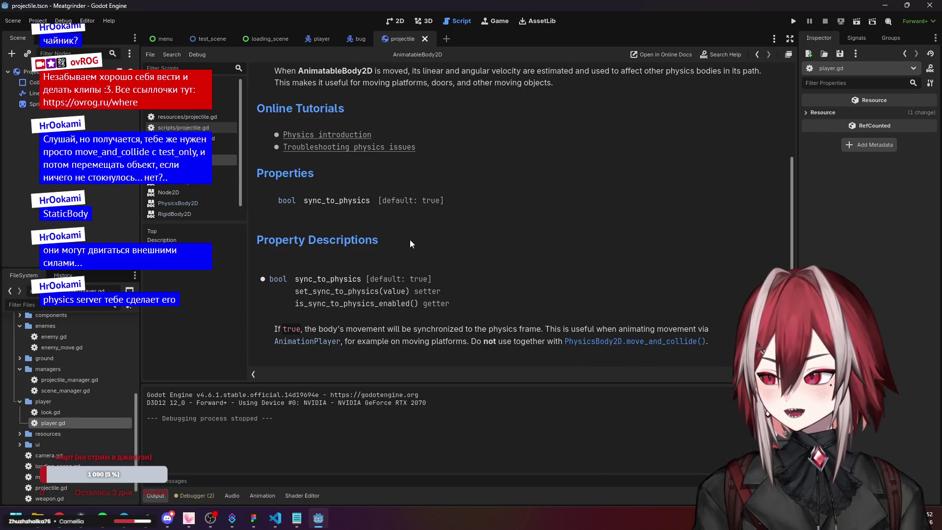
scroll(408, 239, up, 1)
scroll(375, 240, down, 1)
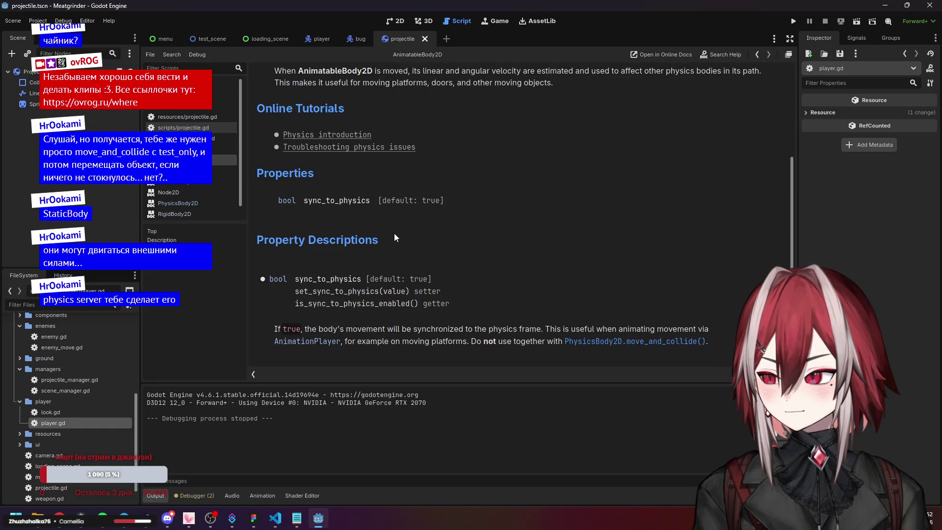
scroll(363, 239, up, 3)
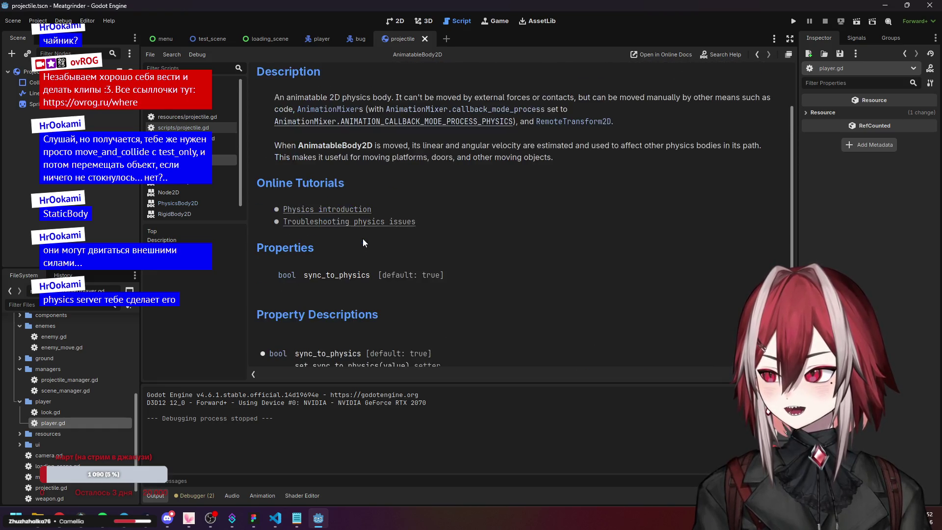
scroll(387, 218, up, 1)
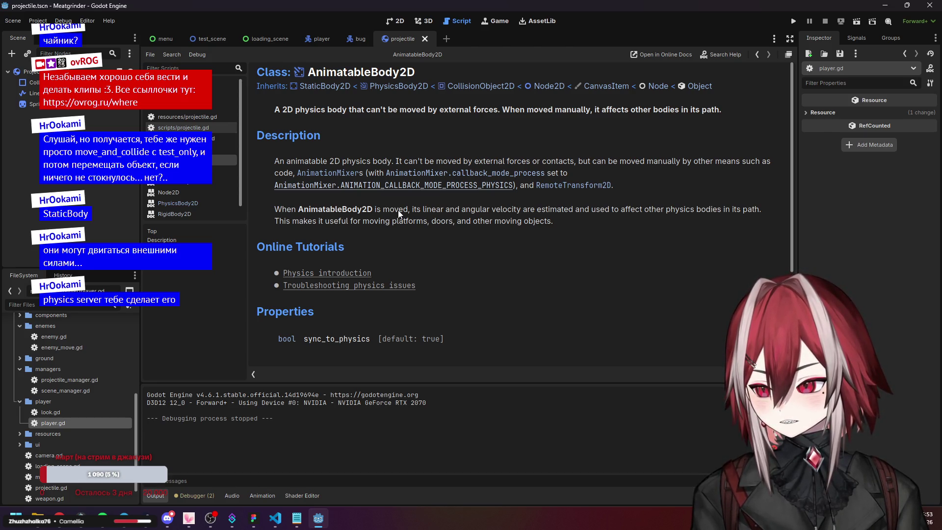
key(alt+Left)
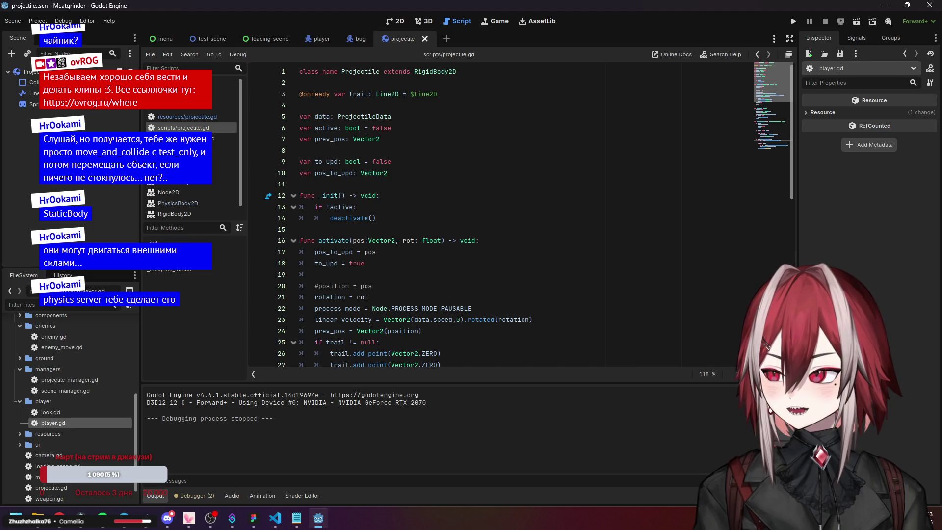
- Collapse the scripts folder in the FileSystem dock
click(54, 400)
scroll(25, 363, up, 3)
click(22, 349)
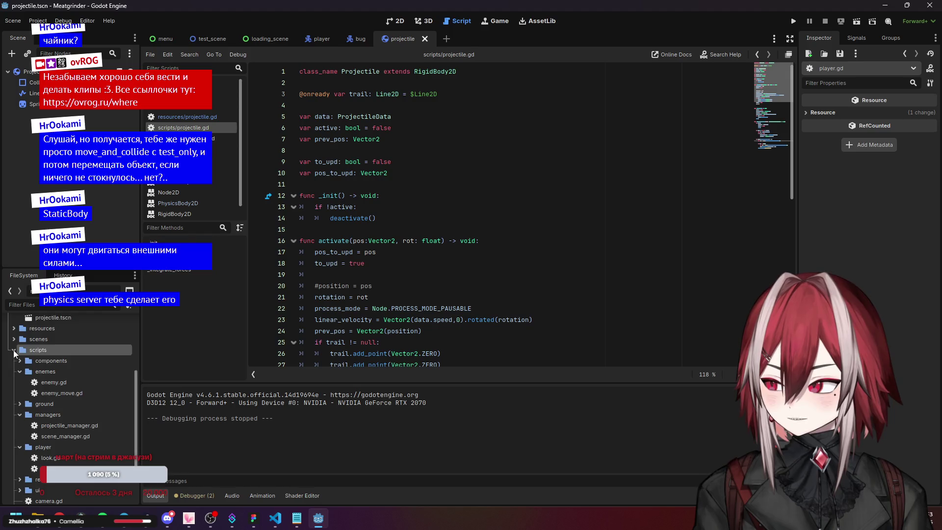
click(14, 349)
- Change line 1 so the Projectile class extends AnimatableBody2D instead of RigidBody2D
click(434, 166)
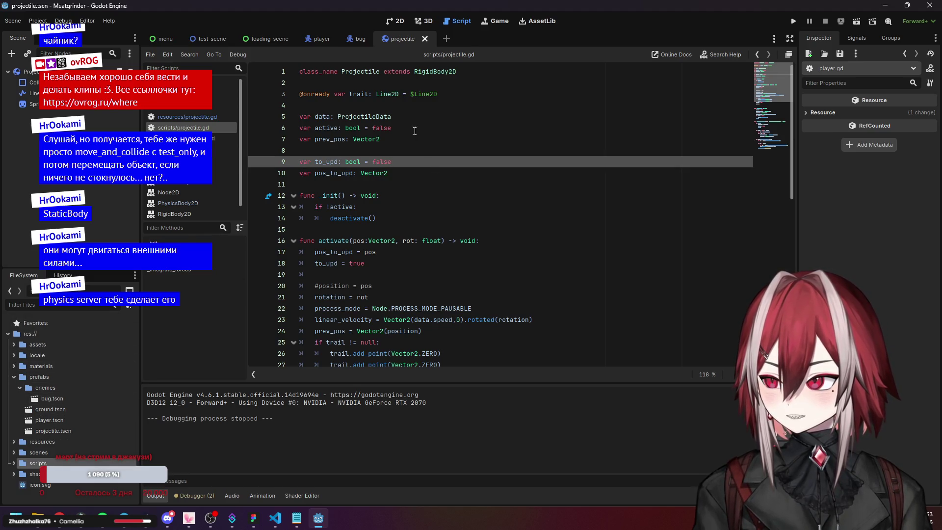
click(416, 72)
key(ctrl+Delete)
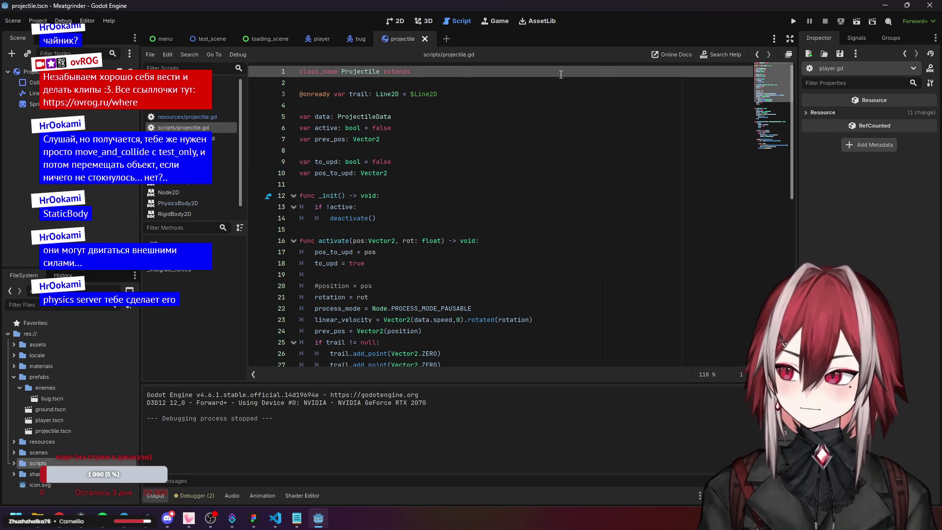
right_click(62, 109)
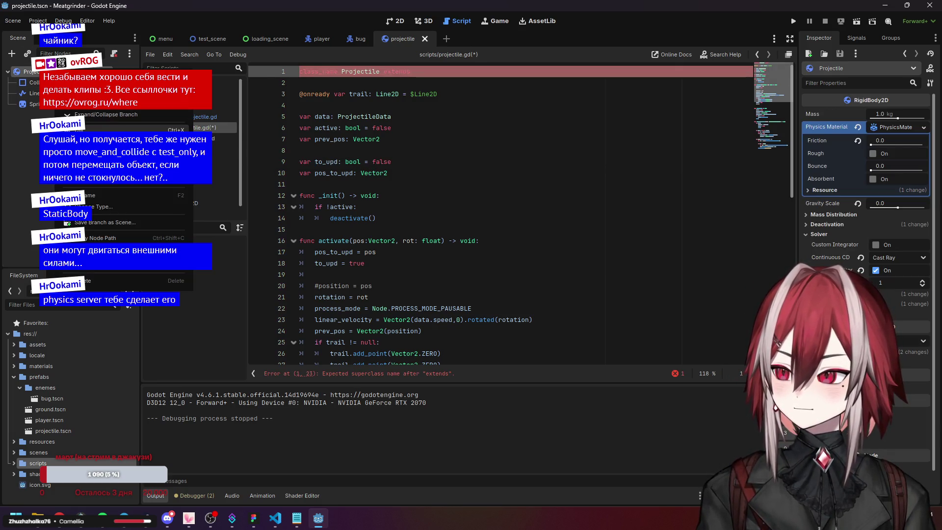
click(432, 70)
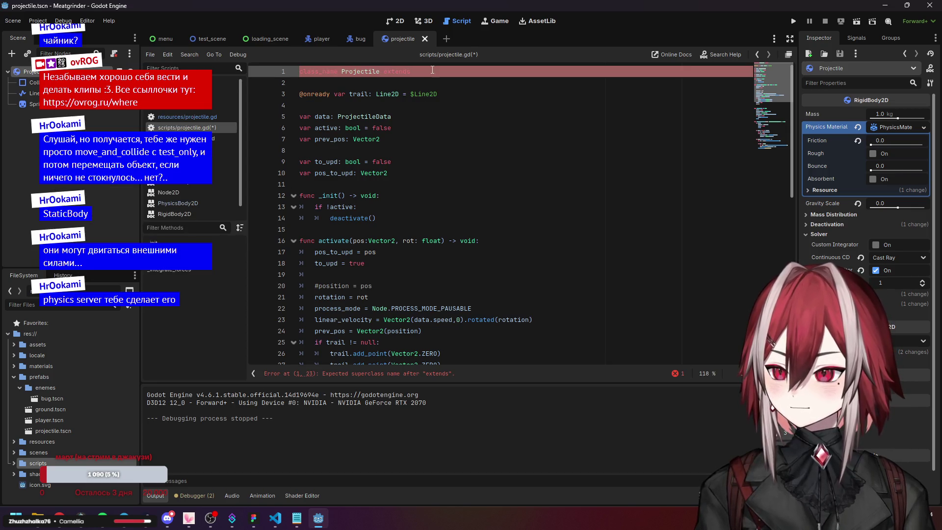
scroll(195, 210, down, 1)
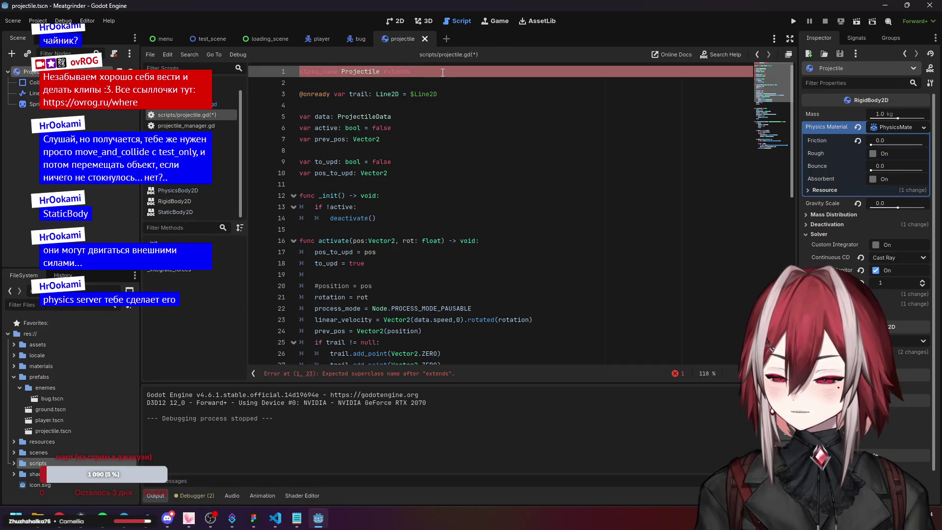
text(Anim)
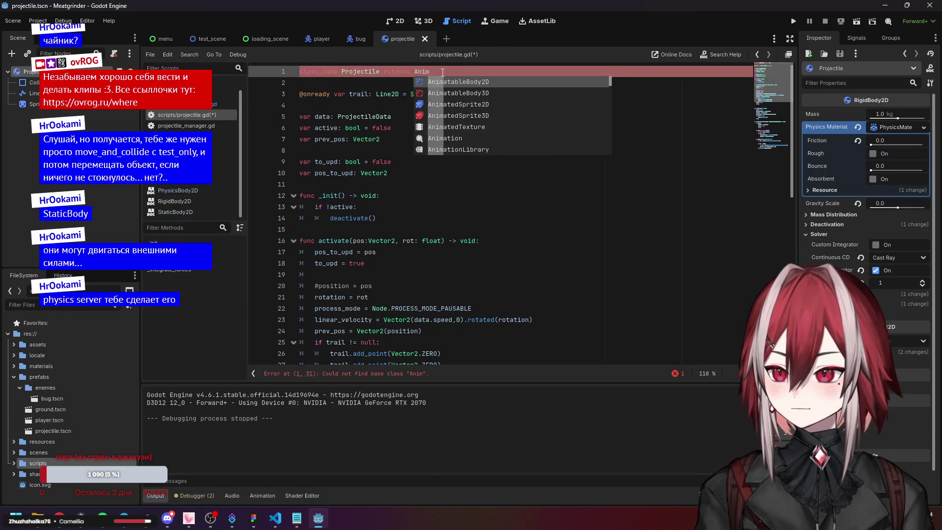
key(Return)
- Save projectile.gd with Ctrl+S
click(472, 117)
key(Down)
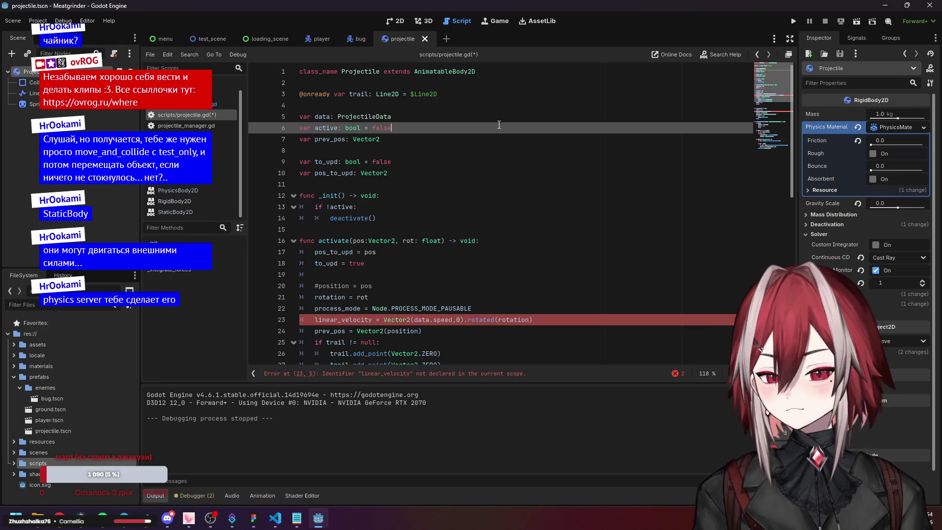
click(467, 100)
key(ctrl+s)
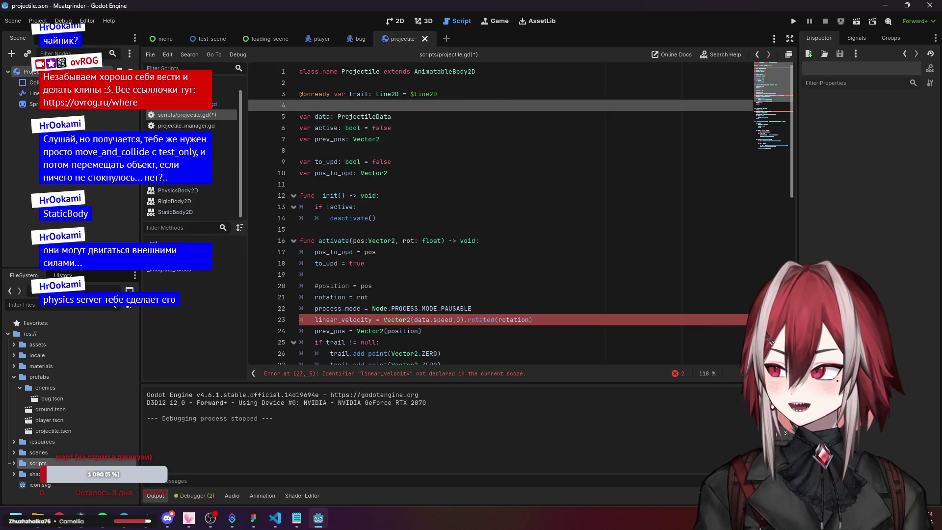
key(Down)
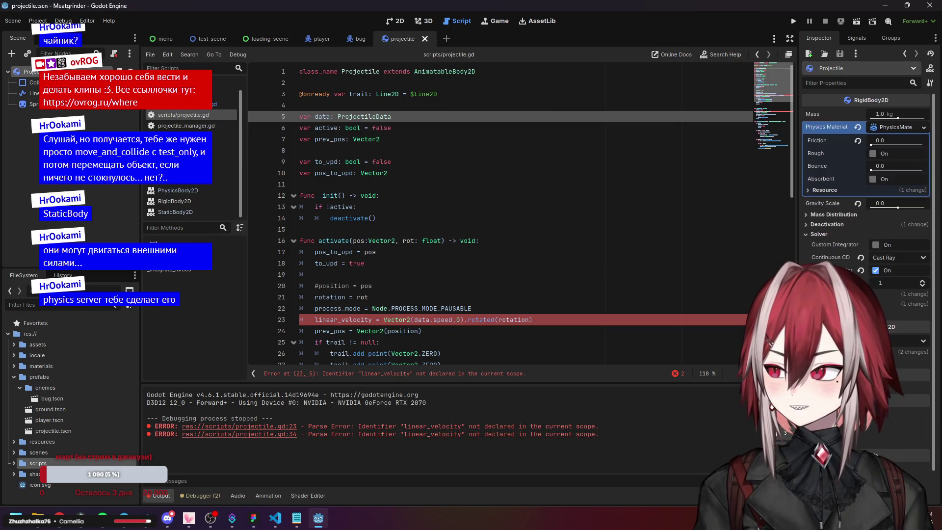
- Use Change Type on the Projectile node to convert it to AnimatableBody2D
right_click(56, 108)
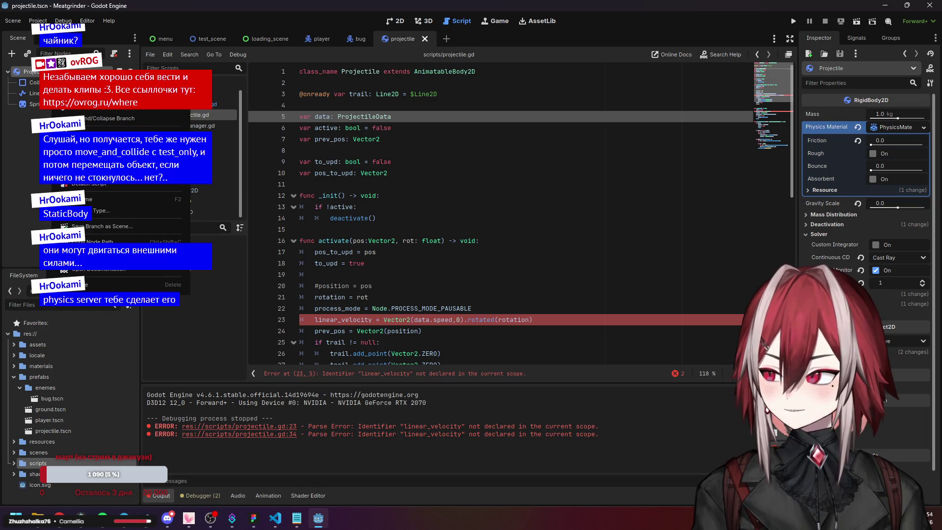
click(99, 212)
text(ani)
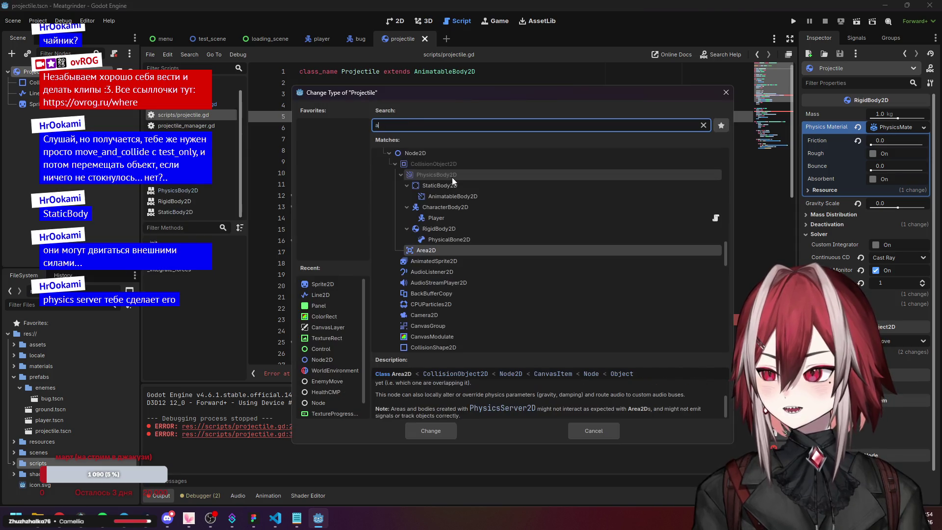
text(mt)
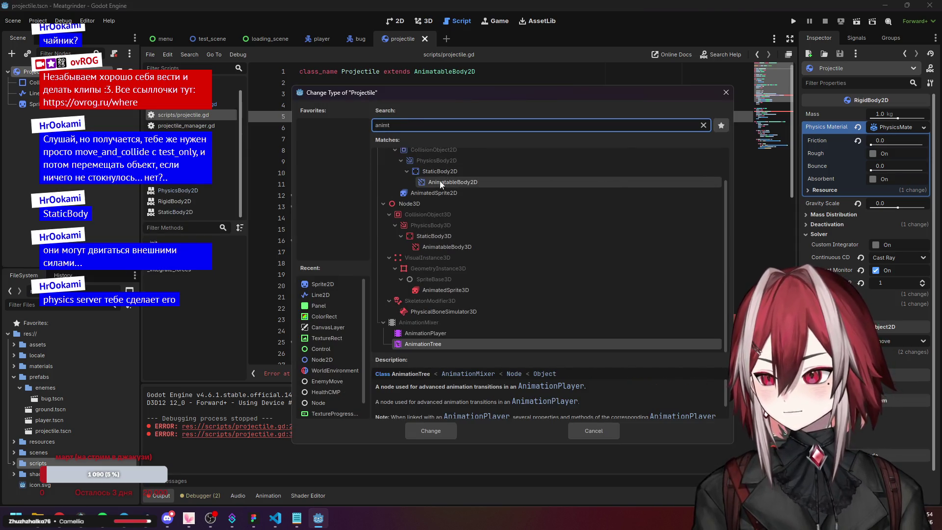
scroll(471, 201, up, 1)
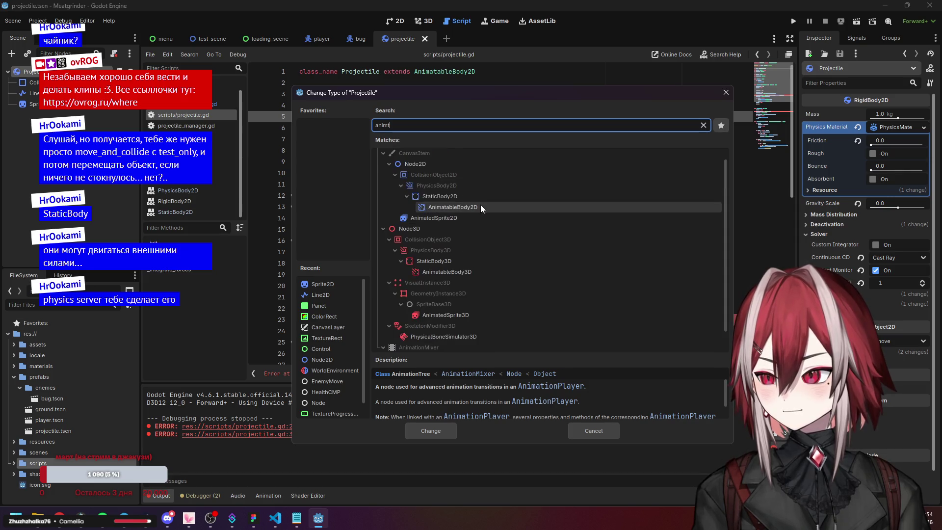
click(464, 207)
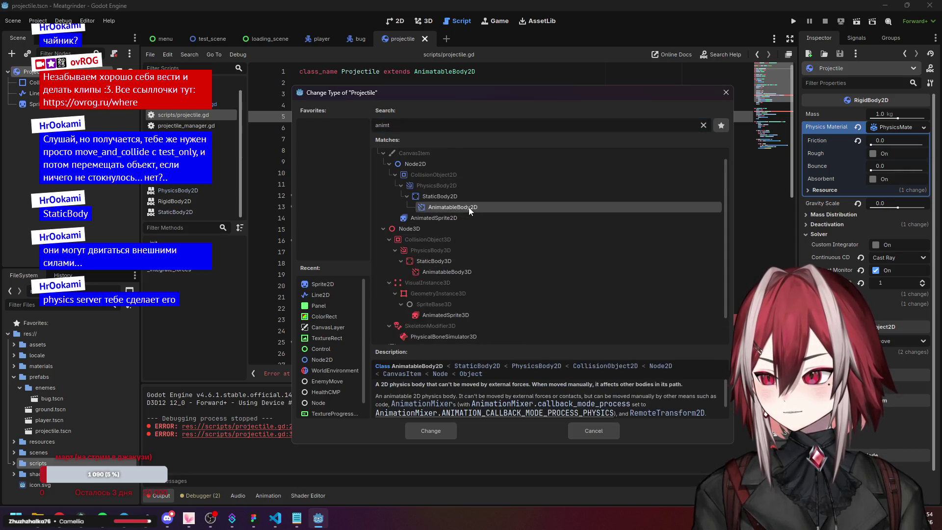
click(444, 431)
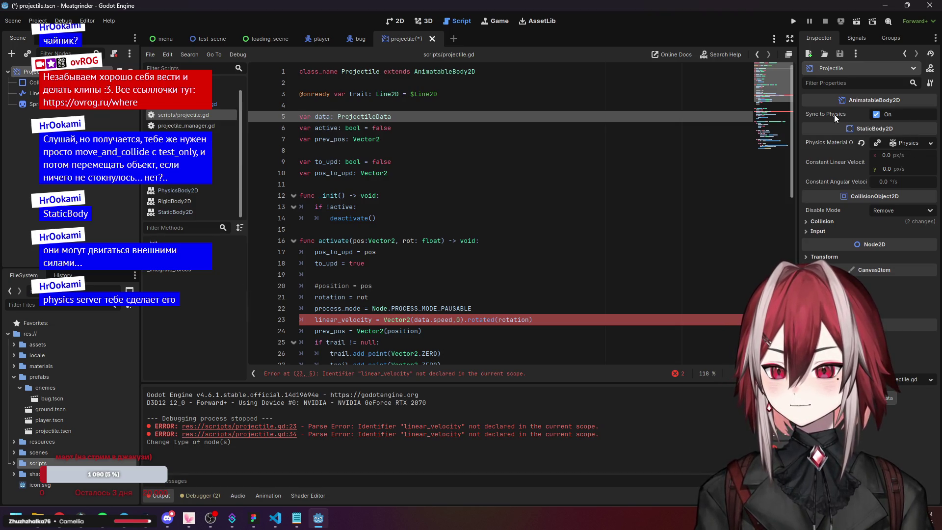
- Uncheck Sync to Physics in the Inspector and keep the Collision Disable Mode at Remove
mouse_move(834, 114)
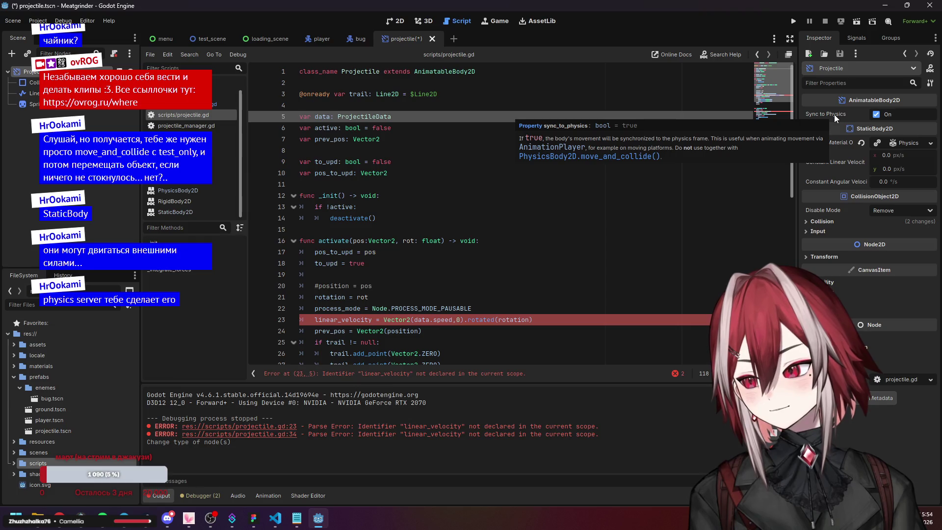
click(877, 114)
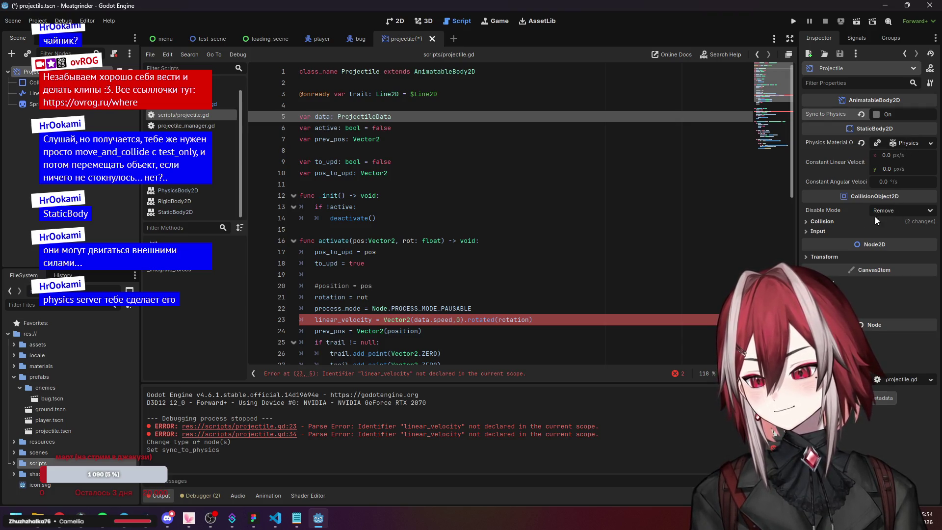
click(834, 221)
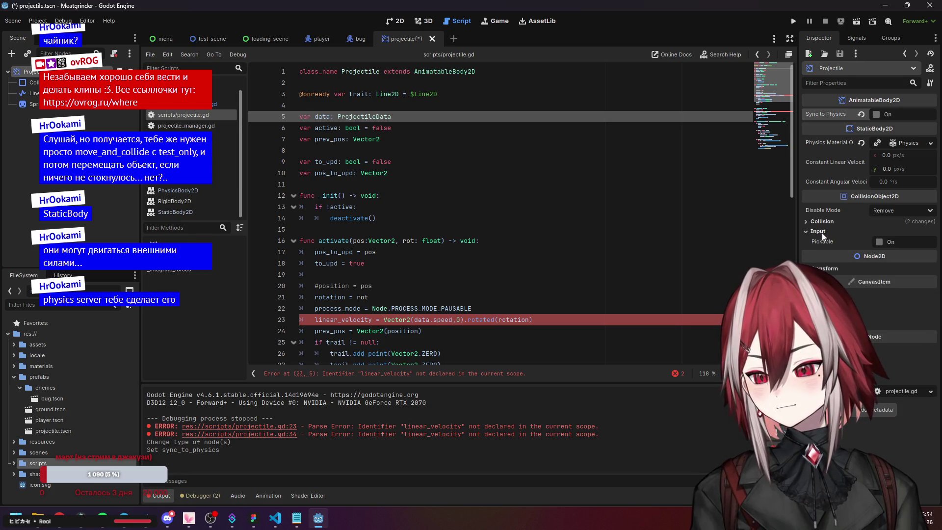
click(831, 222)
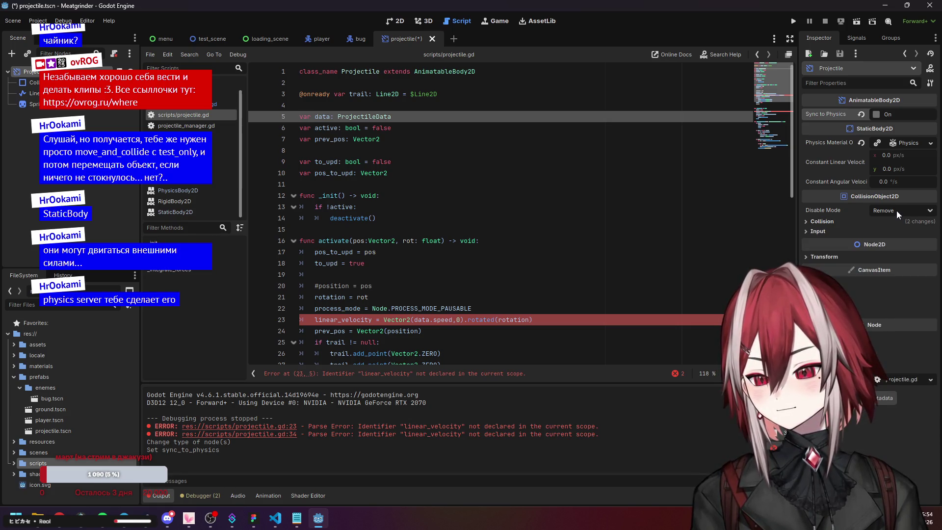
click(895, 211)
click(896, 211)
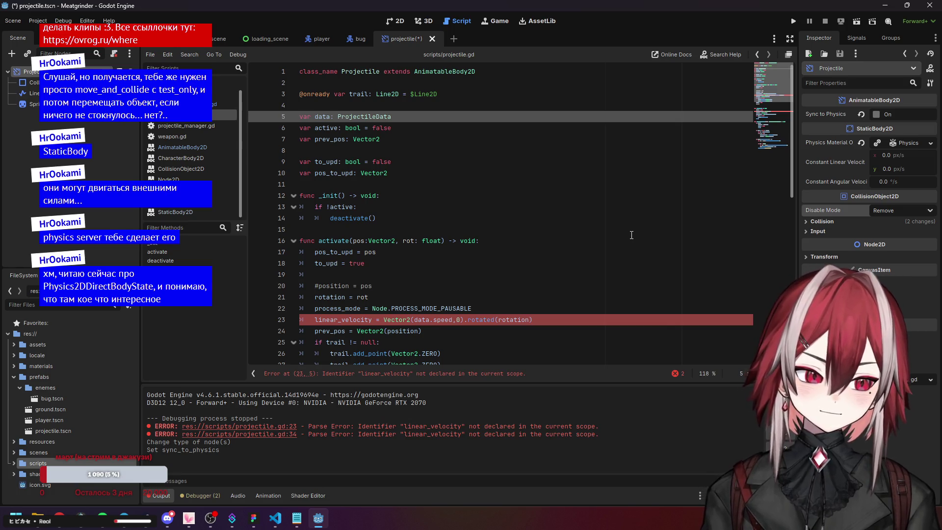
click(475, 241)
- Locate the failing linear_velocity assignment in activate()
scroll(457, 246, down, 3)
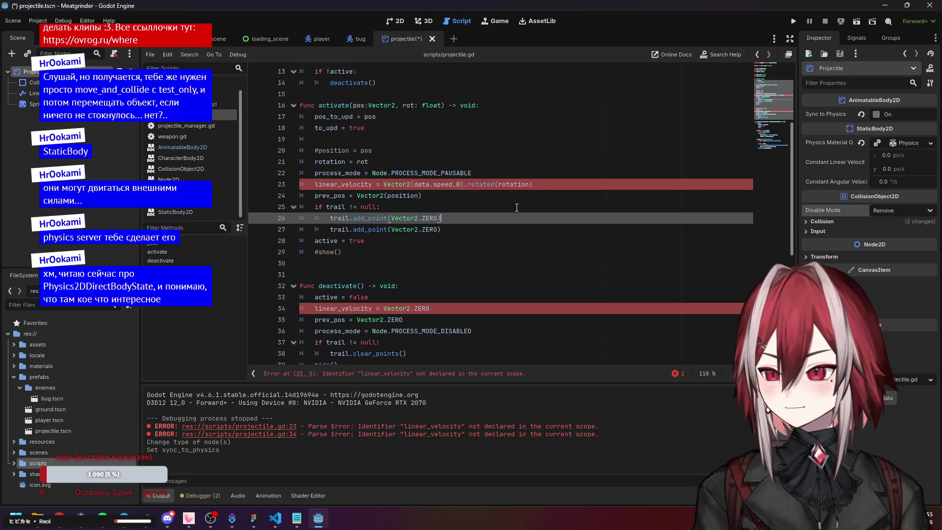
click(456, 249)
scroll(452, 200, down, 6)
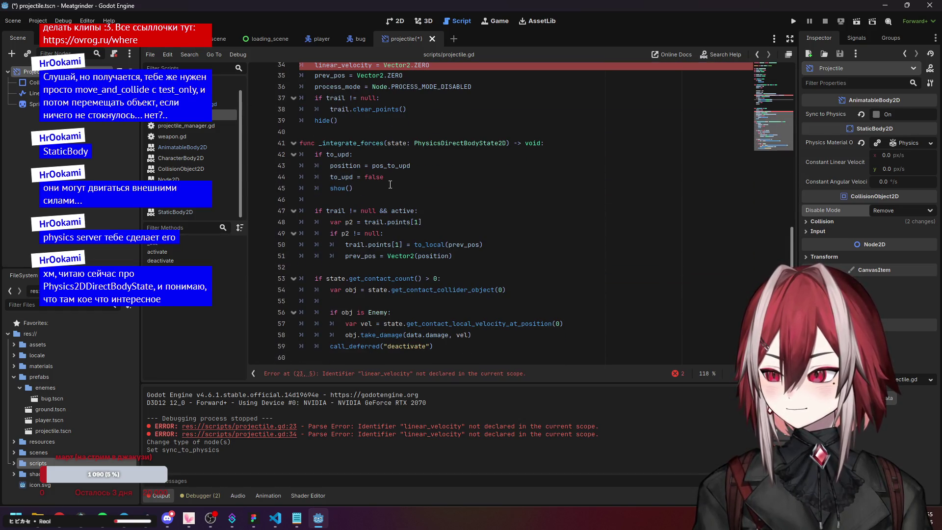
scroll(392, 185, up, 3)
scroll(389, 184, up, 4)
click(547, 233)
drag(550, 246, 510, 244)
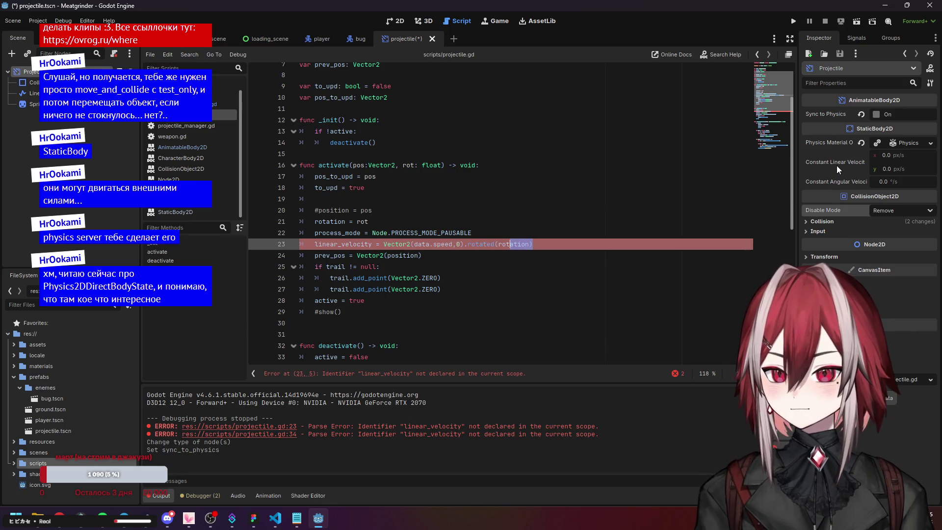
mouse_move(837, 165)
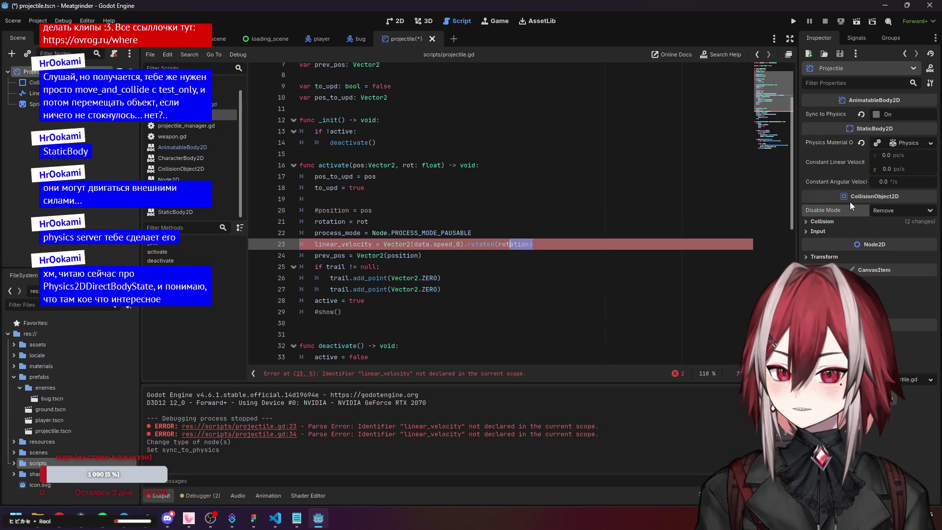
click(373, 177)
- Insert constant_linear_velocity from autocomplete on a new line below process_mode
click(473, 236)
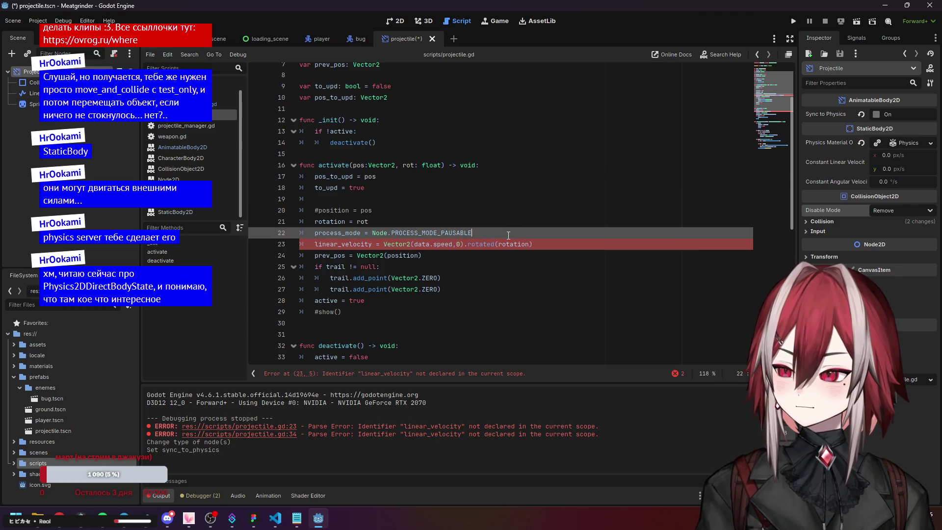
key(Return)
text(l)
key(BackSpace)
text(velocity)
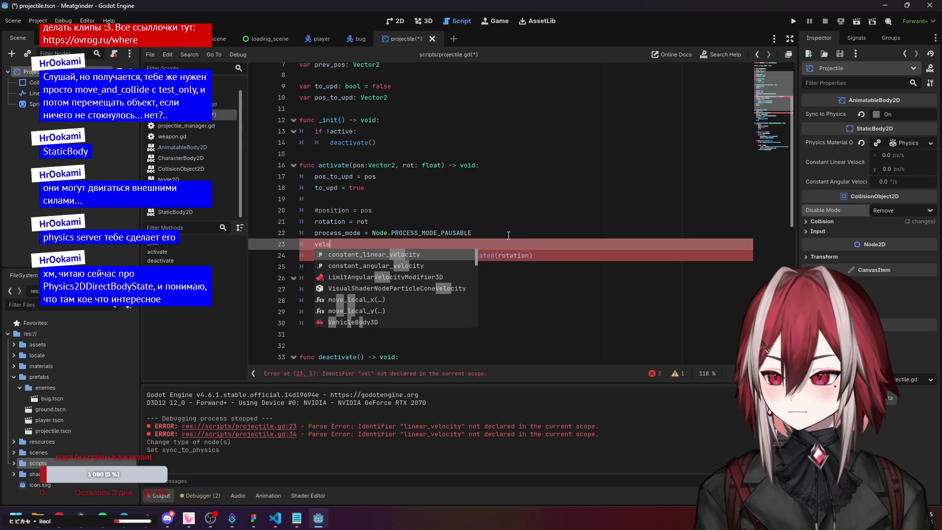
key(BackSpace)
key(BackSpace)
key(BackSpace)
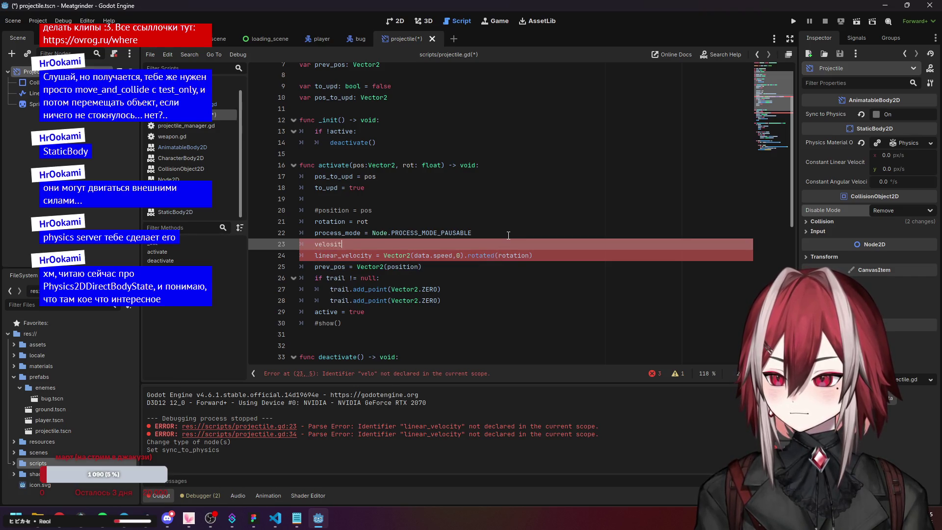
text(cons)
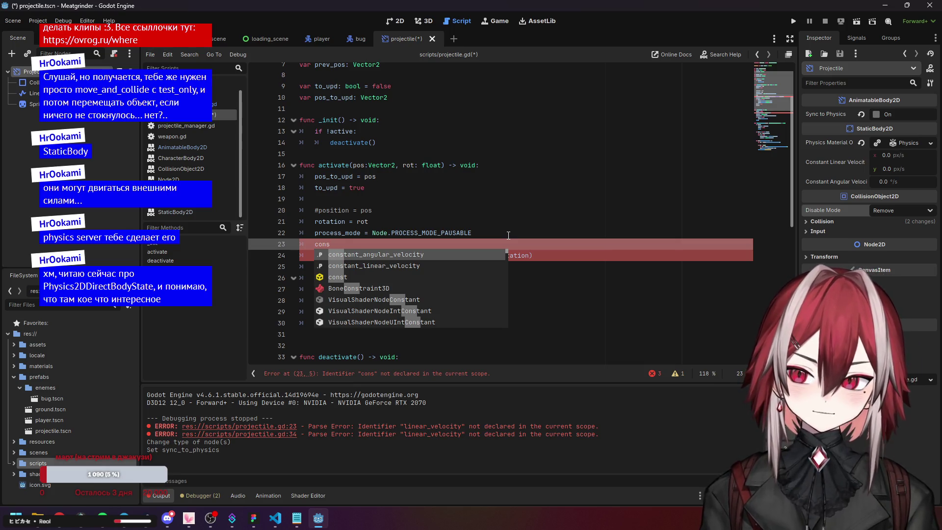
click(381, 269)
- Move constant_linear_velocity over linear_velocity on line 23 and remove the extra line
drag(407, 244, 314, 244)
key(BackSpace)
key(BackSpace)
key(BackSpace)
text(constant_linear_velocity)
click(413, 197)
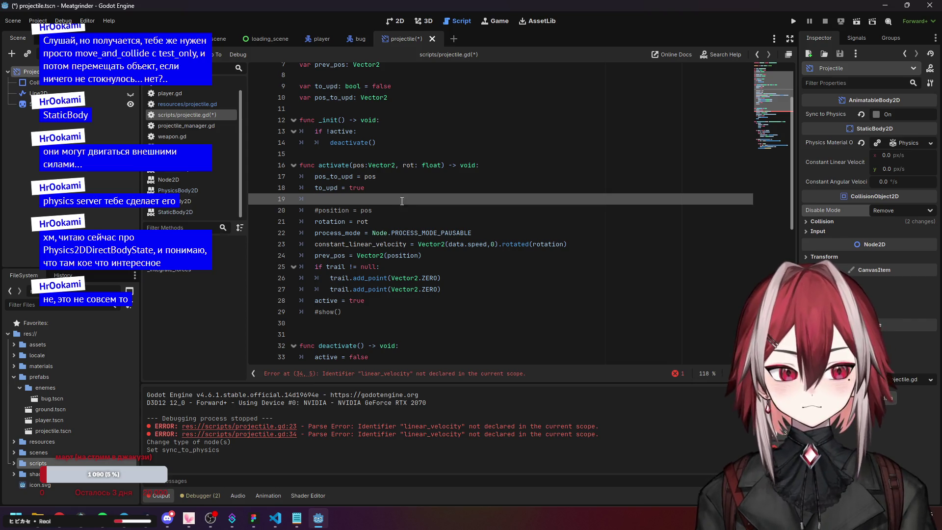
scroll(354, 158, up, 2)
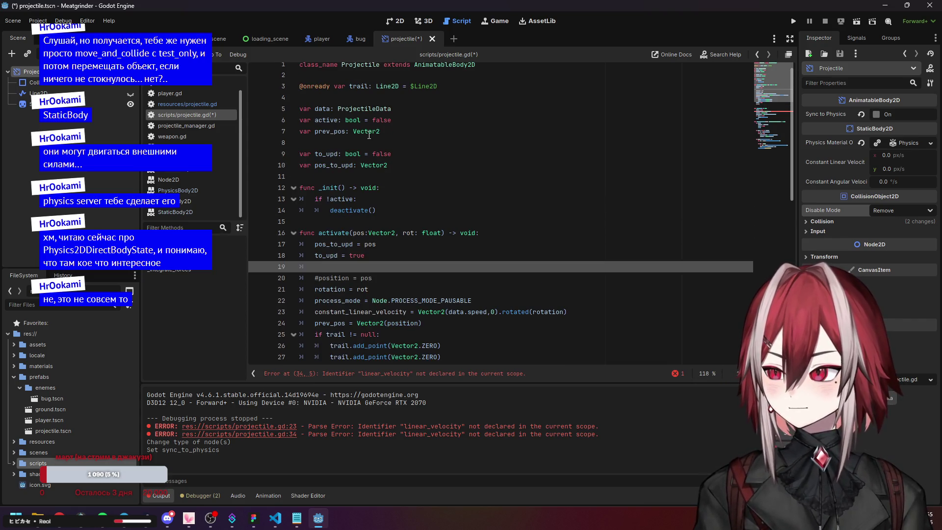
scroll(387, 168, down, 2)
drag(365, 188, 284, 176)
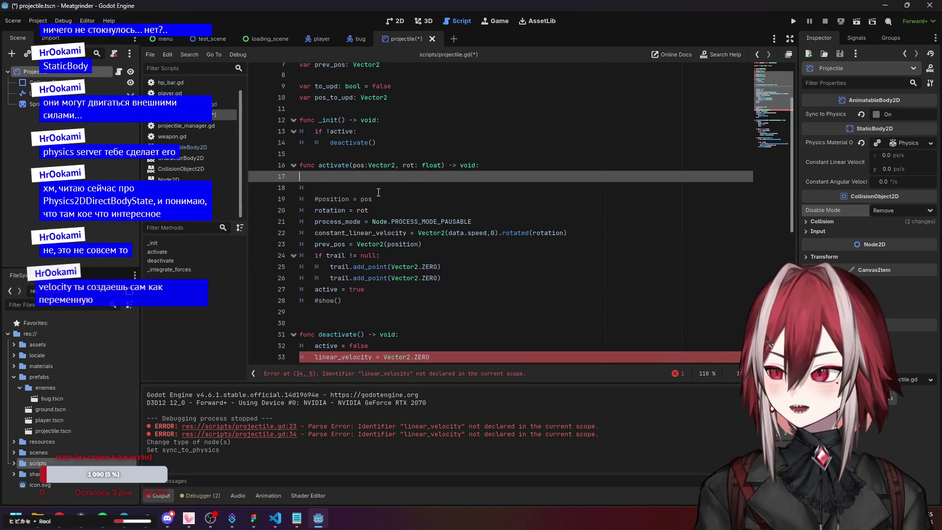
- Delete the pos_to_upd/to_upd lines in activate(), uncomment position = pos, and remove the blank line
key(BackSpace)
key(Down)
key(Down)
key(ctrl+k)
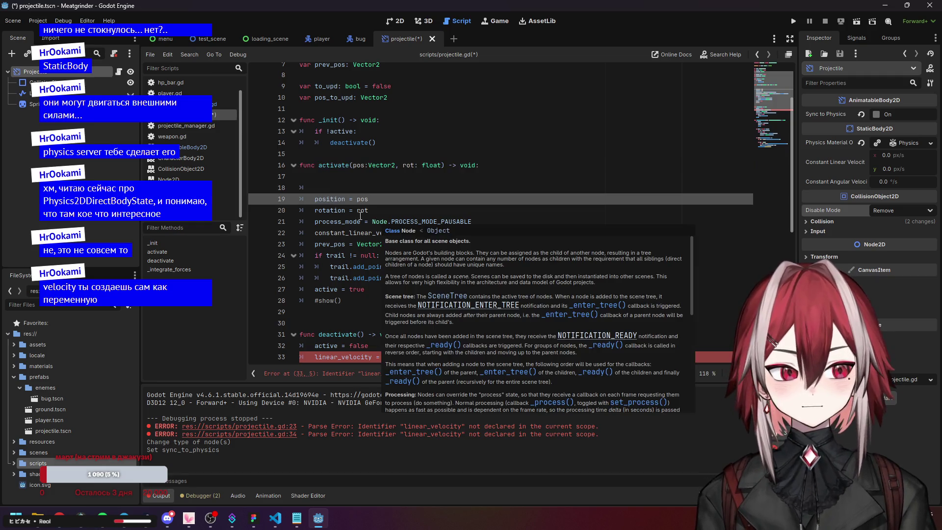
click(347, 187)
key(BackSpace)
key(BackSpace)
key(BackSpace)
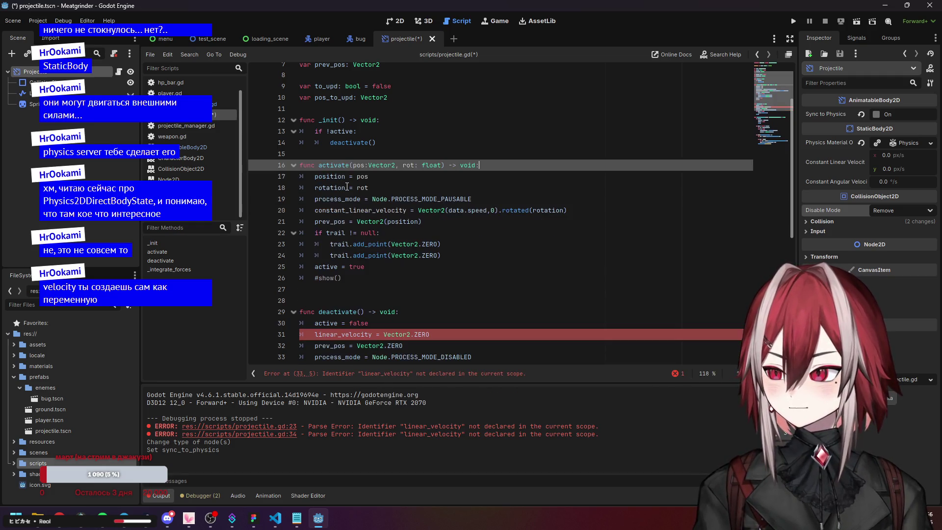
click(403, 206)
click(532, 234)
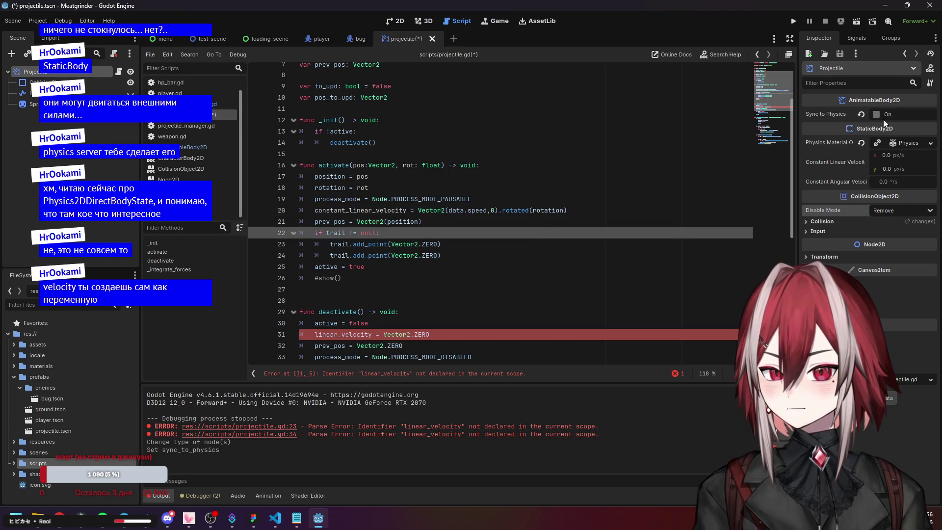
scroll(373, 230, up, 1)
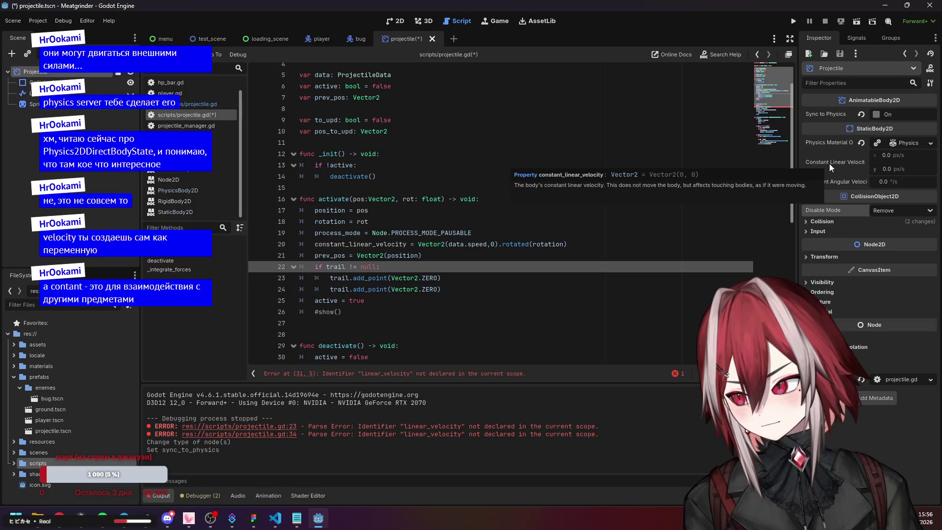
- Remove 'constant_linear_velocity =' so the line becomes a bare Vector2(data.speed,0).rotated(rotation) expression
click(409, 243)
key(ctrl+shift+Left)
key(ctrl+shift+Left)
key(ctrl+shift+Left)
key(BackSpace)
key(Delete)
key(Delete)
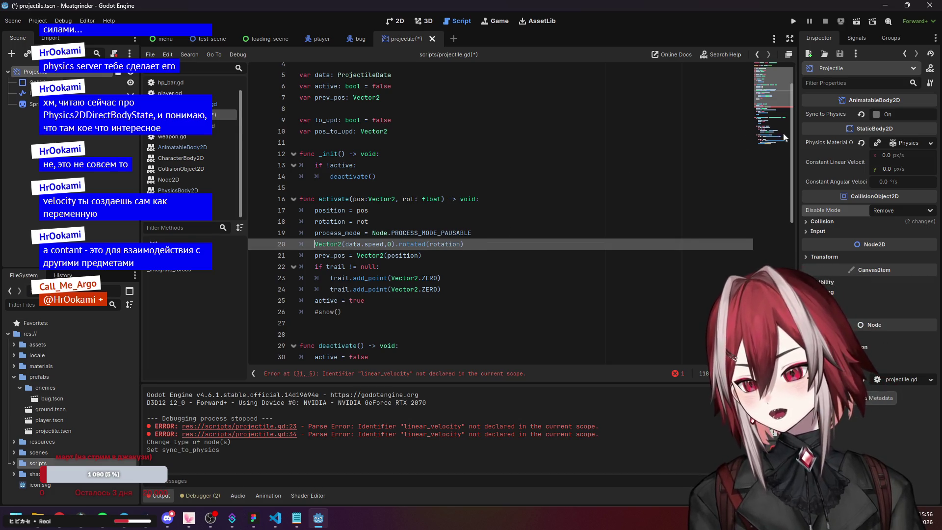
- Select the to_upd and pos_to_upd member declarations at the top of the script
mouse_move(820, 114)
scroll(478, 246, down, 9)
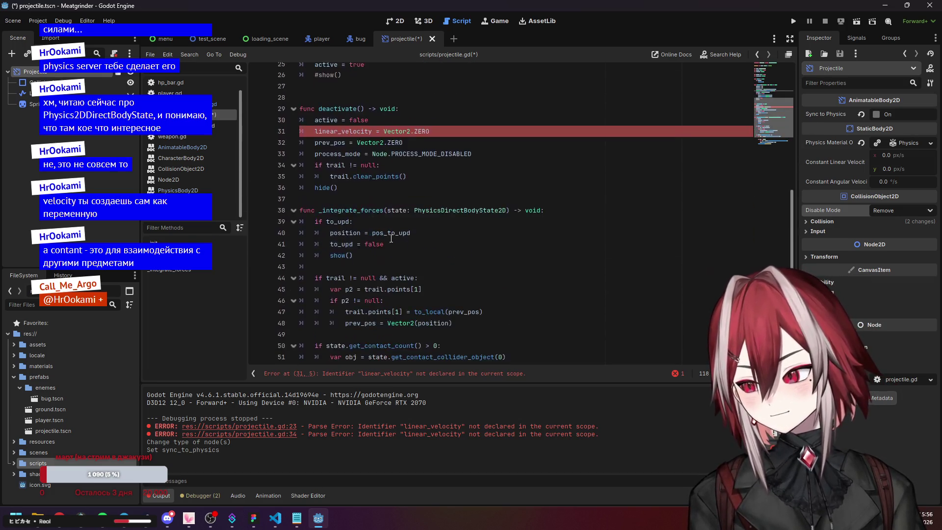
click(479, 266)
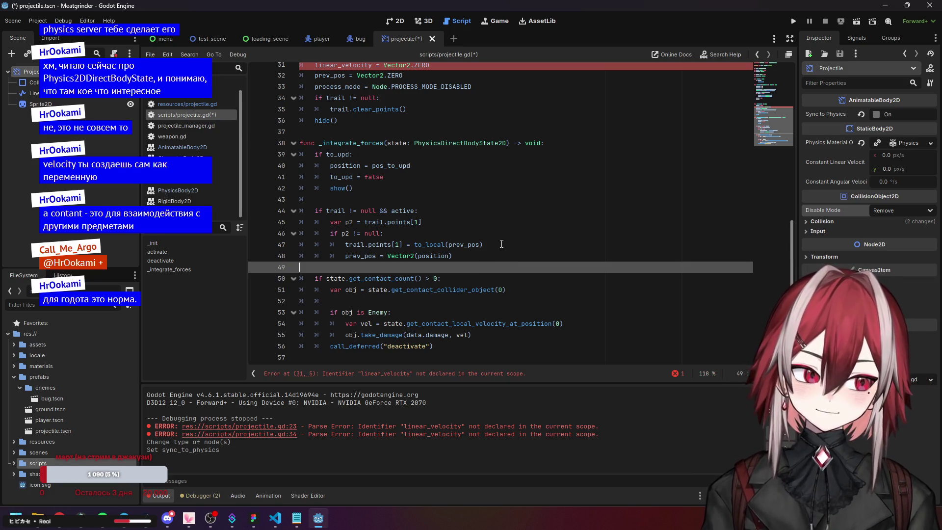
scroll(374, 155, up, 10)
drag(387, 172, 300, 161)
- Replace the to_upd and pos_to_upd declarations with 'var velocity: Vector2 = Vector2.ZERO'
key(BackSpace)
key(BackSpace)
key(BackSpace)
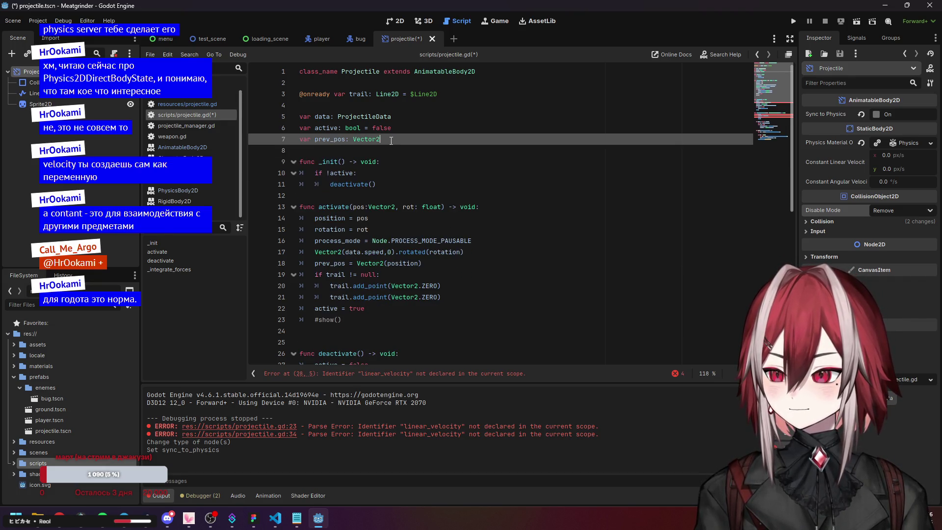
key(Return)
key(Return)
text(var velocity: v)
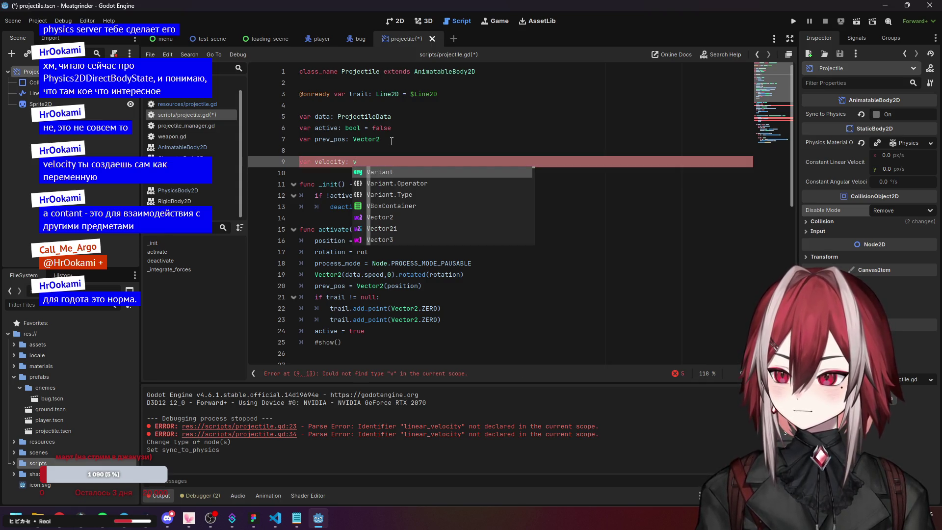
text(ec)
key(Return)
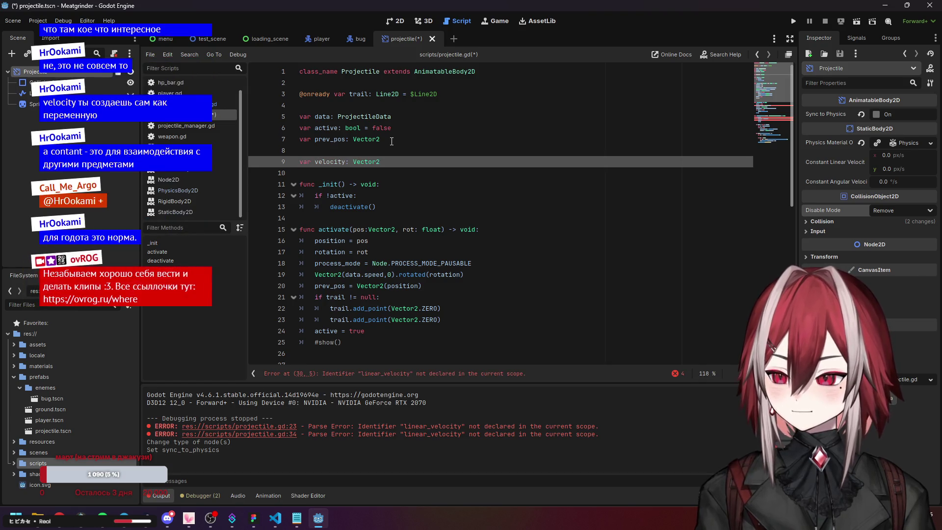
text(ve)
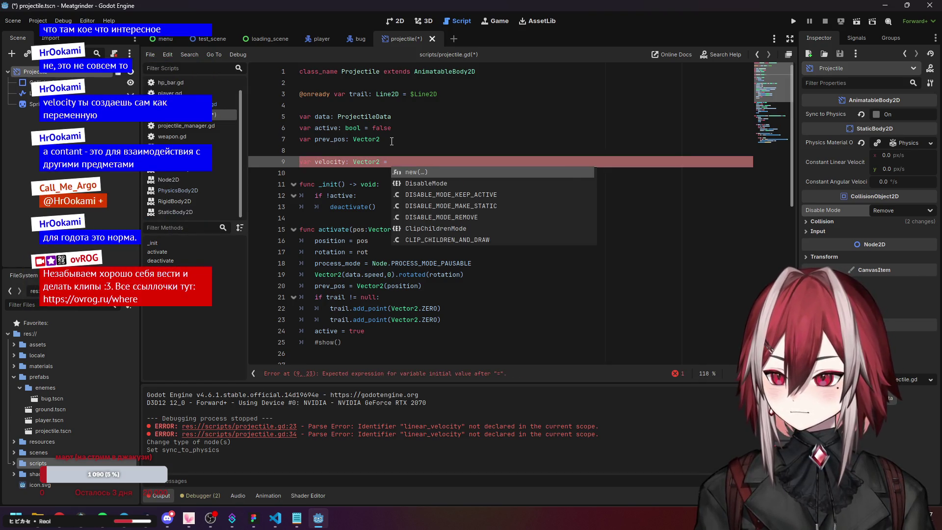
key(Return)
text(.)
key(Return)
key(Down)
key(Down)
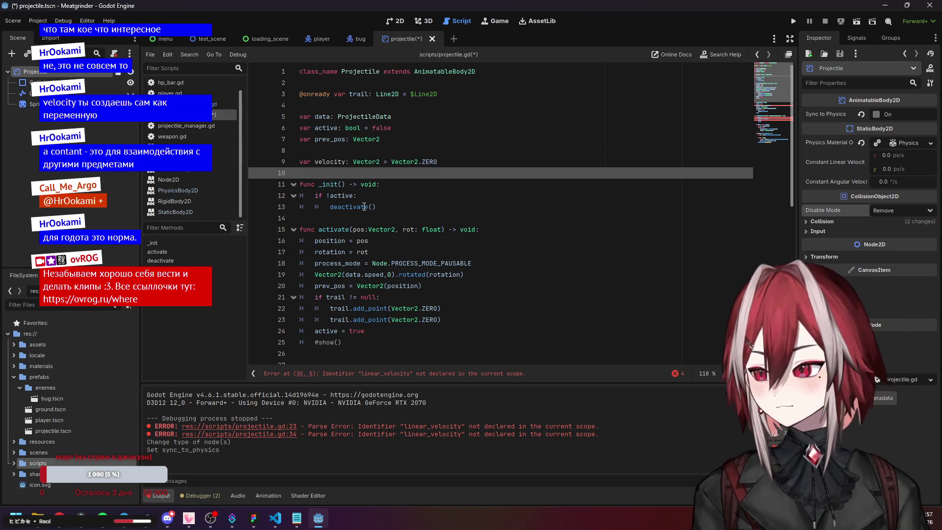
scroll(438, 175, down, 3)
scroll(439, 176, up, 2)
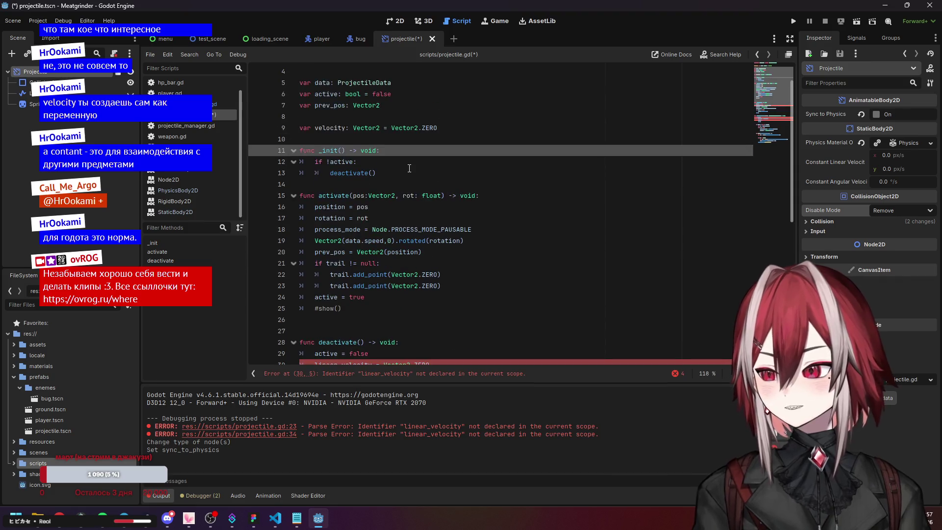
drag(316, 128, 346, 128)
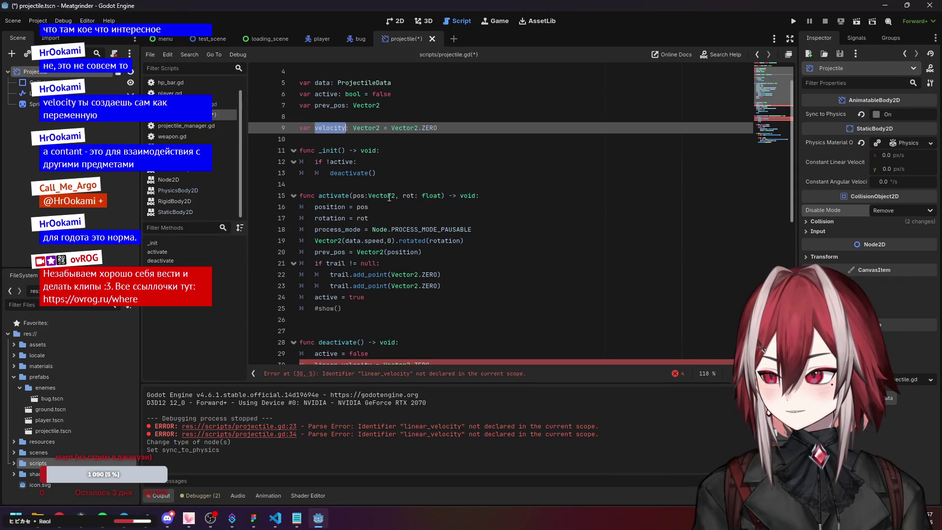
- Assign the rotated speed vector to velocity in activate() by prefixing 'velocity ='
scroll(378, 192, down, 3)
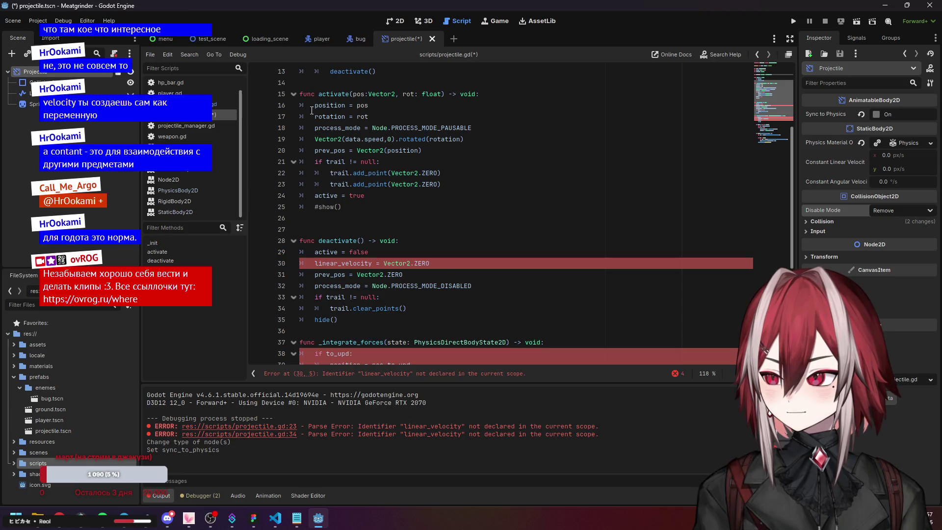
click(416, 264)
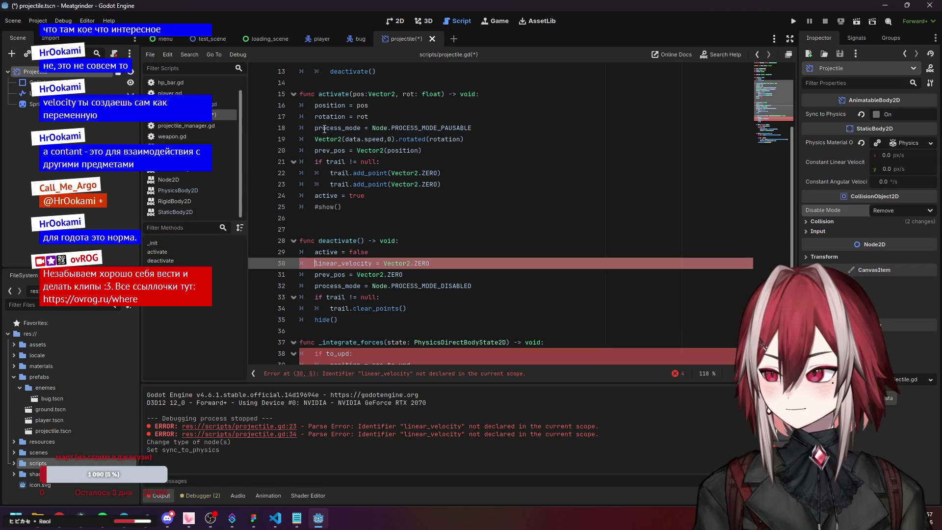
click(354, 150)
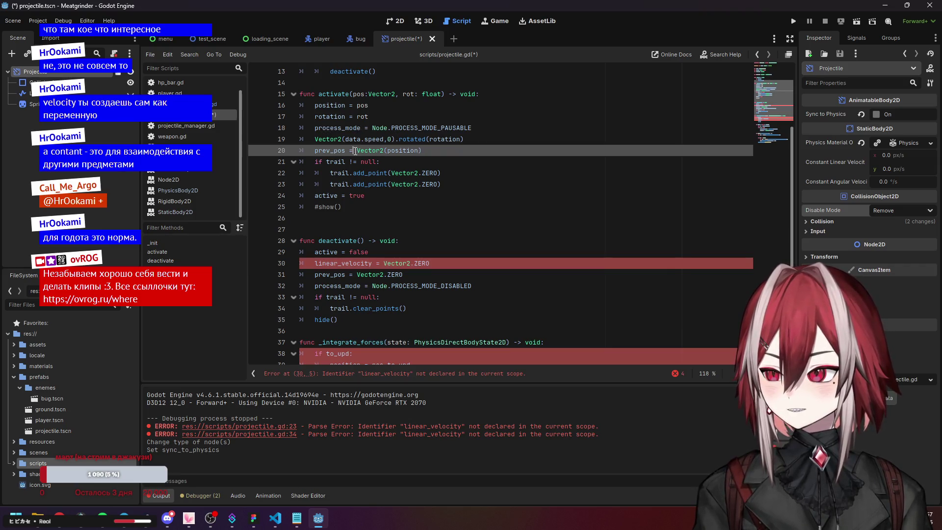
click(393, 116)
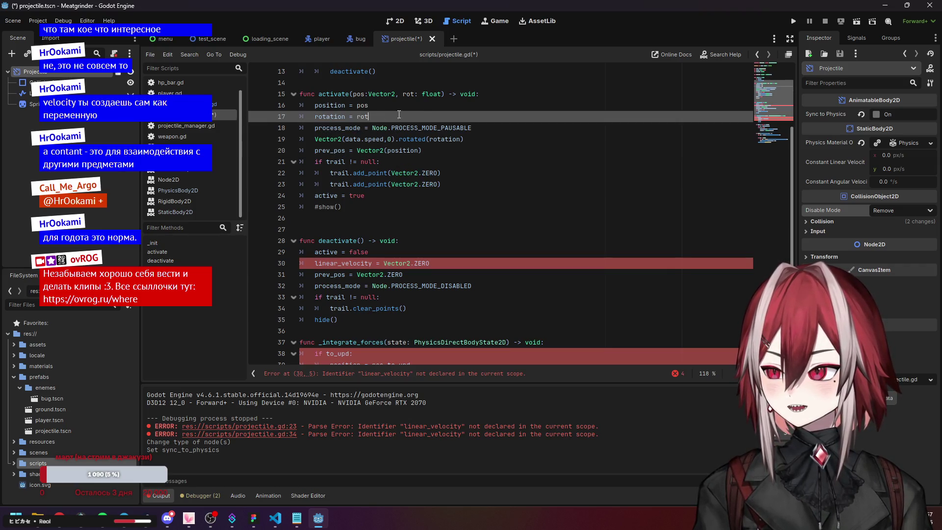
click(317, 138)
text(velocity =)
key(Escape)
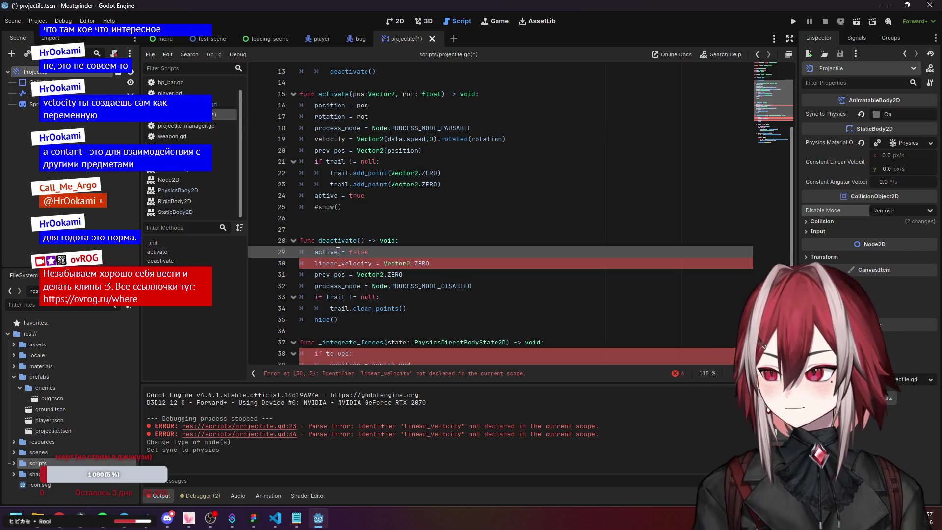
- Replace linear_velocity with velocity on line 30 in deactivate()
drag(315, 139, 351, 141)
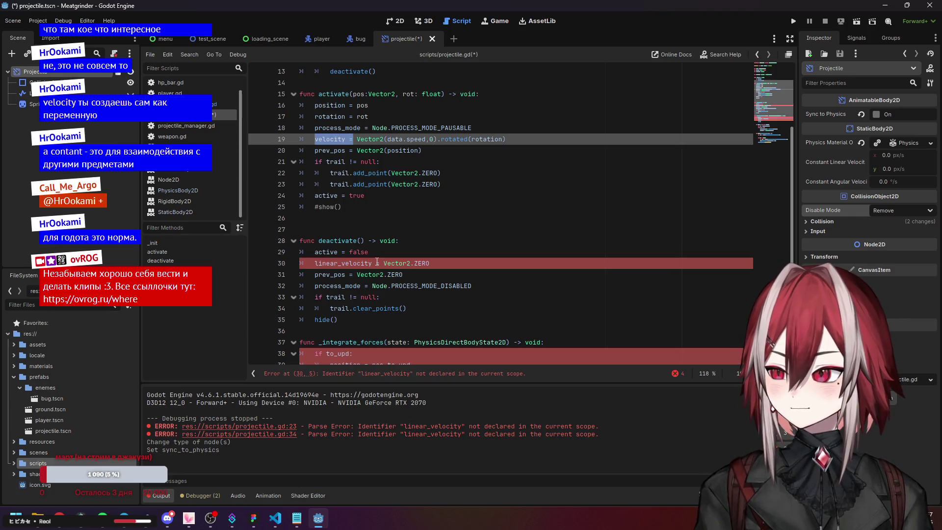
drag(377, 263, 315, 263)
text(velocity =)
click(425, 225)
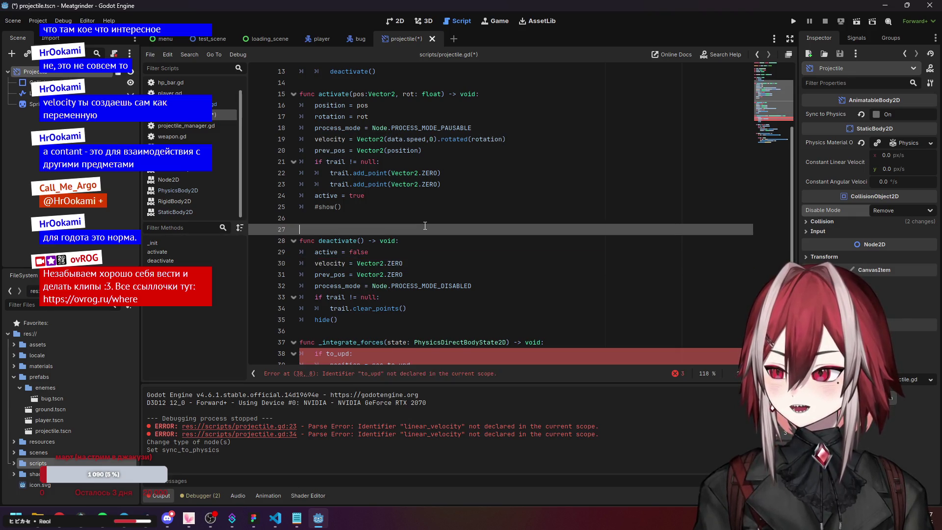
- Review the velocity and prev_pos lines of activate()
scroll(424, 226, up, 1)
click(345, 140)
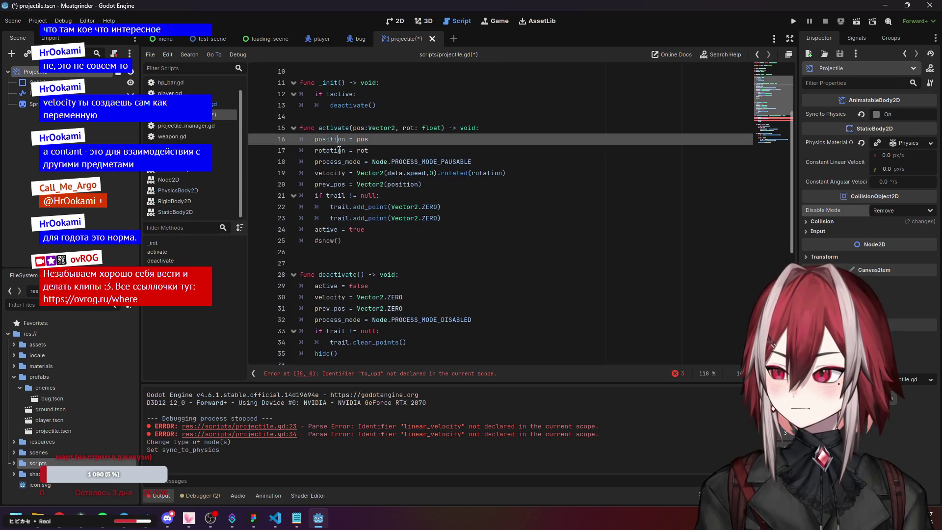
key(Down)
key(Down)
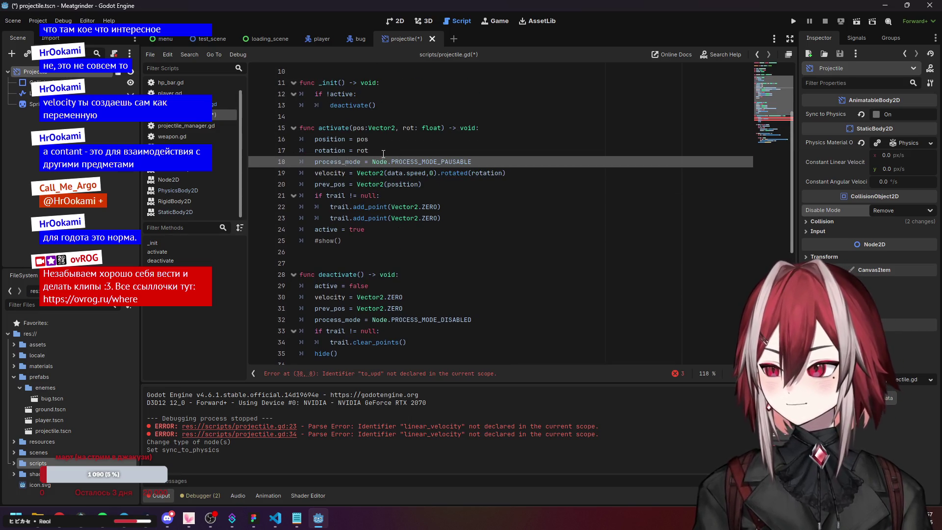
scroll(383, 153, down, 1)
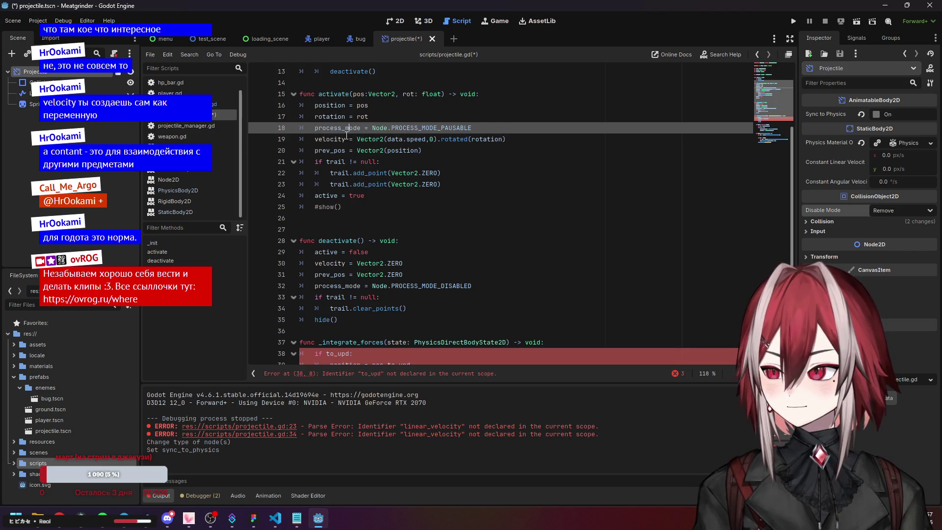
key(Down)
key(Down)
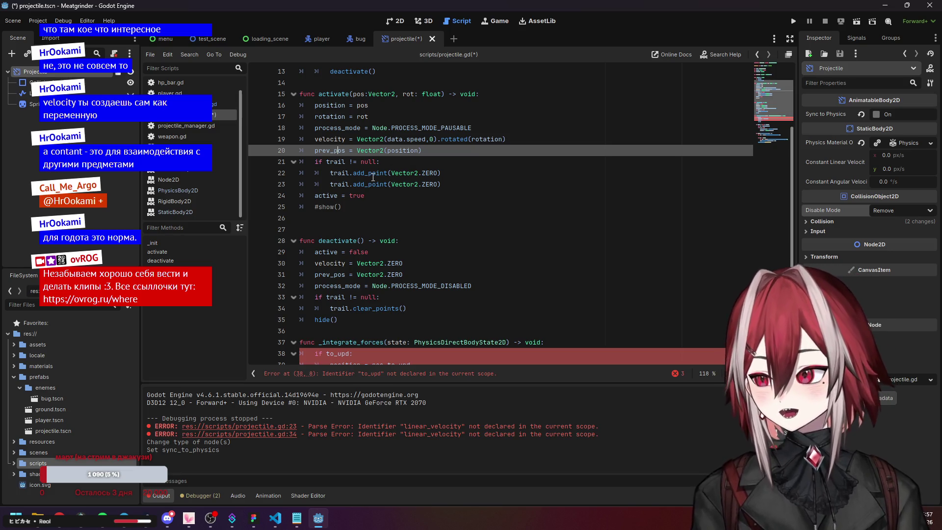
scroll(358, 176, down, 1)
- Uncomment show() in activate() and delete the to_upd block from _integrate_forces
click(316, 172)
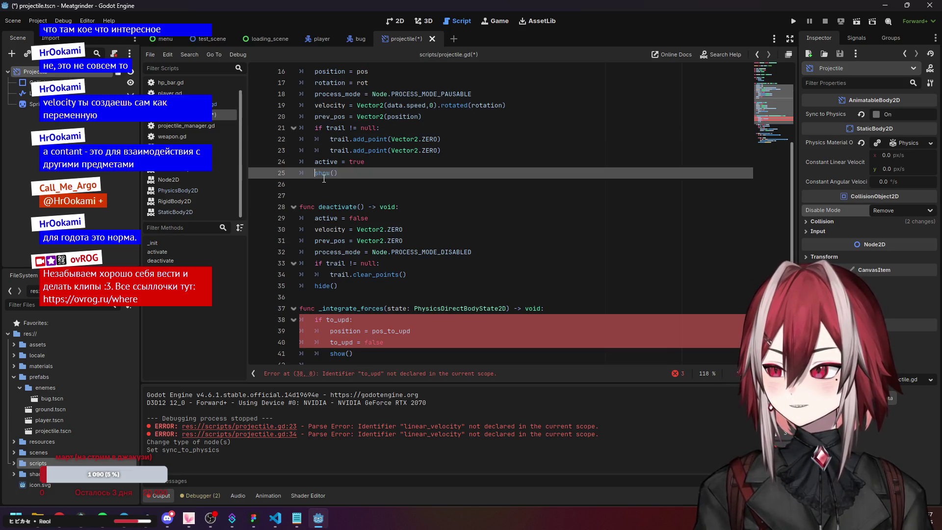
key(Delete)
key(Down)
key(Down)
scroll(343, 181, down, 2)
drag(355, 274, 314, 297)
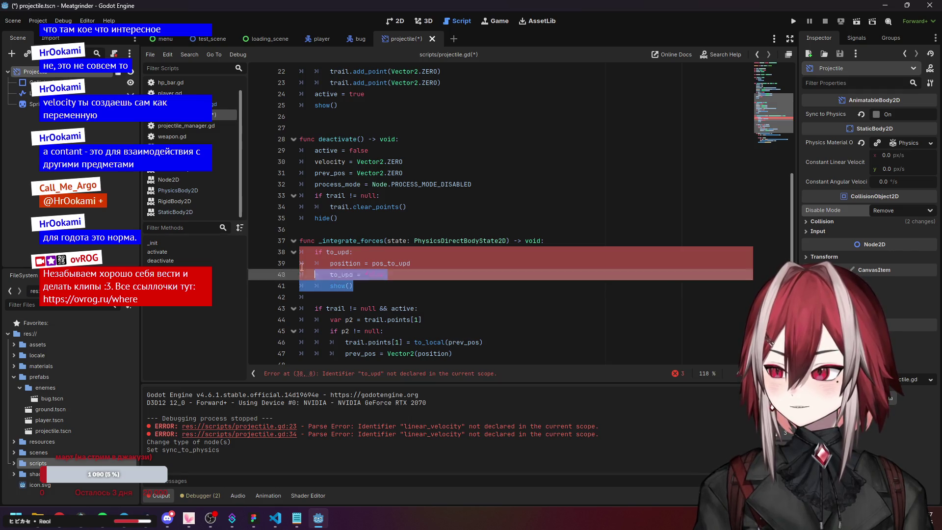
key(BackSpace)
key(BackSpace)
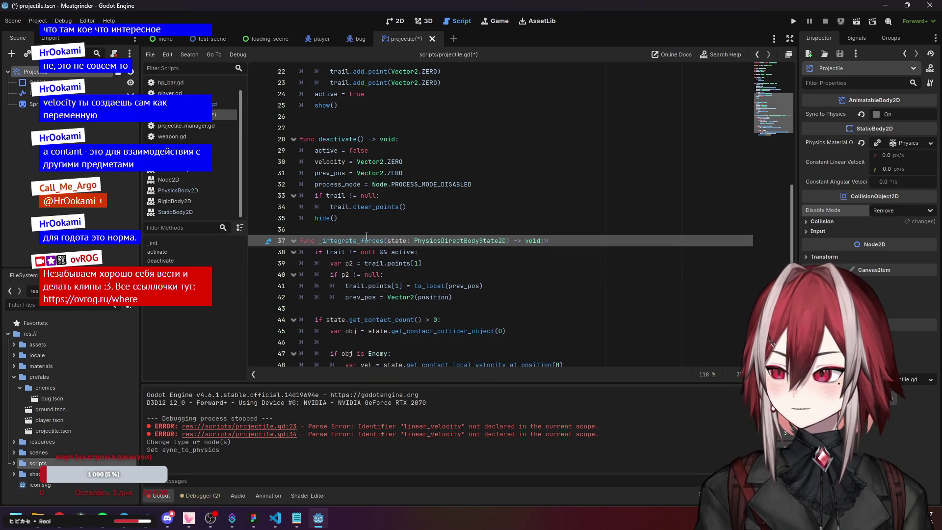
- Review the active, prev_pos and process_mode lines in activate() and deactivate()
scroll(408, 197, up, 3)
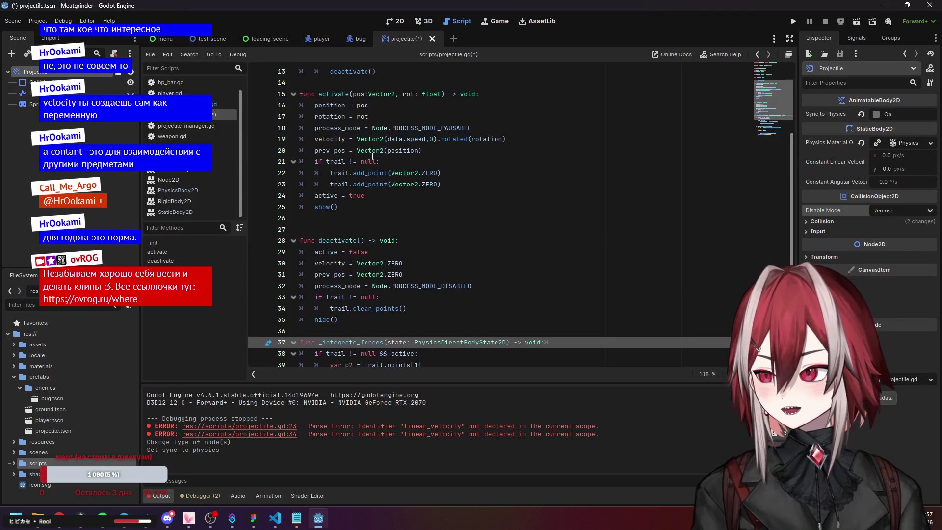
click(338, 253)
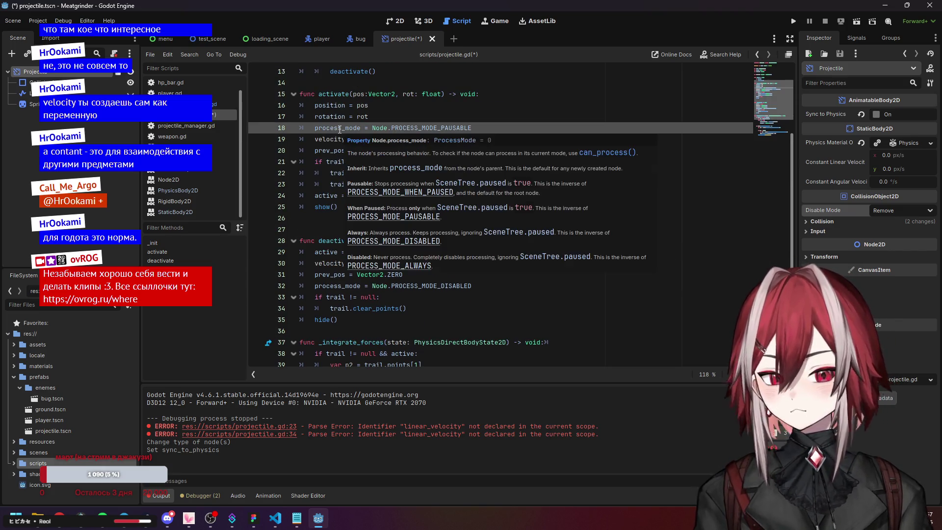
click(326, 151)
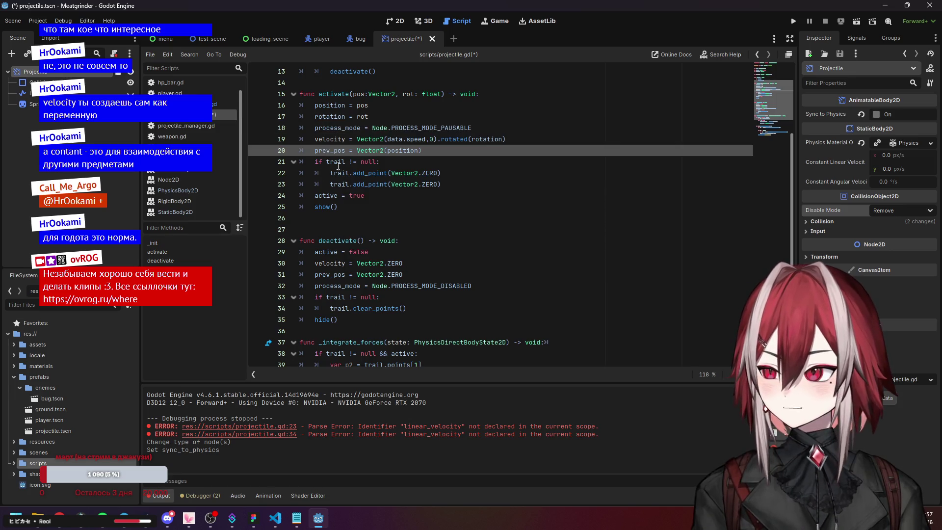
key(Up)
click(346, 285)
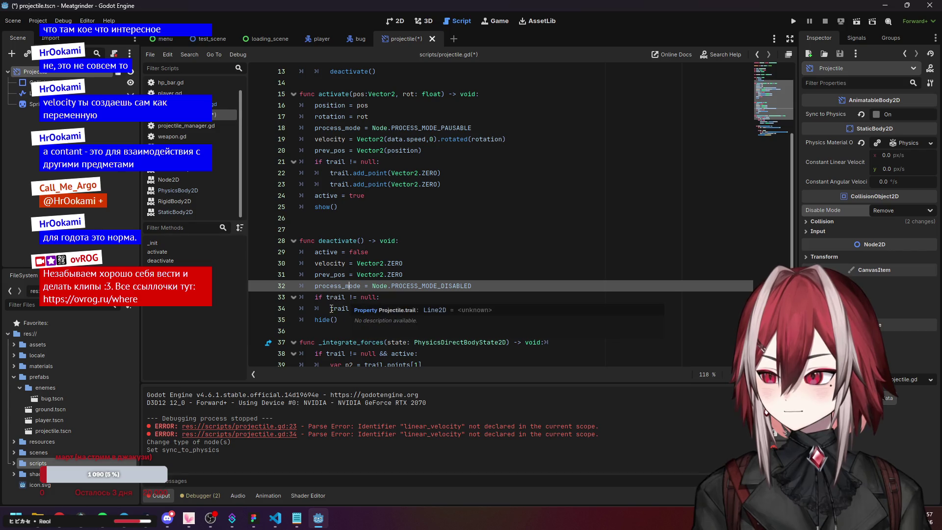
click(358, 308)
click(461, 251)
- Check the trail and prev_pos updates in _integrate_forces and the trail clearing in deactivate()
scroll(461, 251, down, 4)
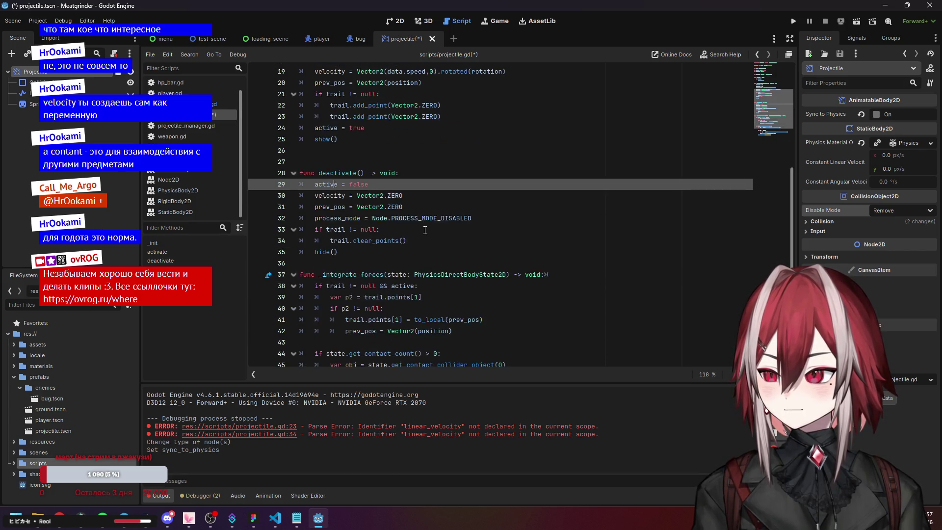
click(355, 228)
click(442, 263)
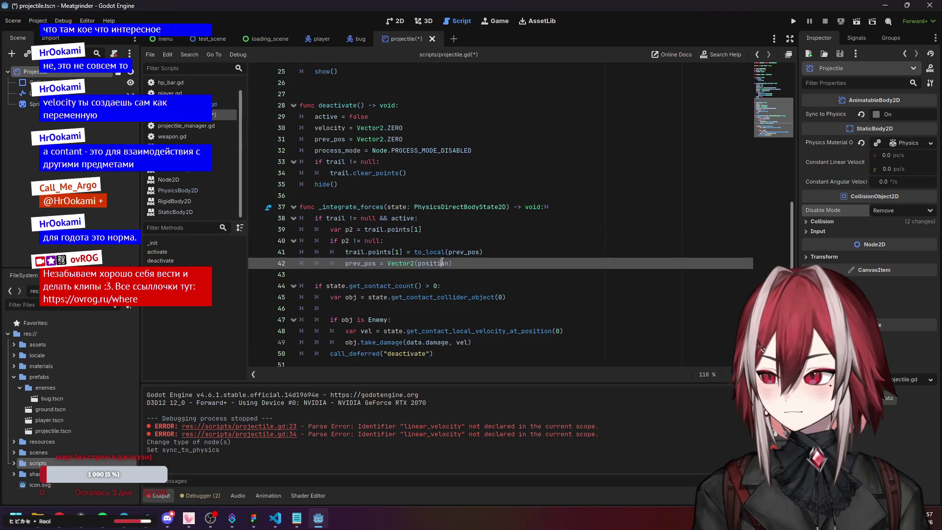
click(458, 207)
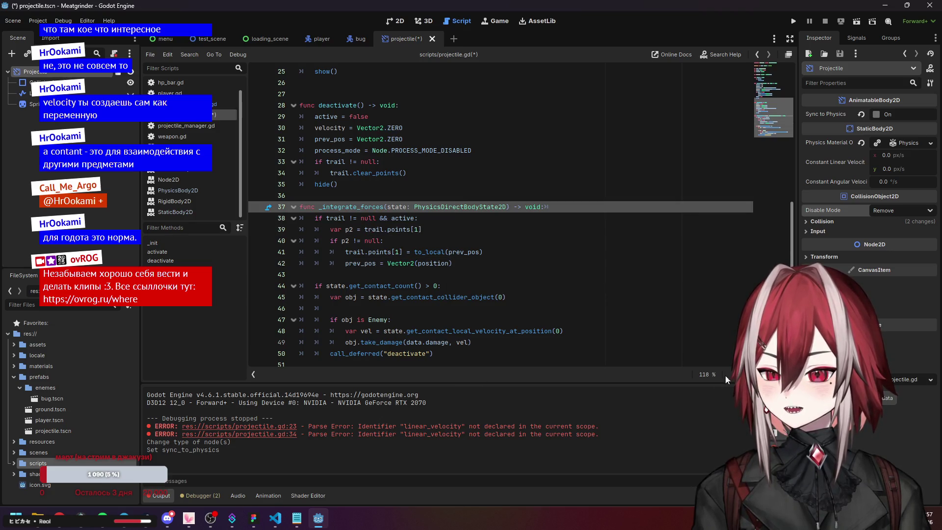
key(Down)
key(Down)
key(Down)
click(452, 171)
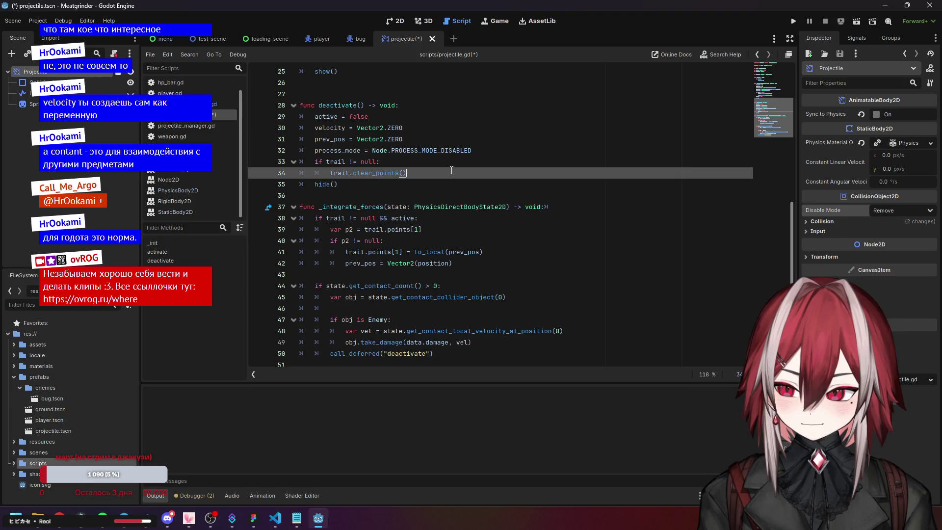
scroll(394, 163, up, 7)
click(393, 163)
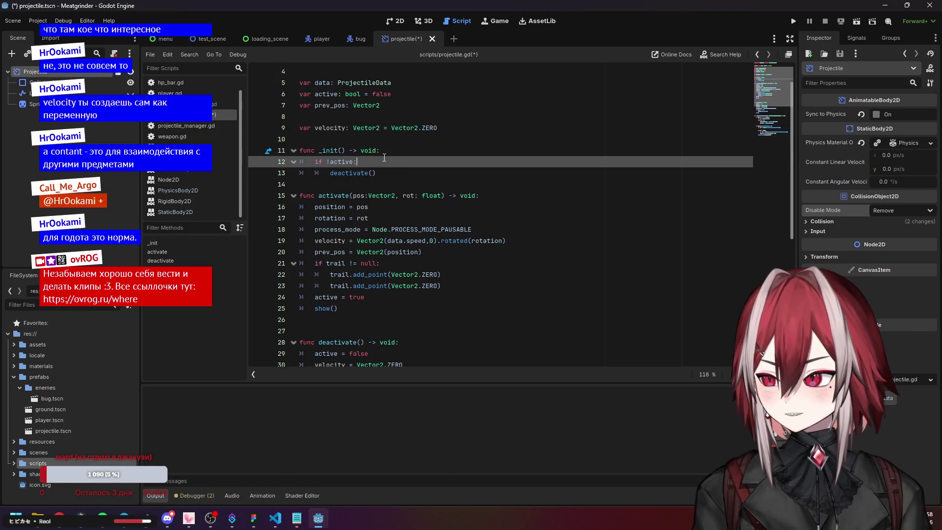
- Begin a new first line in _init() with 'PhysicsServer2D.' and check the PhysicsServer2D online docs
click(399, 155)
key(Return)
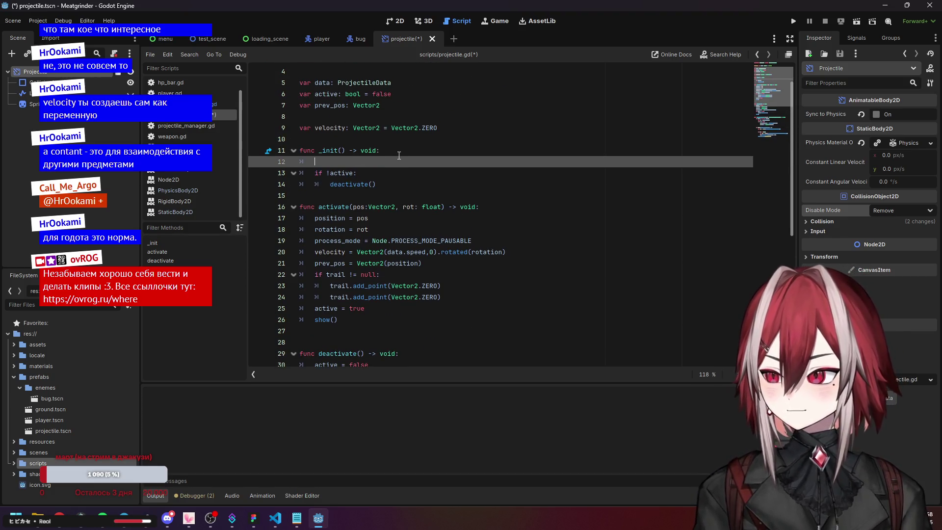
text(ph)
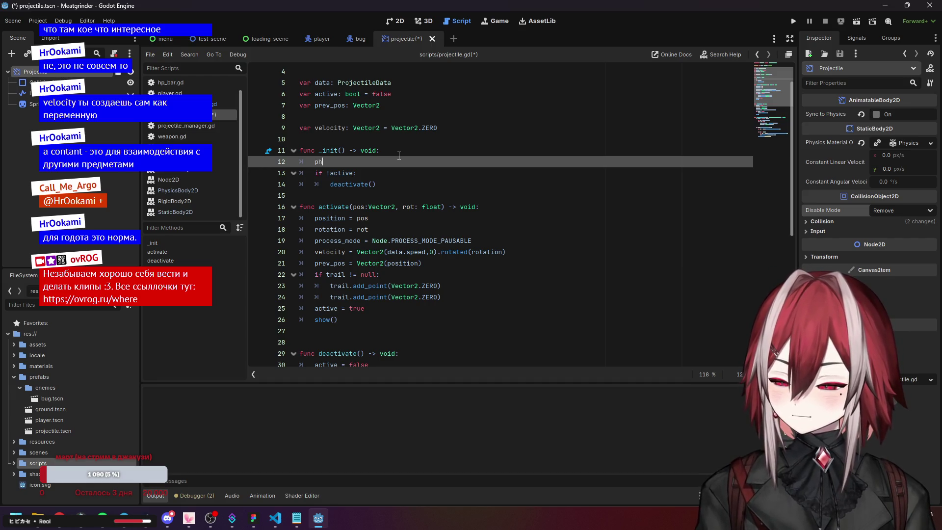
text(ysics)
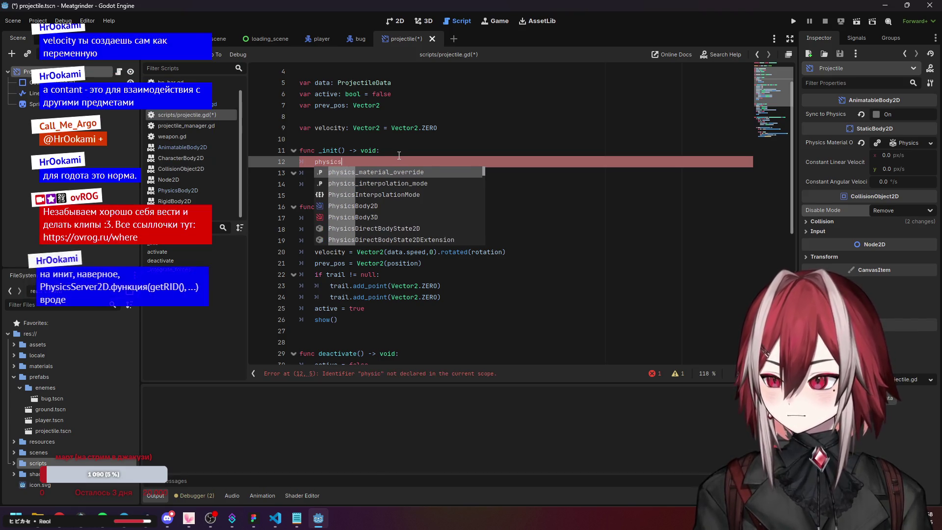
text(S)
key(Return)
text(.)
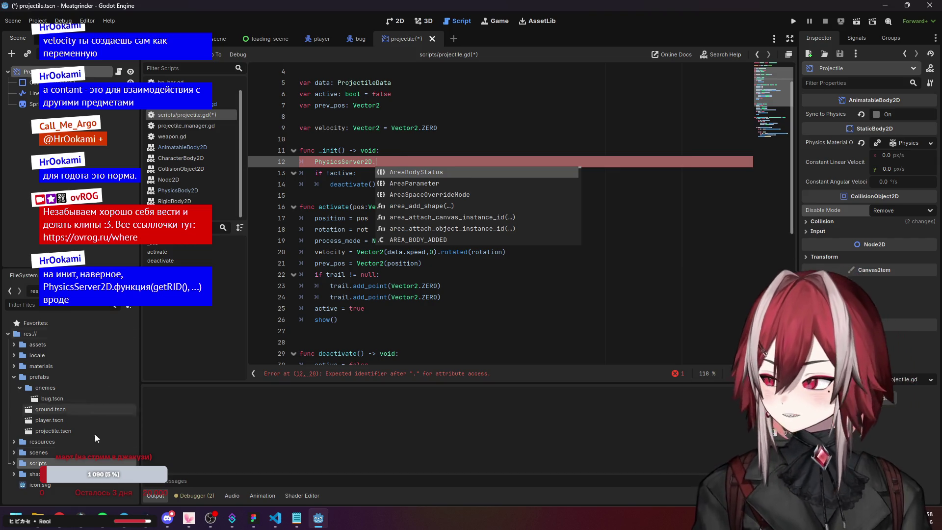
key(alt+Tab)
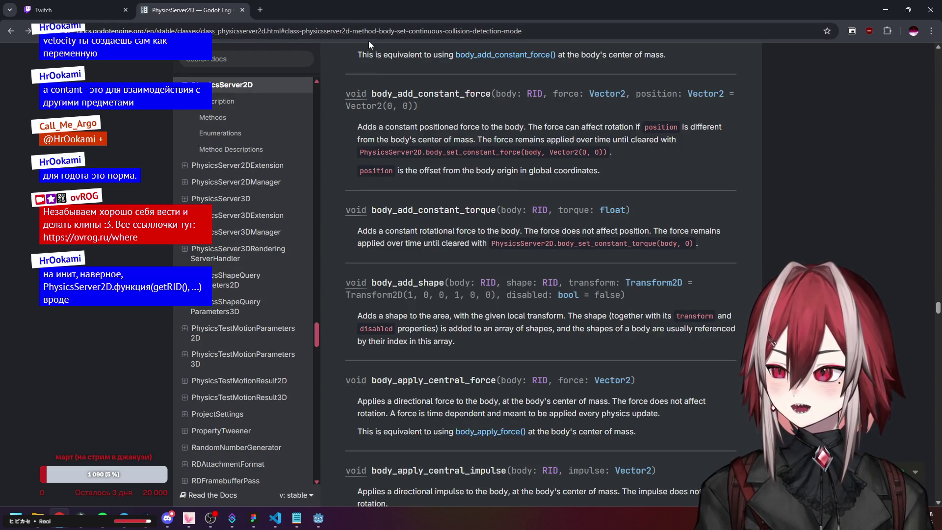
key(alt+Tab)
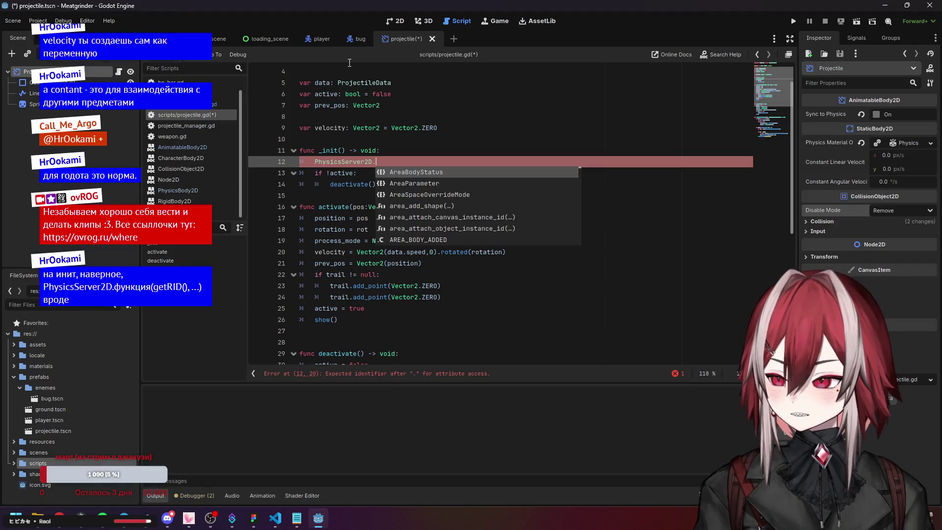
- Complete line 12 as body_set_continuous_collision_detection_mode(get_rid(), PhysicsServer2D.CCD_MODE_CAST_RAY)
text(body)
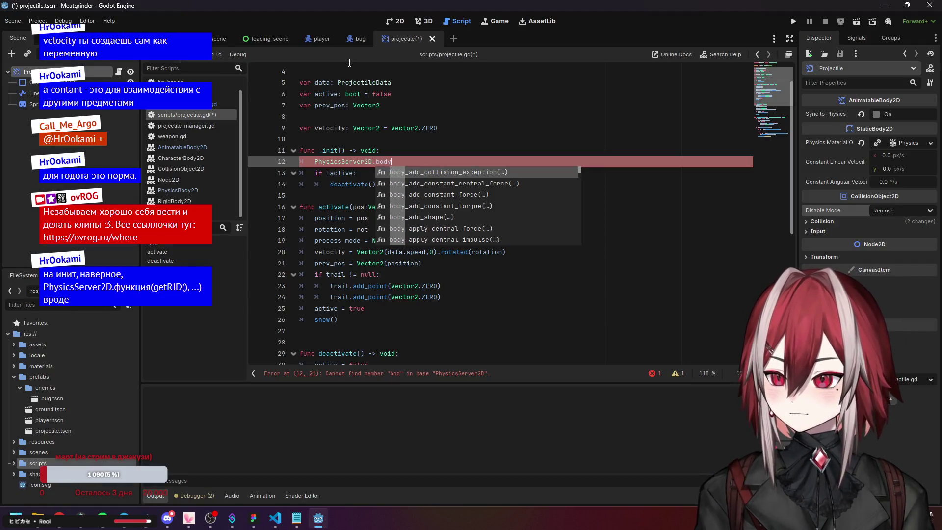
text(_set_c)
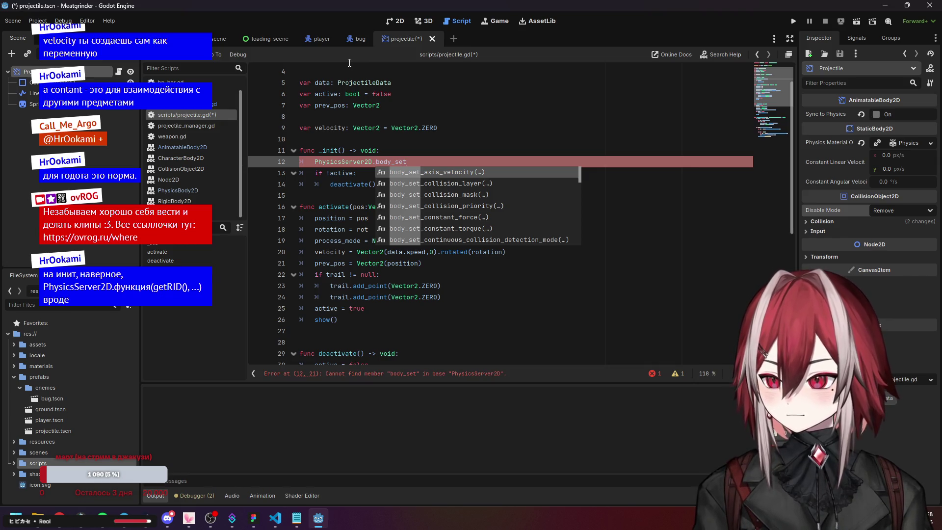
key(Down)
key(Down)
key(Down)
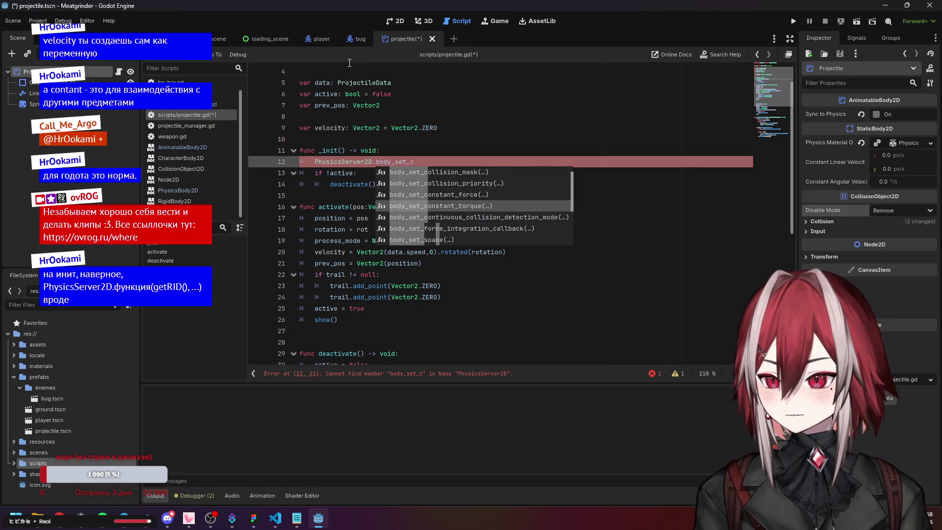
key(Return)
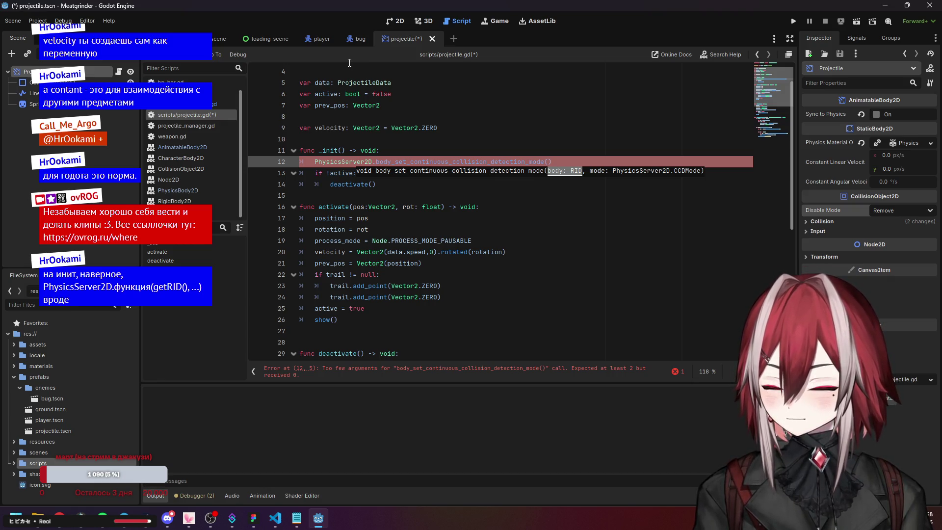
text(get)
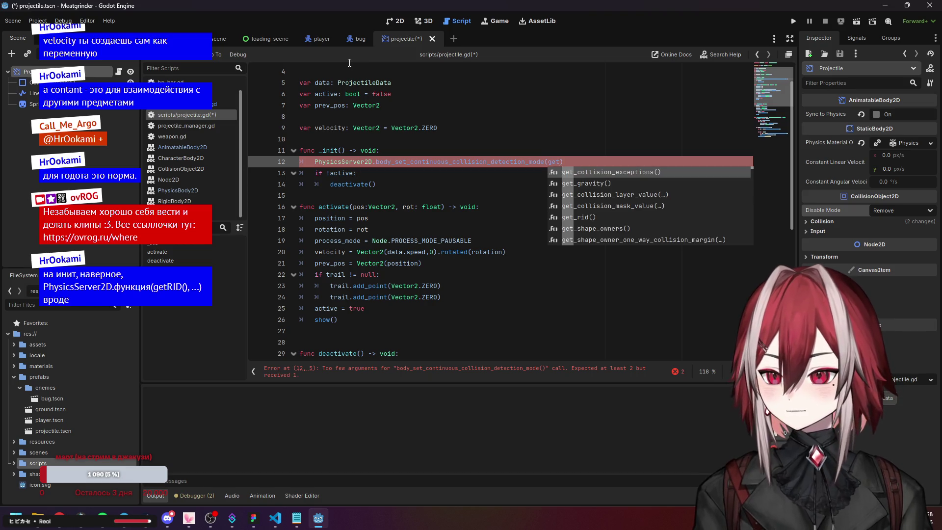
key(Down)
key(Down)
key(Down)
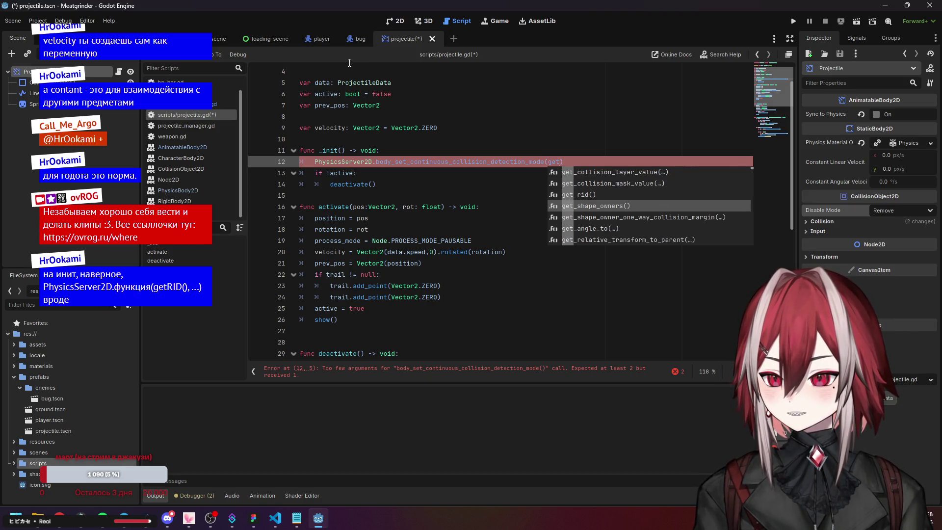
key(Return)
key(BackSpace)
key(BackSpace)
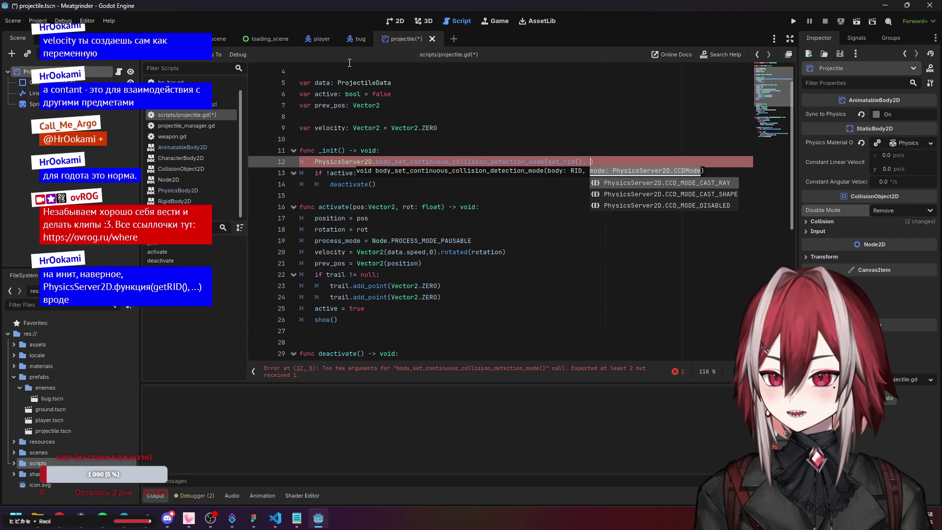
key(Down)
key(Up)
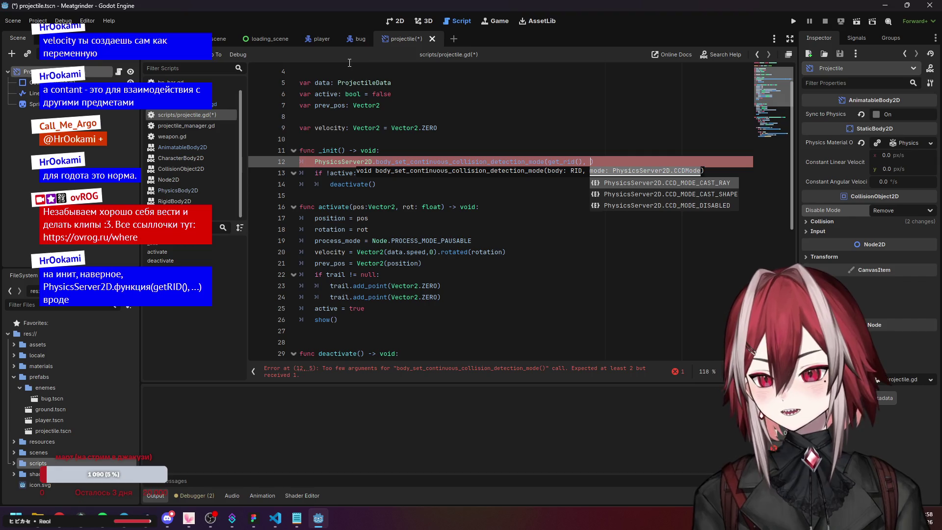
key(Return)
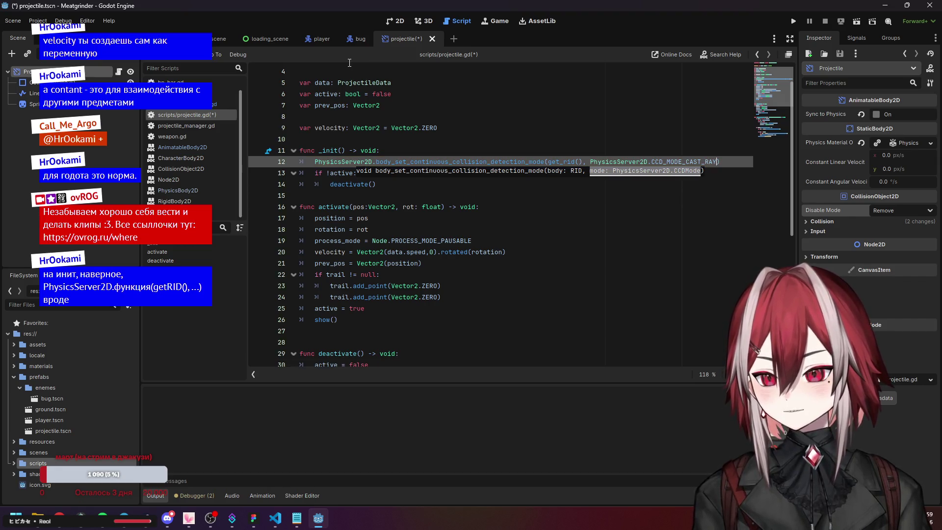
- Review the lines below the call and open the AnimatableBody2D class documentation
click(417, 117)
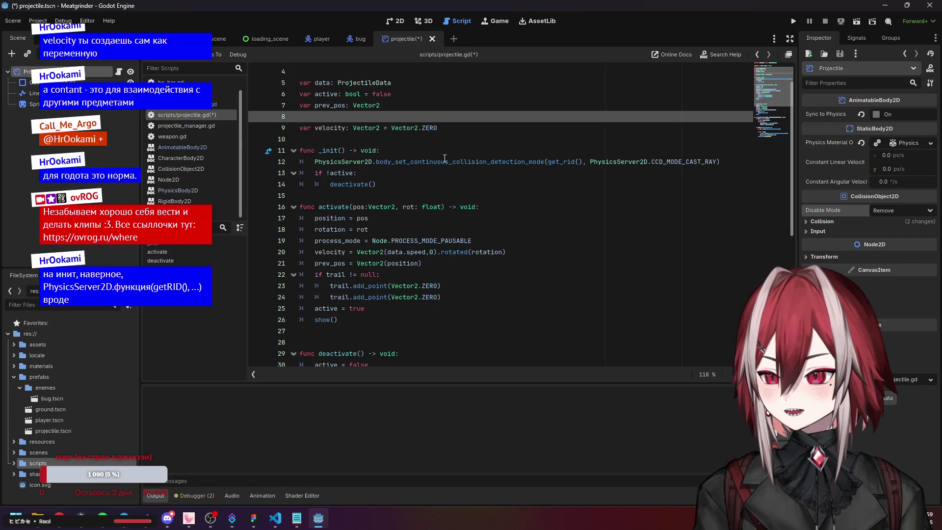
click(421, 195)
click(420, 182)
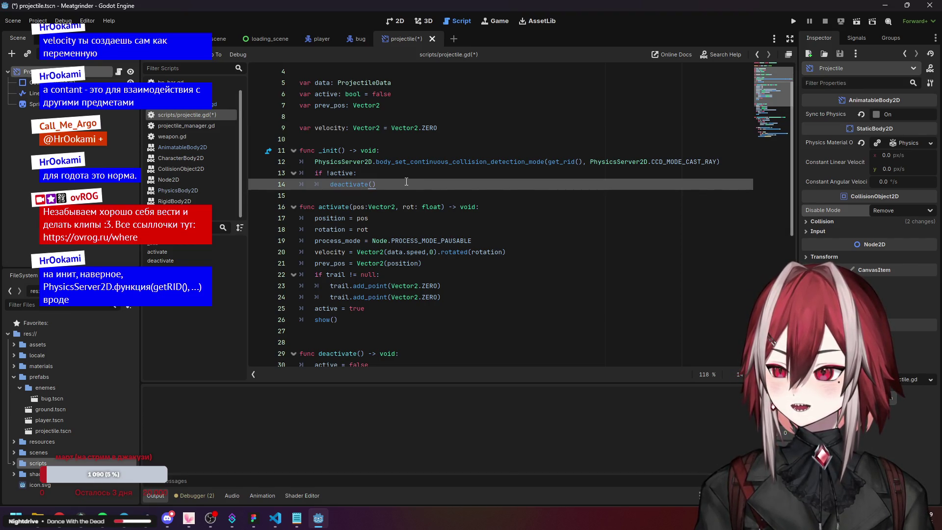
scroll(396, 208, down, 7)
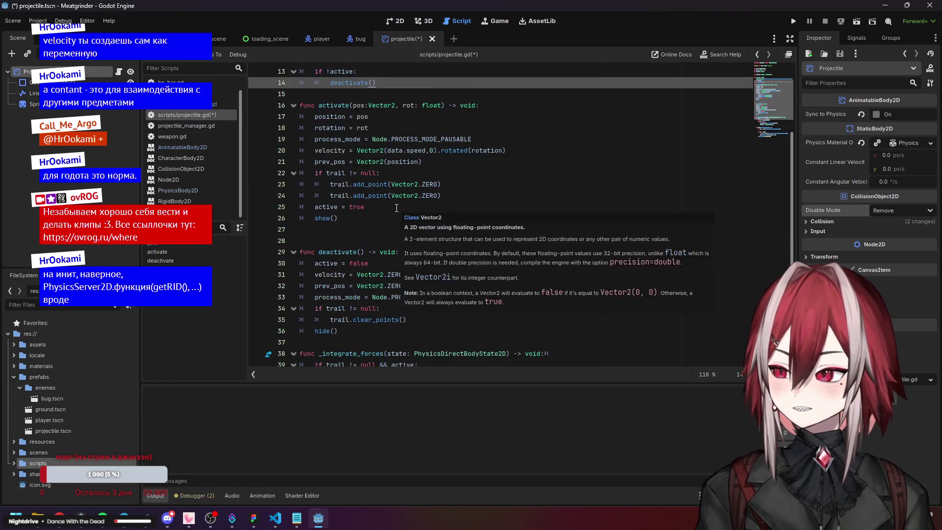
scroll(367, 200, up, 8)
ctrl+click(443, 73)
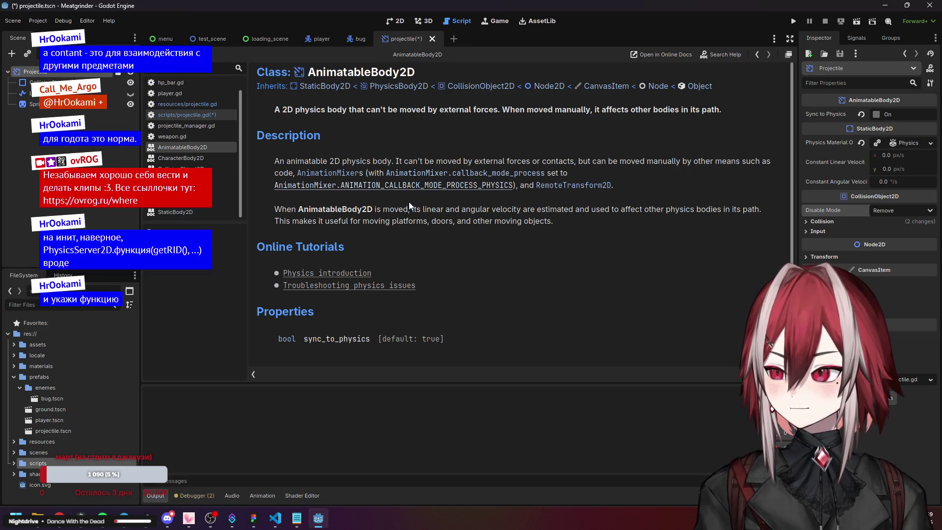
scroll(431, 202, down, 3)
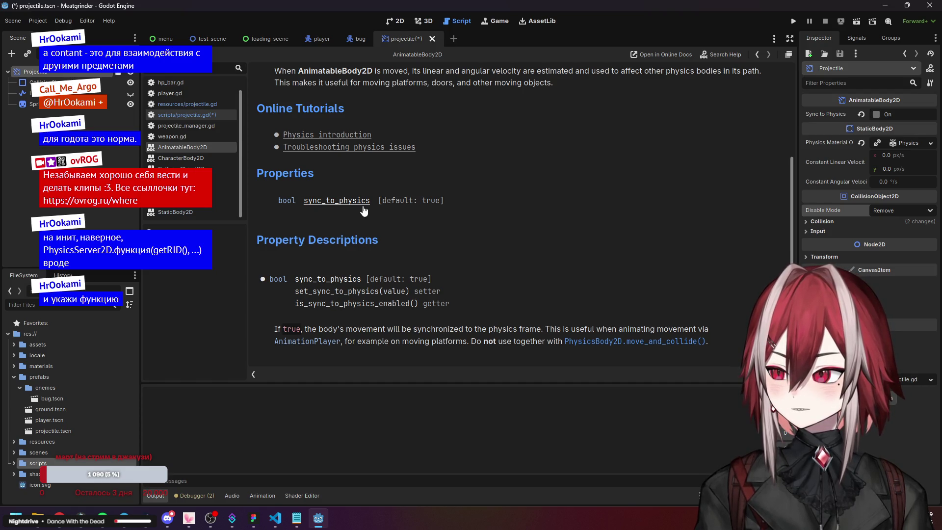
scroll(364, 210, up, 3)
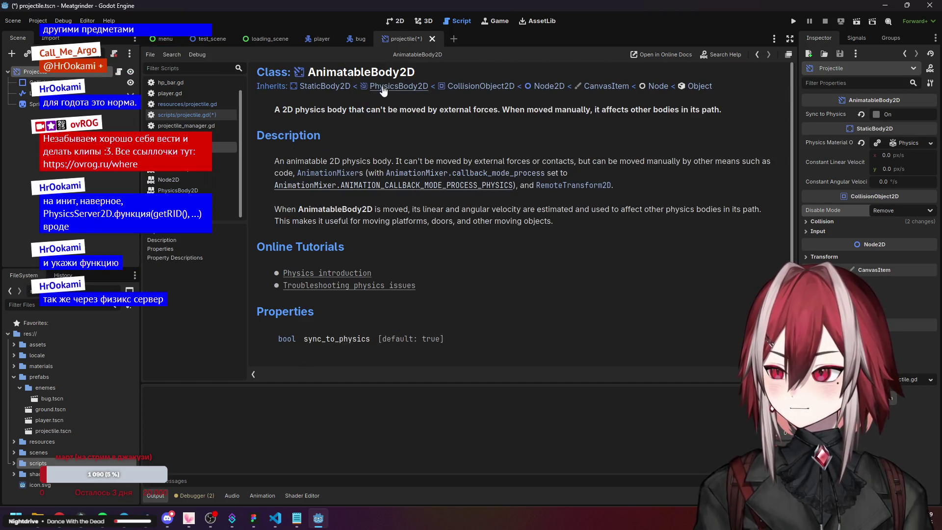
click(383, 88)
scroll(377, 195, down, 3)
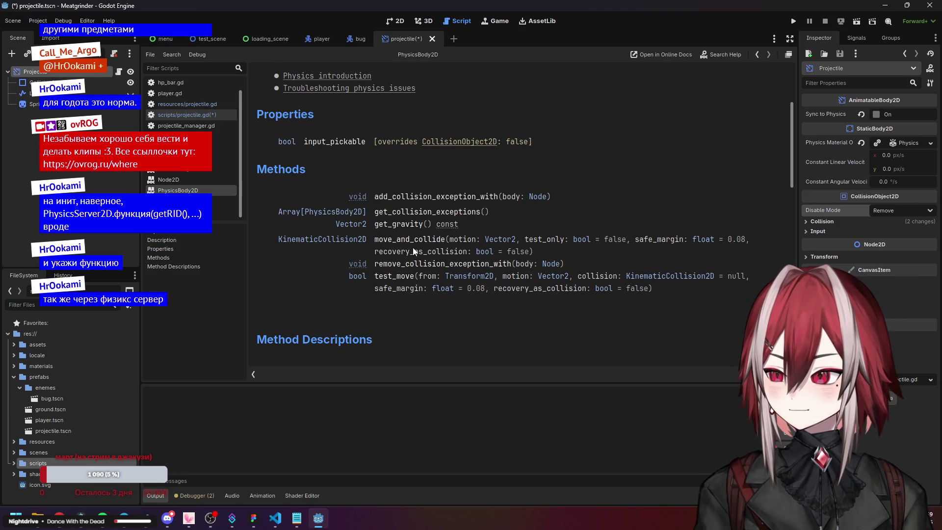
key(alt+Left)
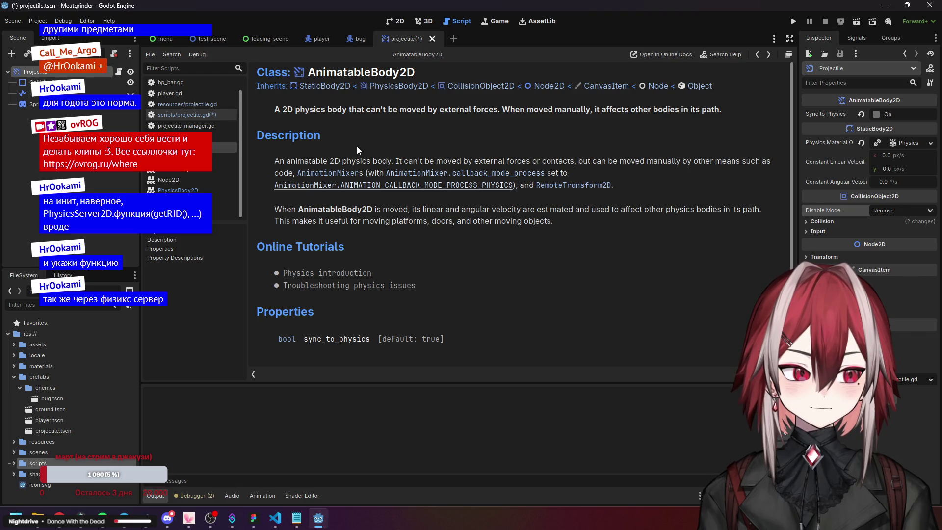
key(alt+Left)
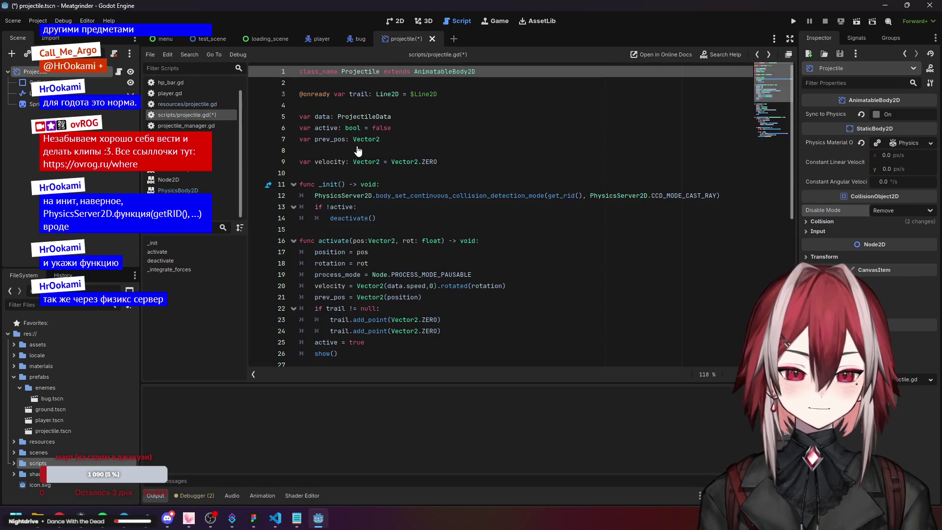
click(431, 208)
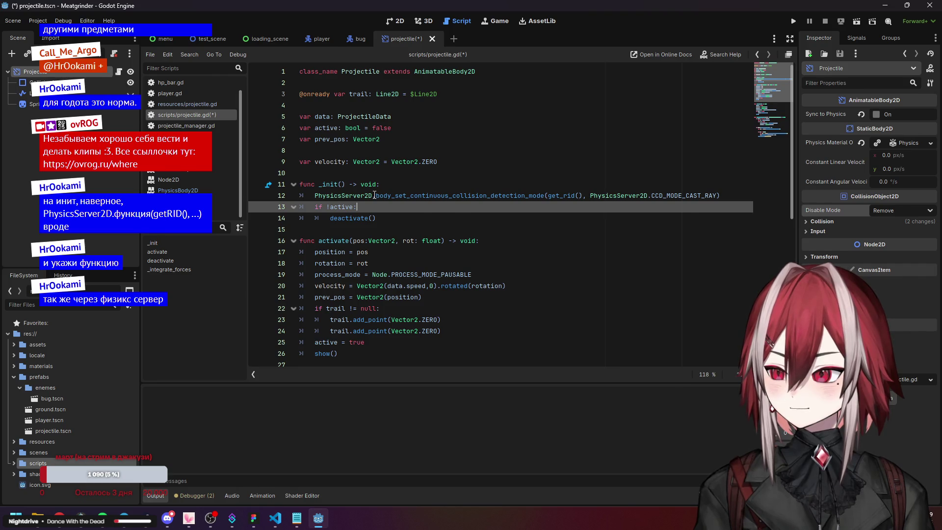
drag(372, 195, 366, 196)
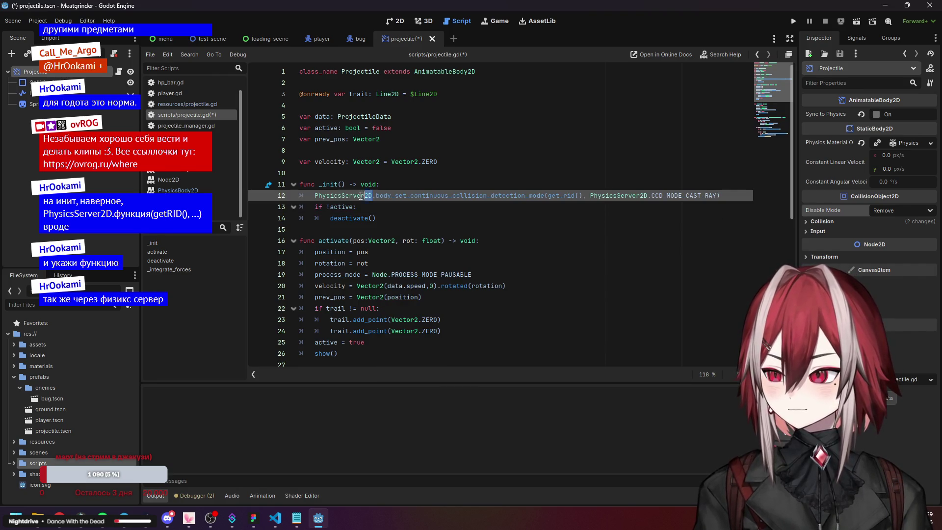
click(411, 229)
scroll(411, 229, down, 6)
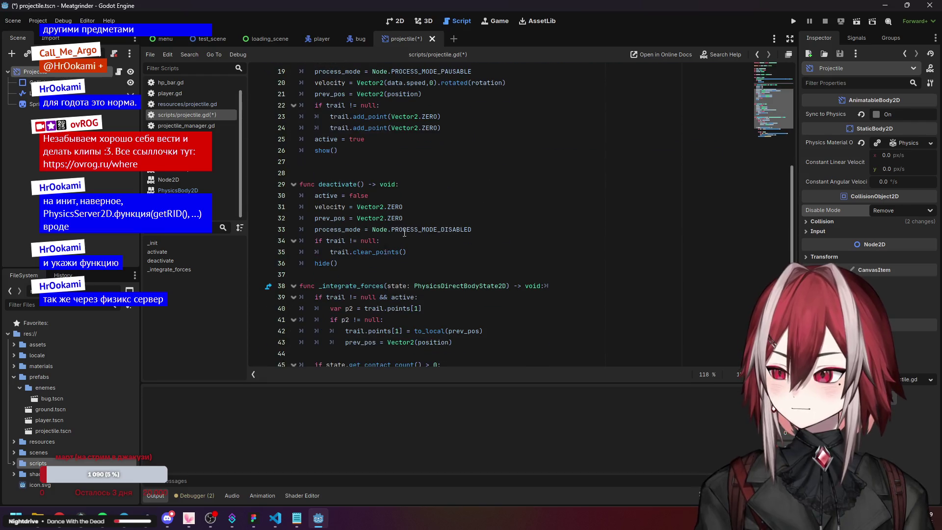
click(357, 288)
scroll(403, 234, up, 6)
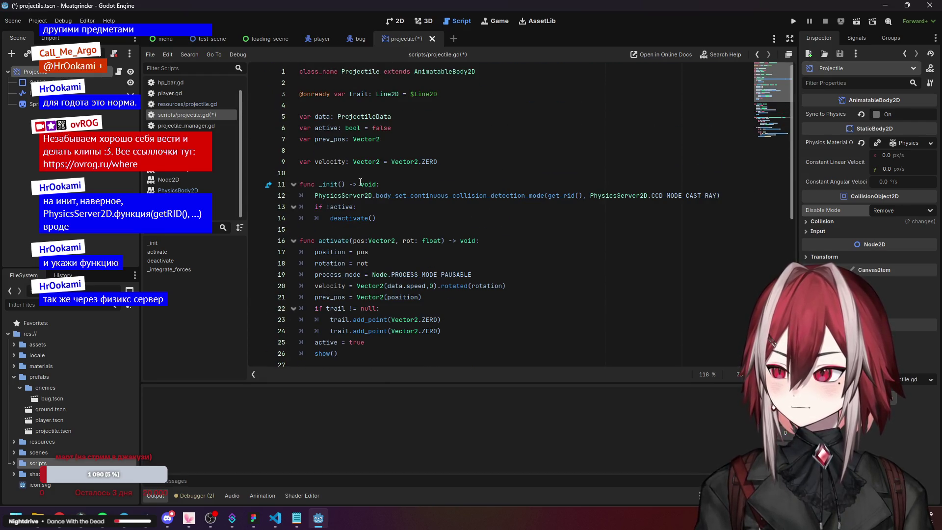
scroll(359, 180, down, 5)
scroll(349, 141, up, 5)
ctrl+click(444, 77)
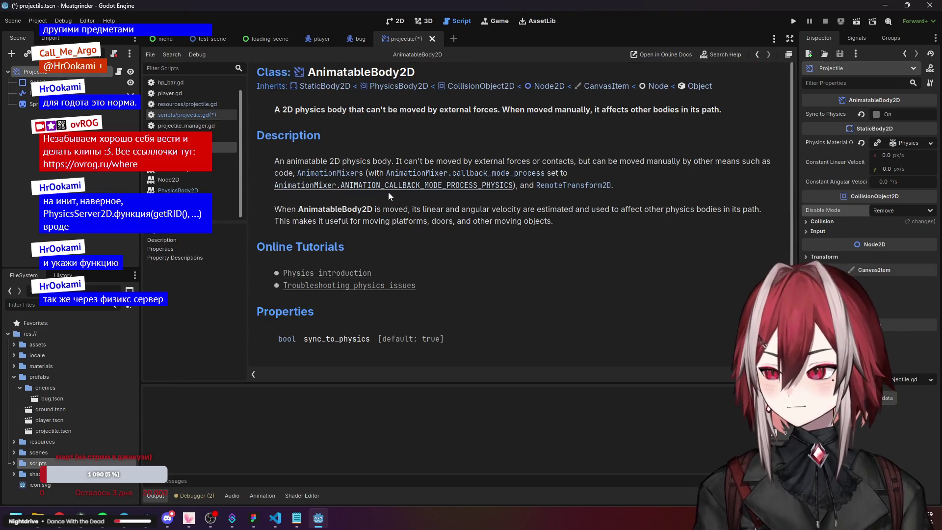
scroll(387, 193, down, 3)
scroll(388, 197, down, 3)
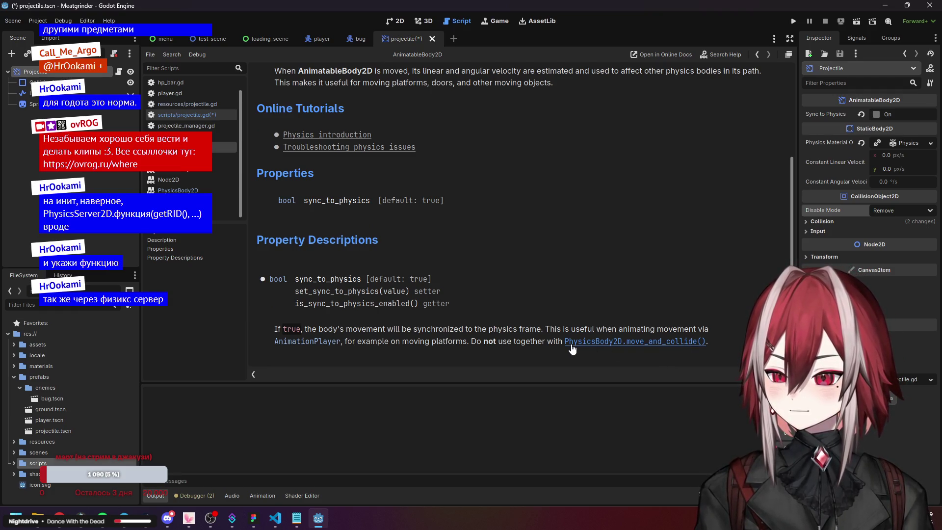
scroll(440, 260, up, 6)
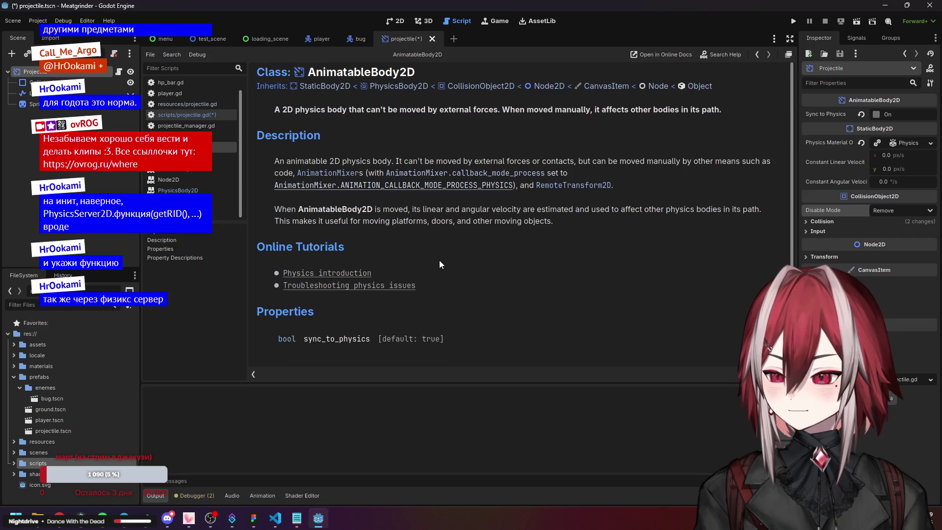
click(391, 91)
scroll(413, 216, down, 5)
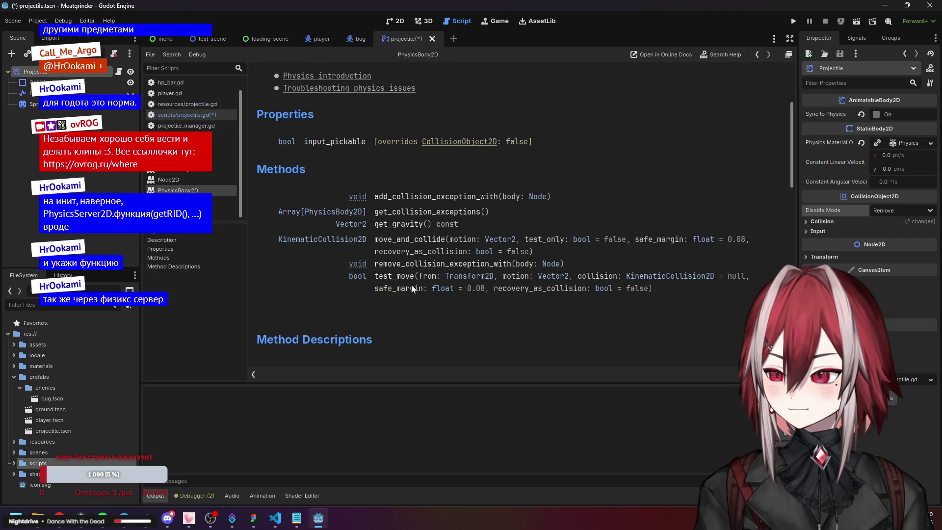
scroll(402, 231, down, 6)
scroll(402, 231, down, 4)
scroll(402, 231, up, 6)
scroll(403, 230, up, 5)
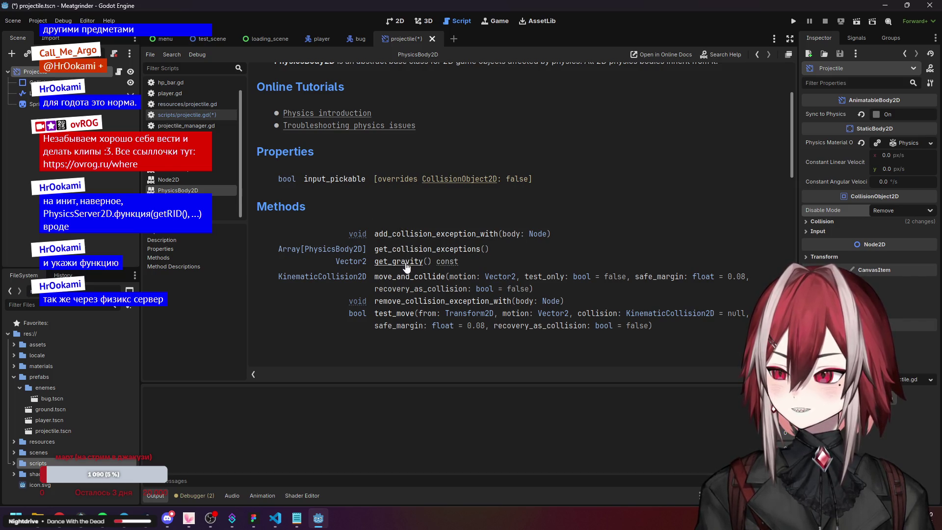
click(416, 279)
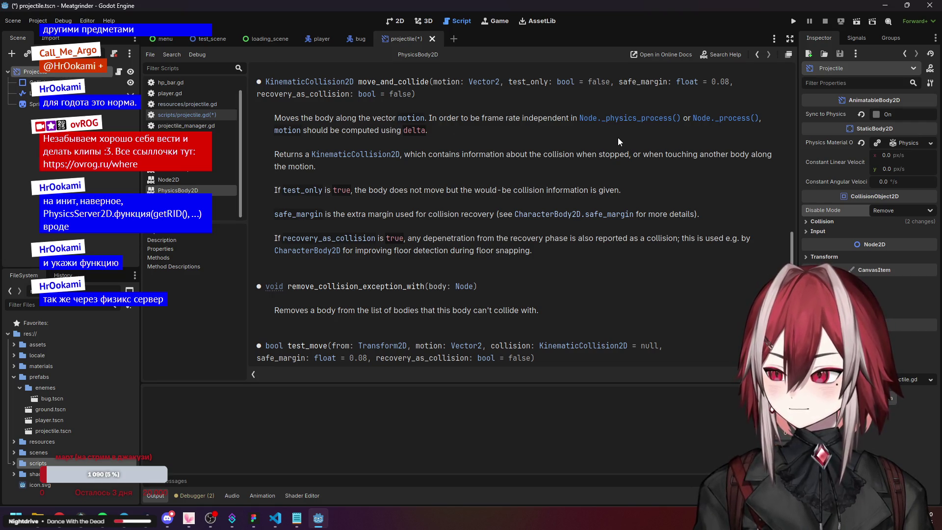
key(alt+Tab)
key(alt+Tab)
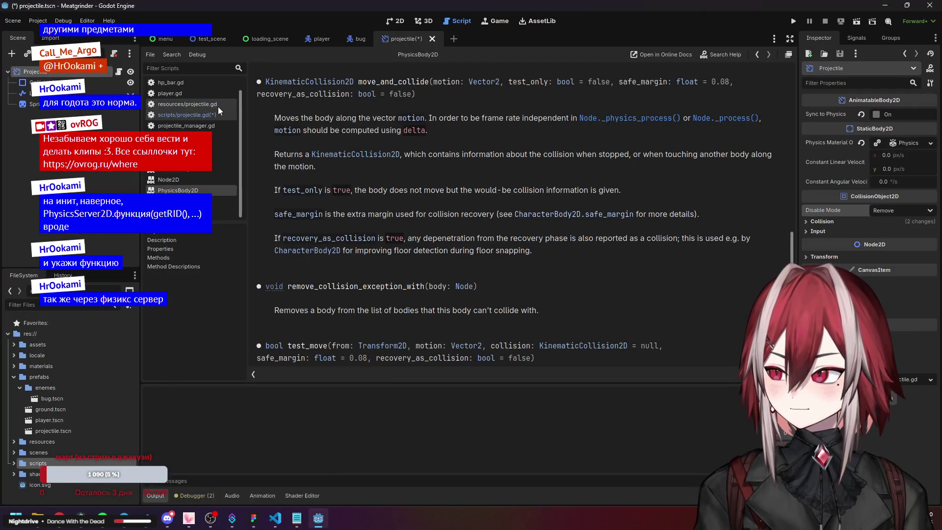
click(197, 115)
scroll(366, 206, down, 6)
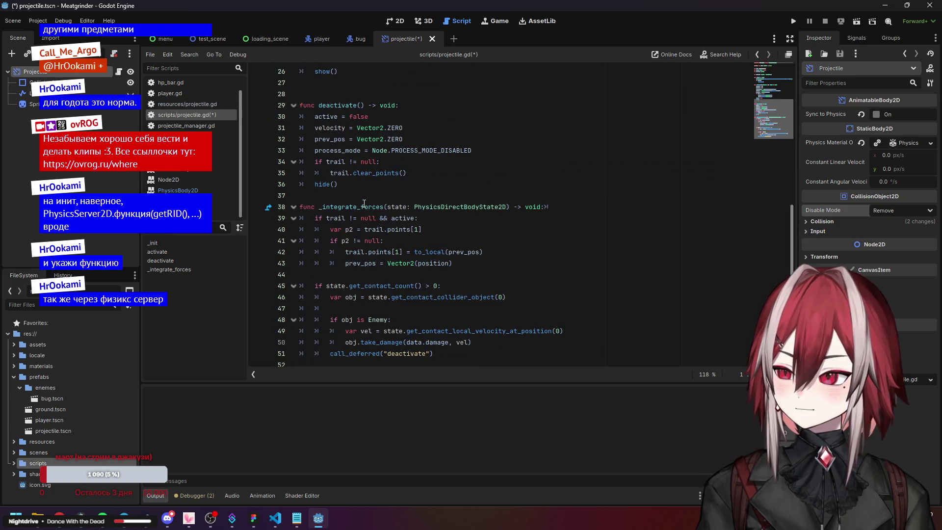
- Declare a new _physics_process function on line 37
click(332, 199)
key(Return)
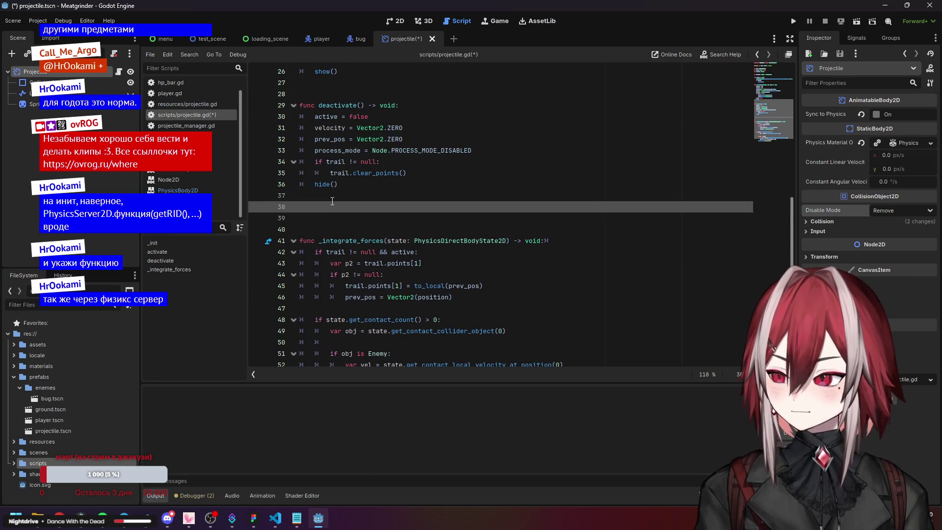
text(func)
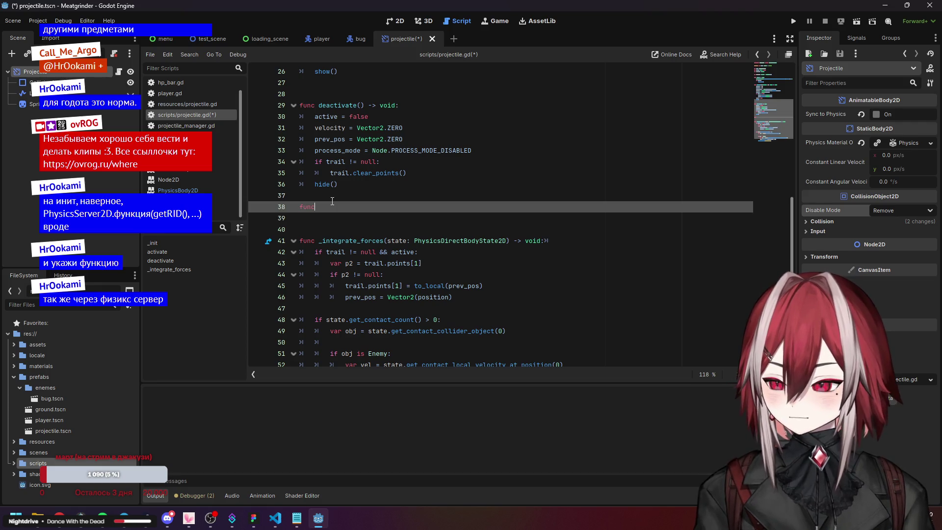
text( _ph)
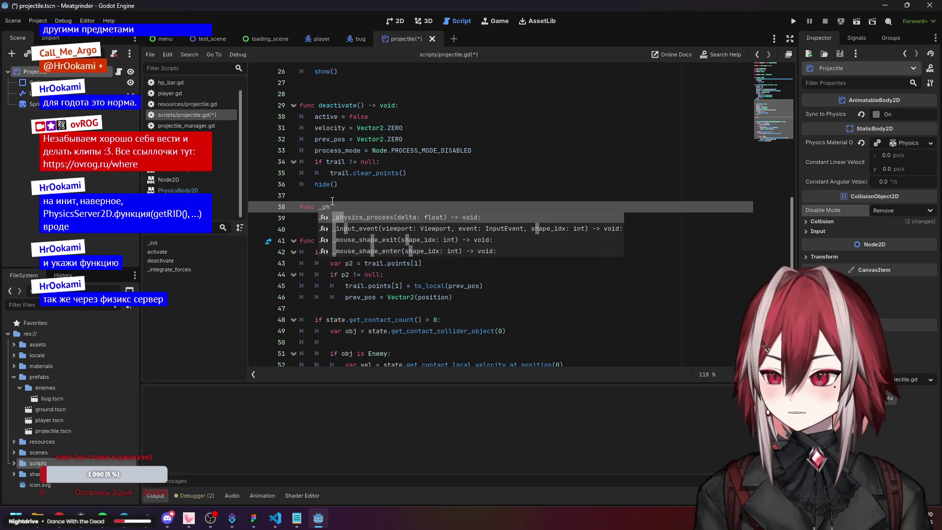
key(Return)
key(Return)
- Copy the trail-update block from _integrate_forces into _physics_process
scroll(408, 207, down, 2)
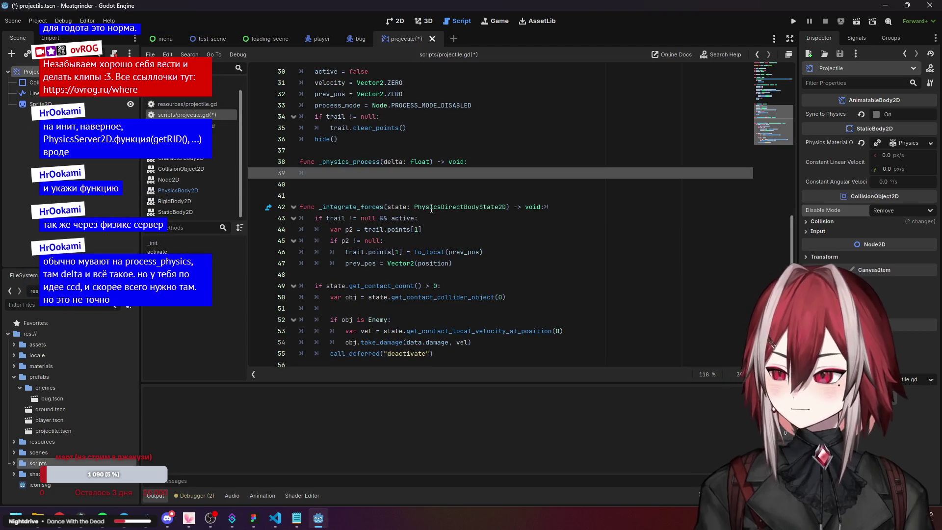
mouse_move(446, 209)
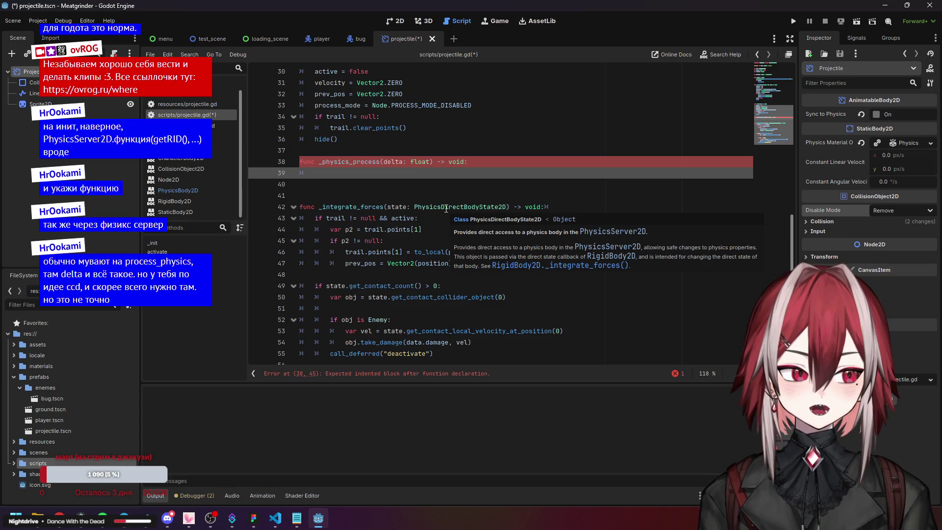
scroll(446, 208, up, 8)
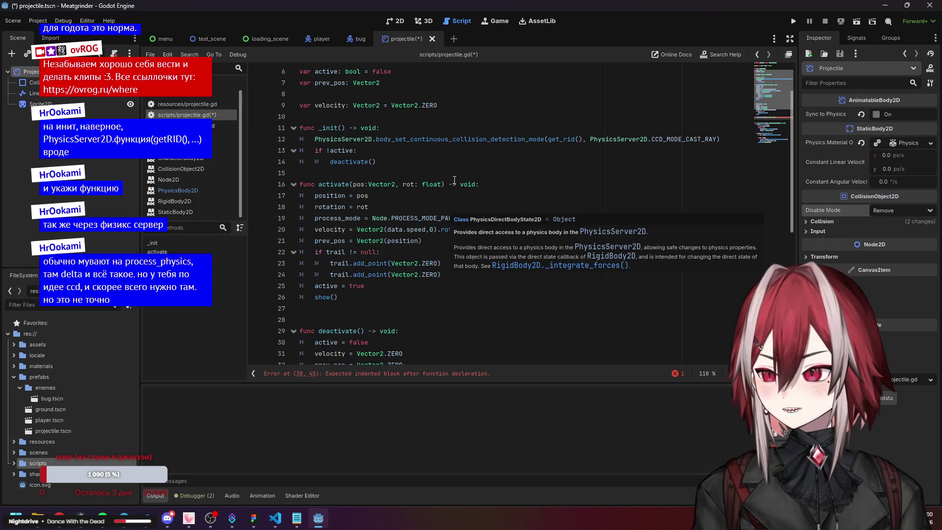
mouse_move(482, 139)
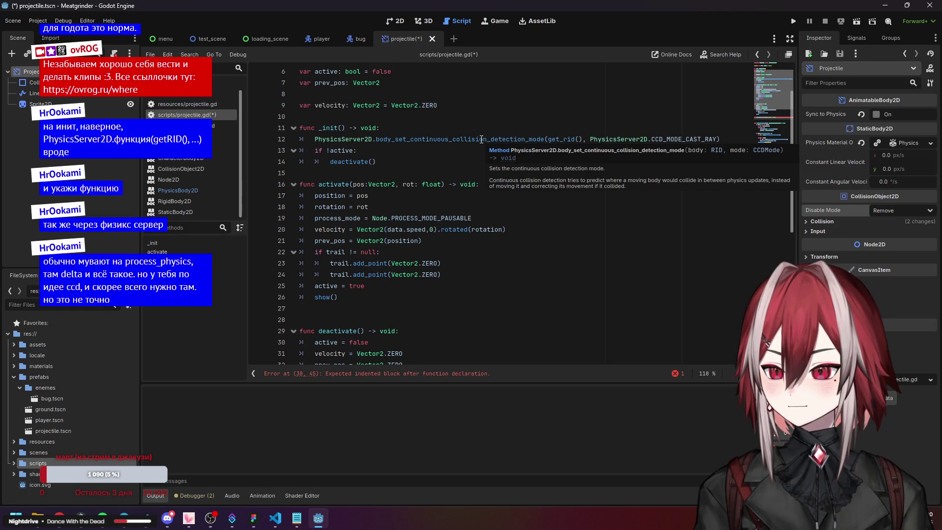
scroll(451, 252, down, 8)
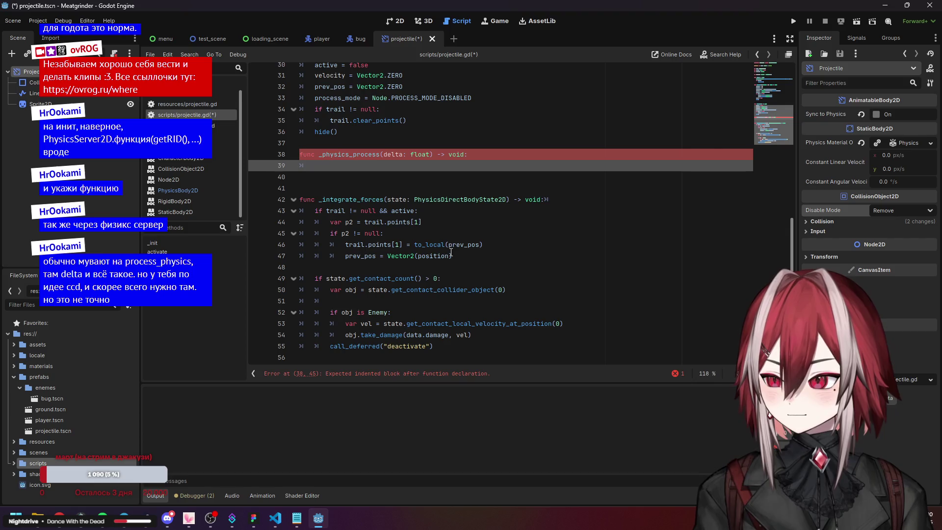
drag(462, 256, 287, 212)
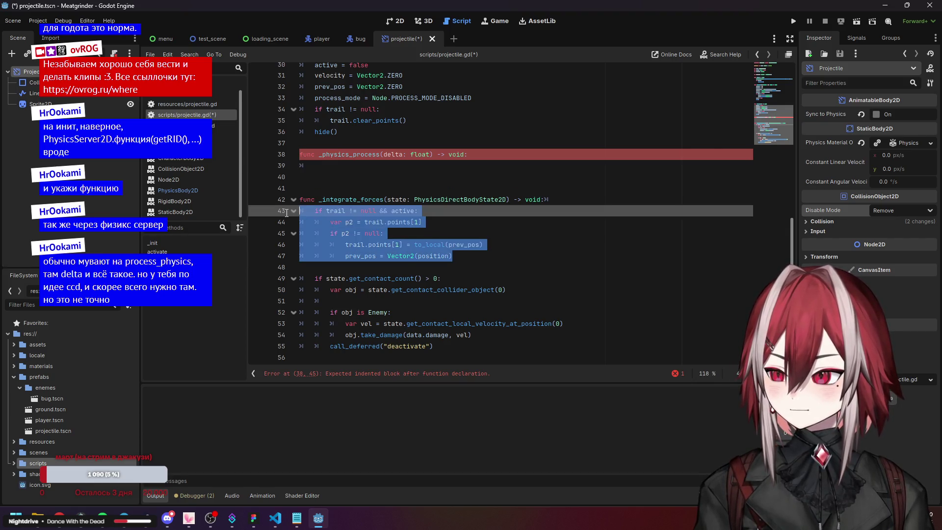
key(ctrl+c)
click(350, 161)
key(ctrl+v)
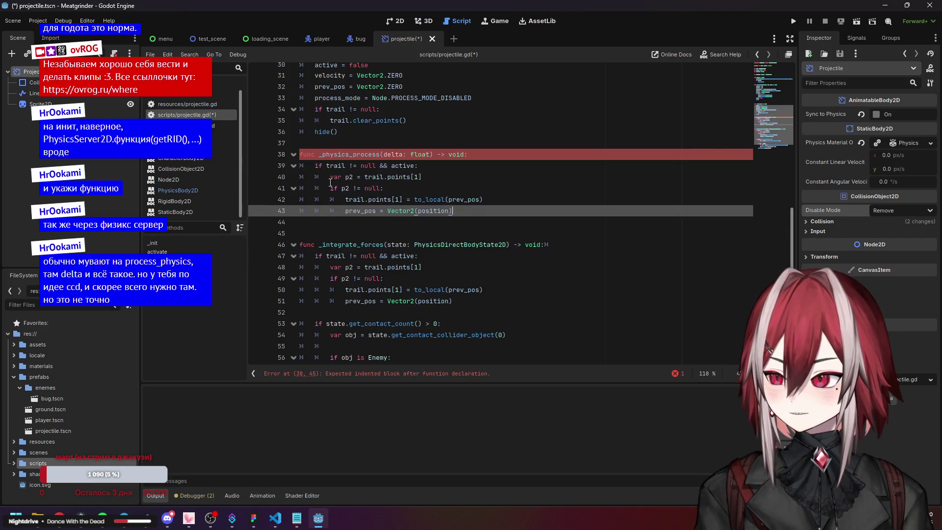
- Review the Enemy damage block around line 54, folding and unfolding _integrate_forces
scroll(406, 190, down, 2)
click(409, 278)
click(412, 289)
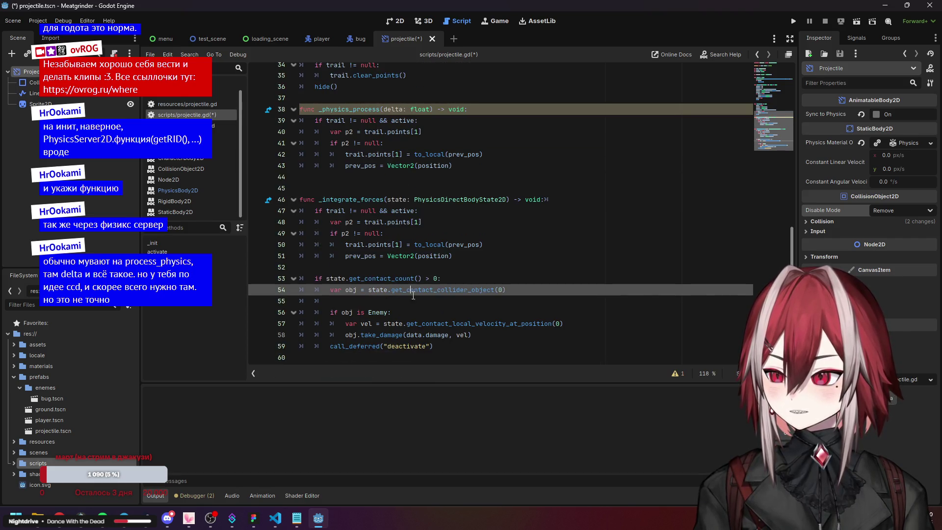
drag(451, 350, 444, 301)
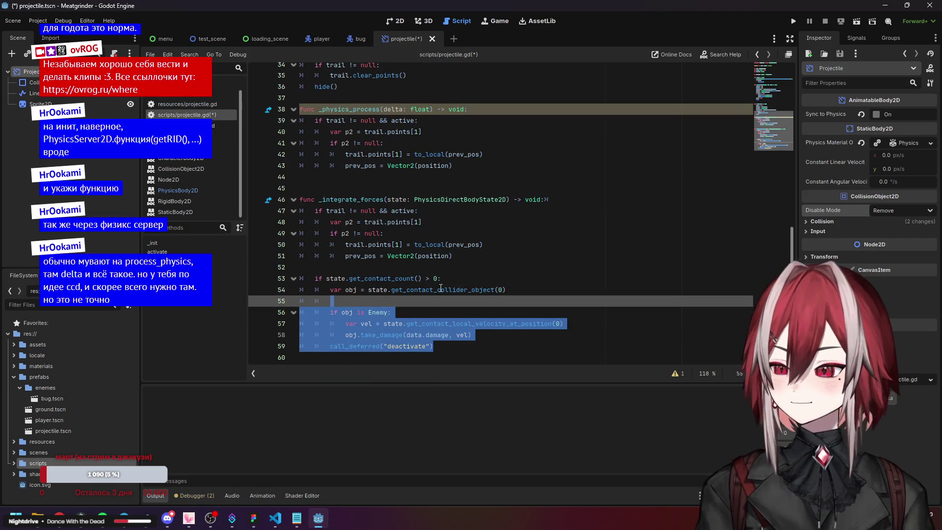
click(457, 303)
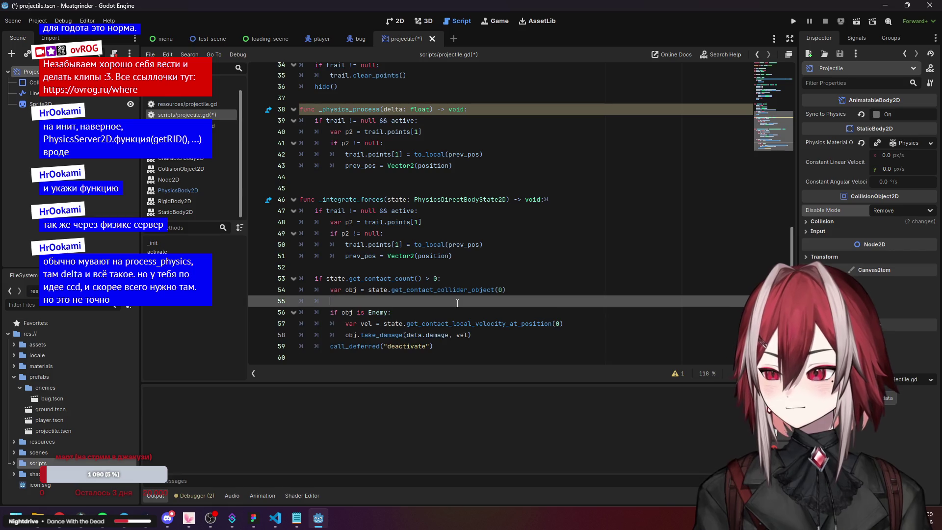
click(294, 199)
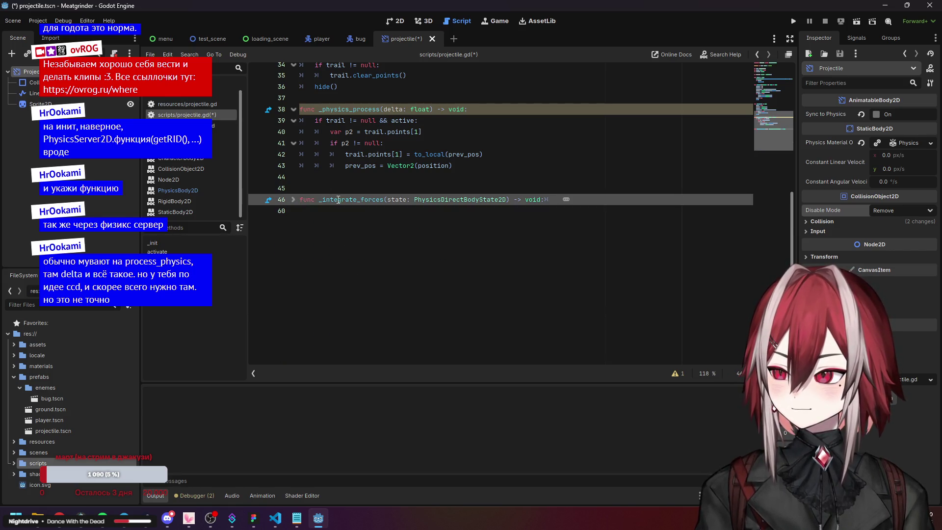
click(293, 200)
click(385, 289)
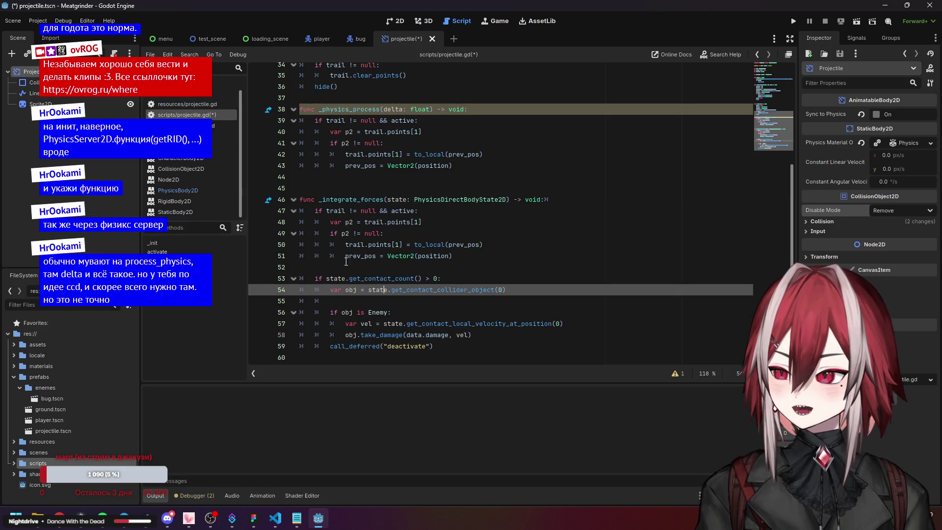
scroll(373, 201, up, 9)
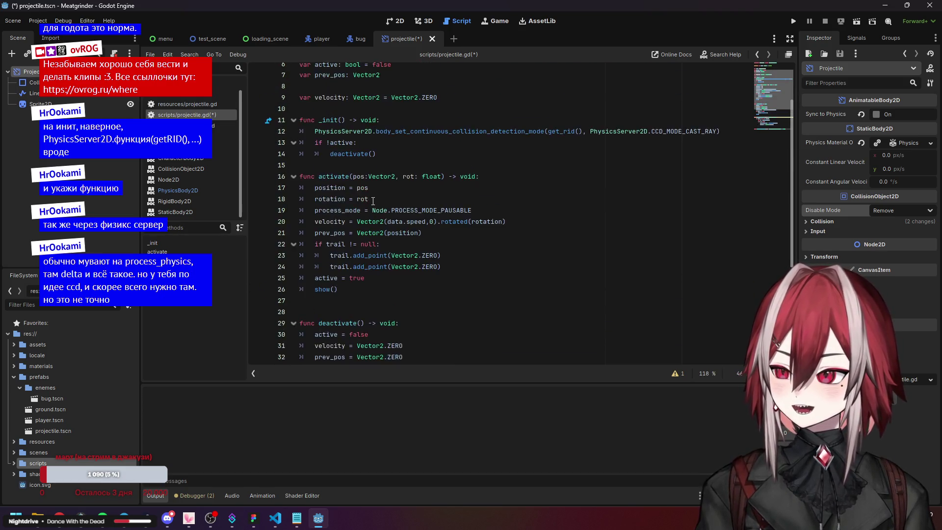
scroll(373, 201, up, 2)
- Add a blank line 13 after the PhysicsServer2D call in _init
click(348, 206)
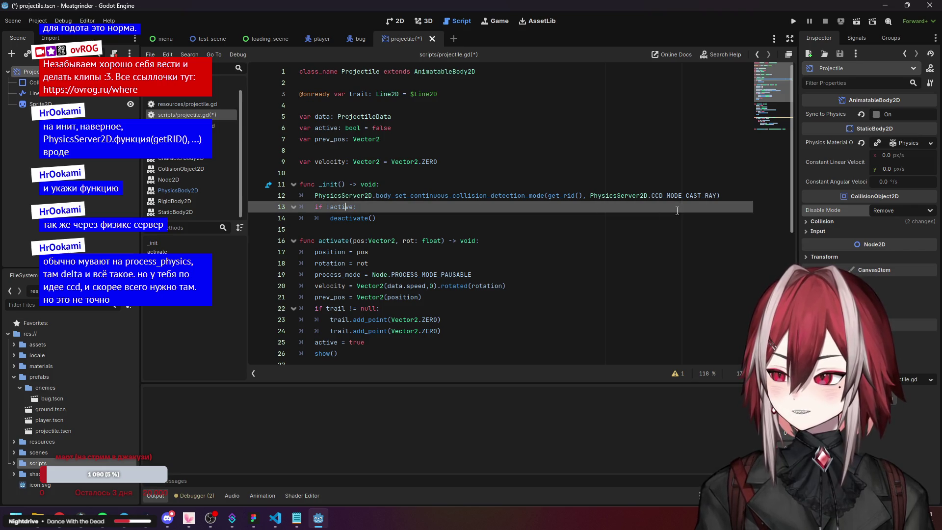
click(727, 196)
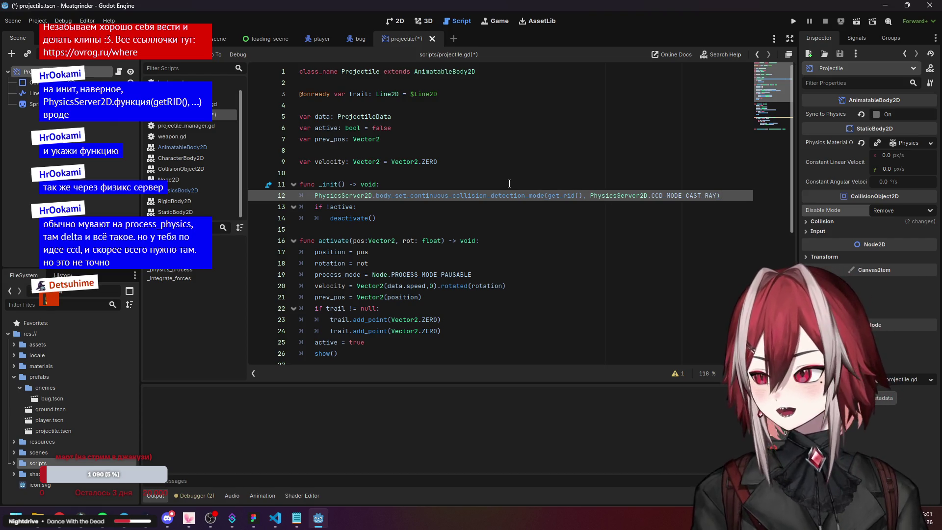
key(Return)
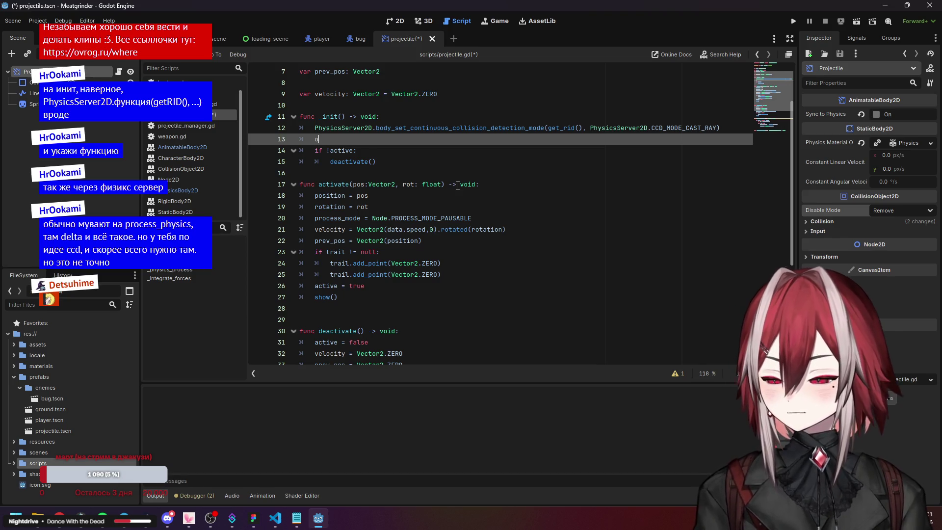
text(onb)
key(BackSpace)
key(BackSpace)
key(BackSpace)
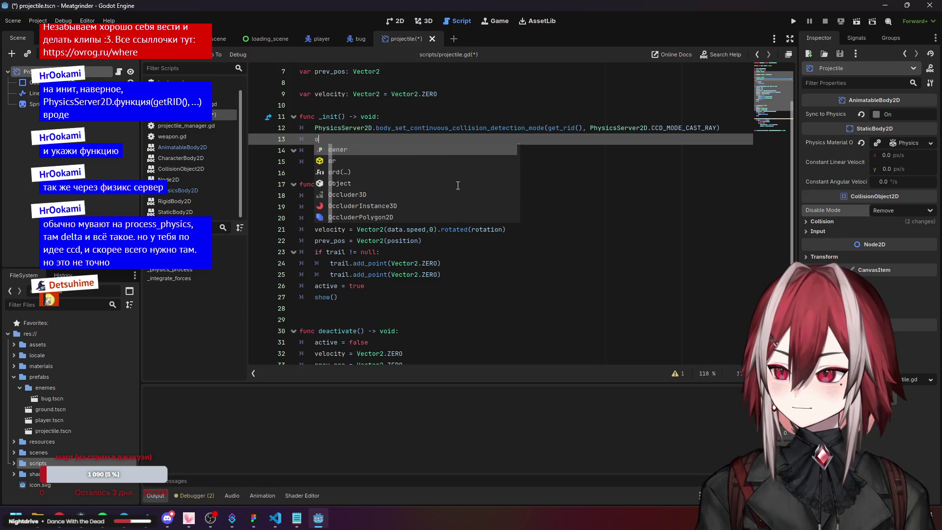
key(alt+Tab)
key(alt+Tab)
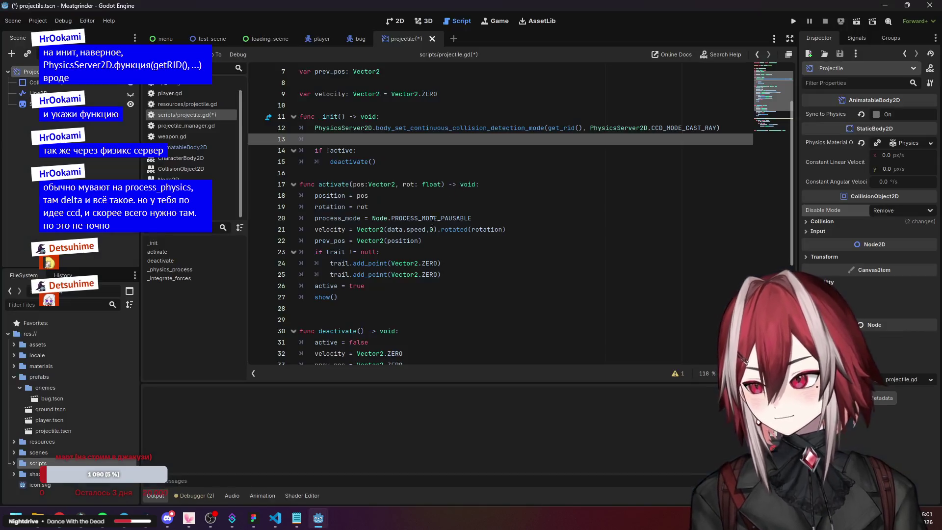
- Open the AnimatableBody2D reference and follow its Inherits link to PhysicsBody2D
ctrl+click(427, 72)
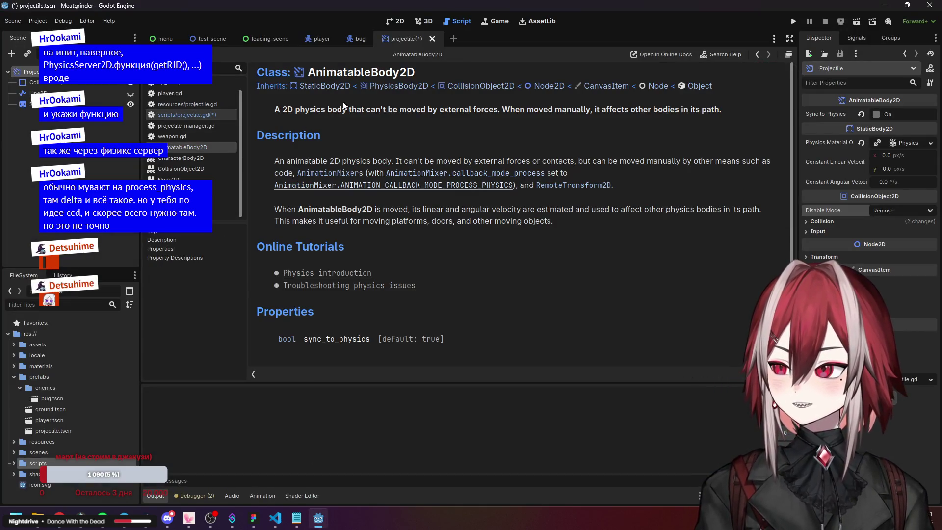
click(401, 87)
scroll(427, 155, down, 4)
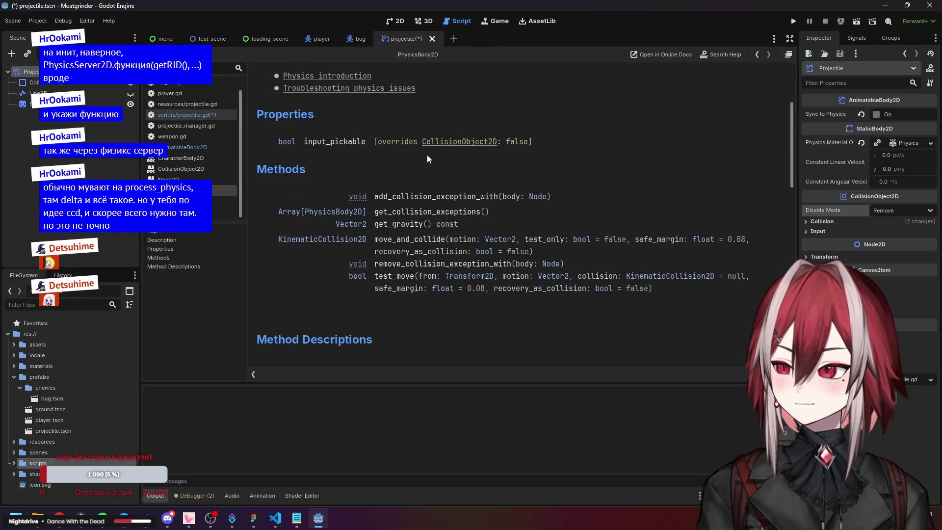
scroll(413, 205, down, 2)
scroll(413, 205, down, 2)
scroll(415, 218, up, 3)
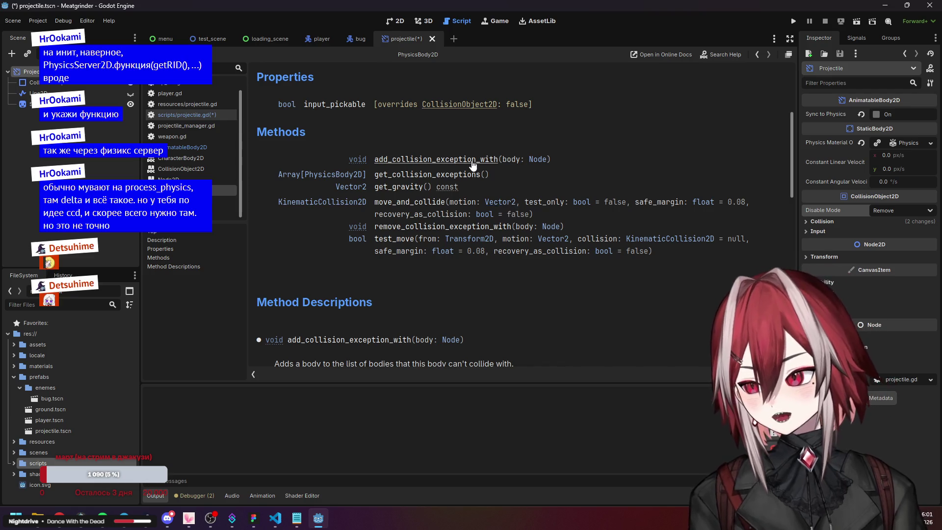
- Read the move_and_collide description, marking the notes on delta and frame rate independence
click(402, 203)
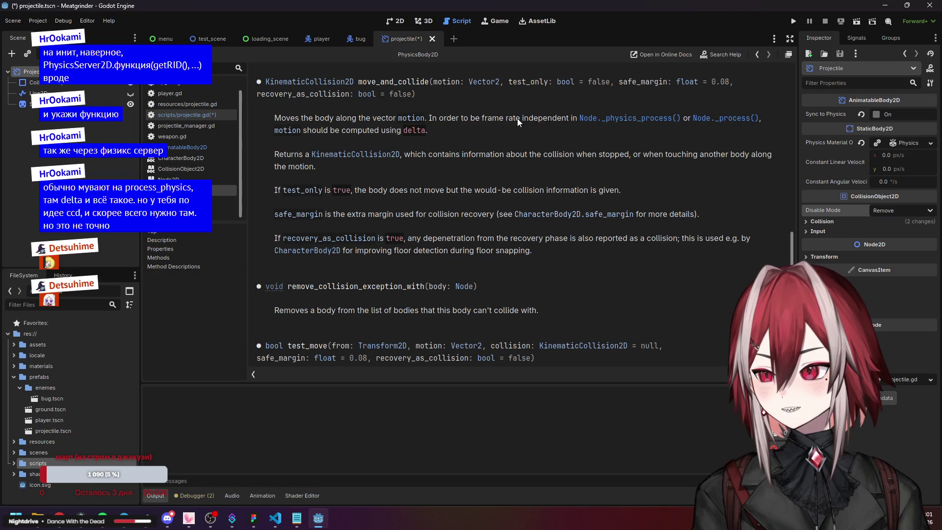
mouse_move(470, 119)
mouse_down()
mouse_move(655, 119)
mouse_move(578, 119)
mouse_up()
drag(351, 131, 387, 130)
click(421, 151)
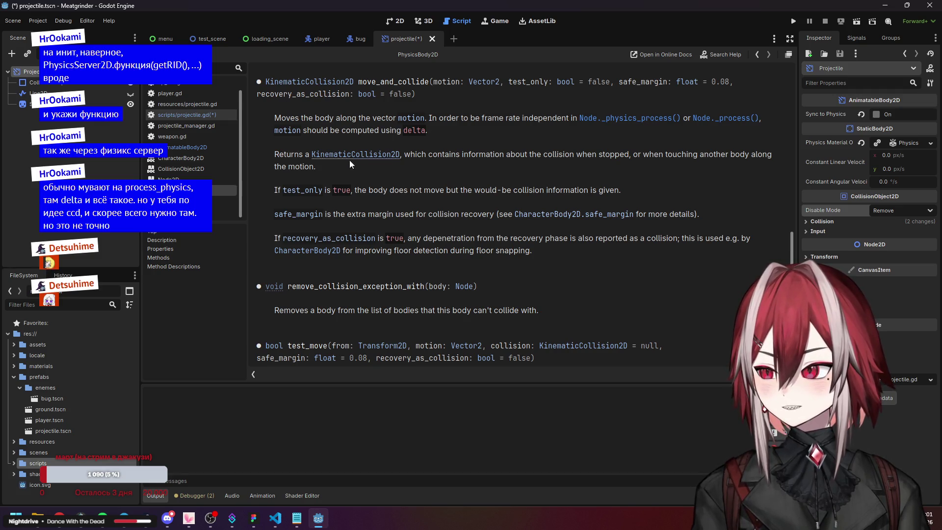
scroll(347, 125, up, 2)
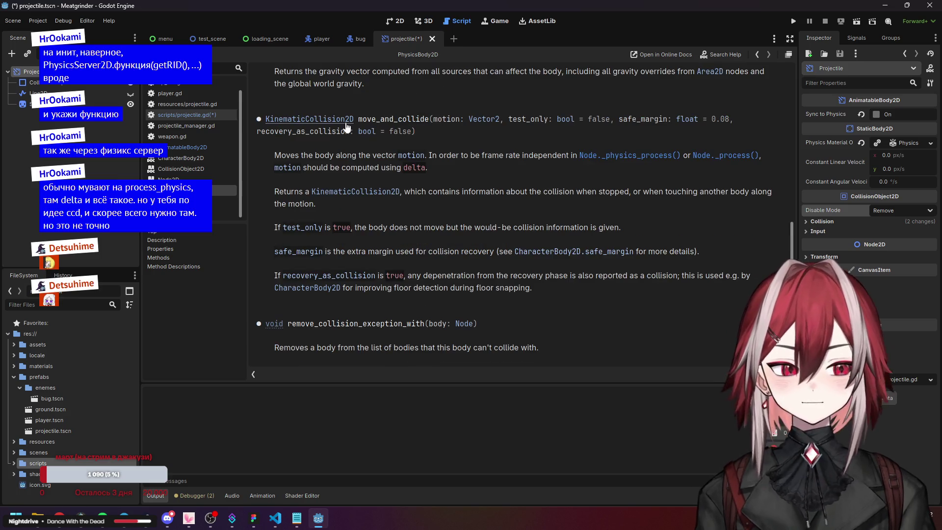
key(alt+Tab)
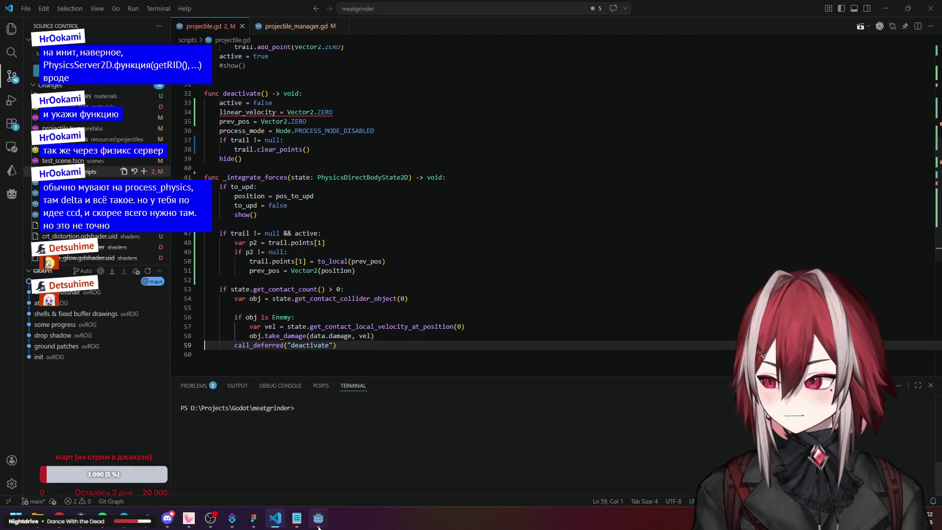
key(alt+Tab)
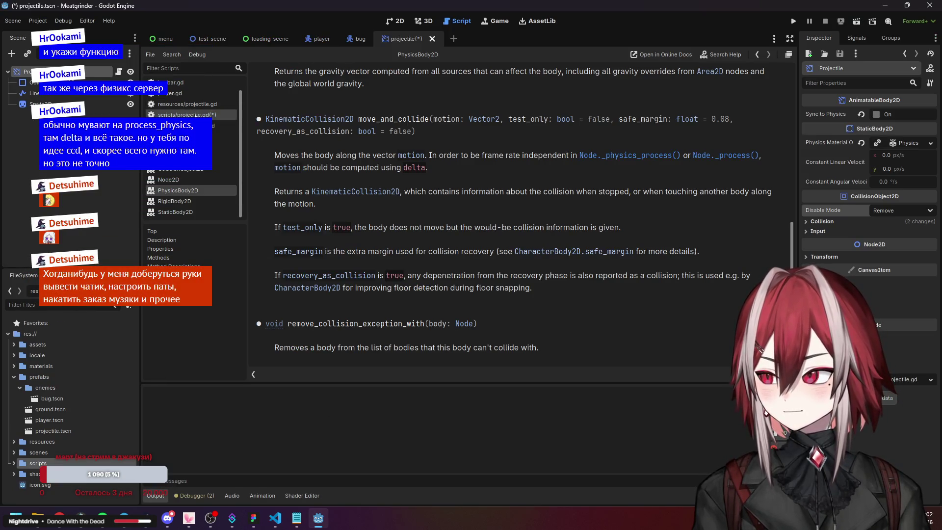
- Delete the blank line 13 in _init
click(186, 115)
click(490, 207)
key(BackSpace)
key(BackSpace)
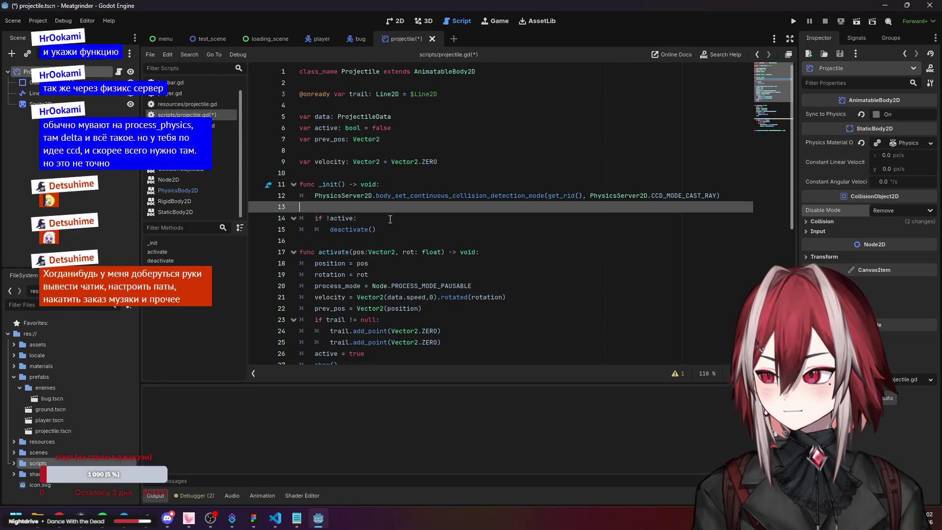
scroll(516, 244, down, 7)
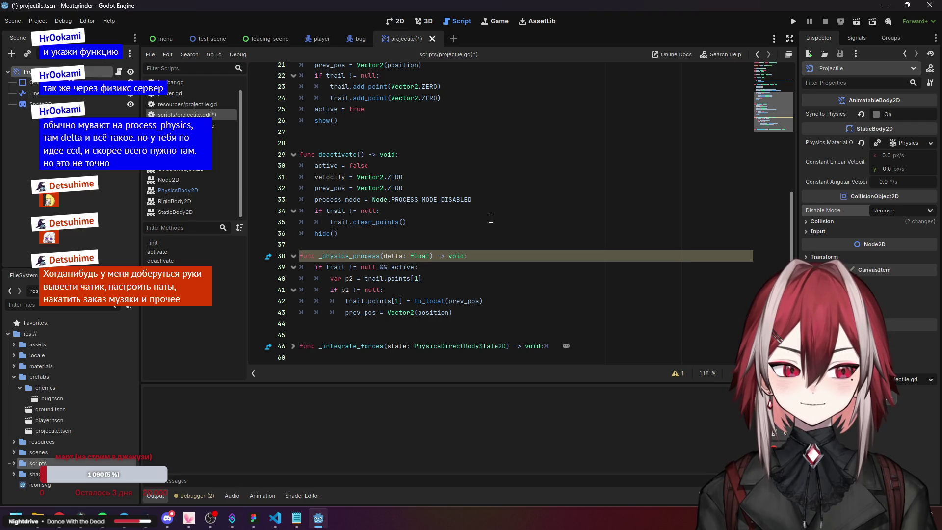
- Add a new line after the prev_pos update at the end of _physics_process
click(427, 244)
click(468, 322)
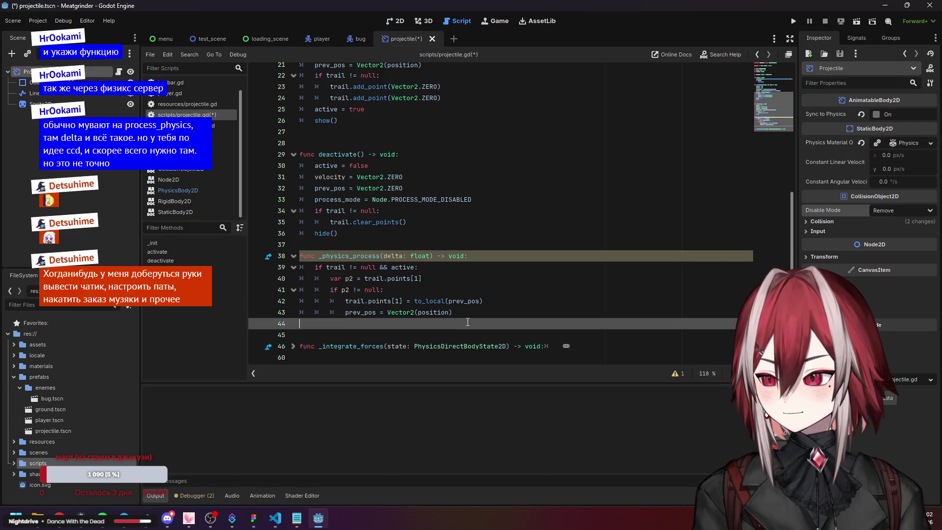
click(455, 315)
key(Return)
- Review the physics code, refolding _integrate_forces and checking the trail lines 39–43
click(293, 348)
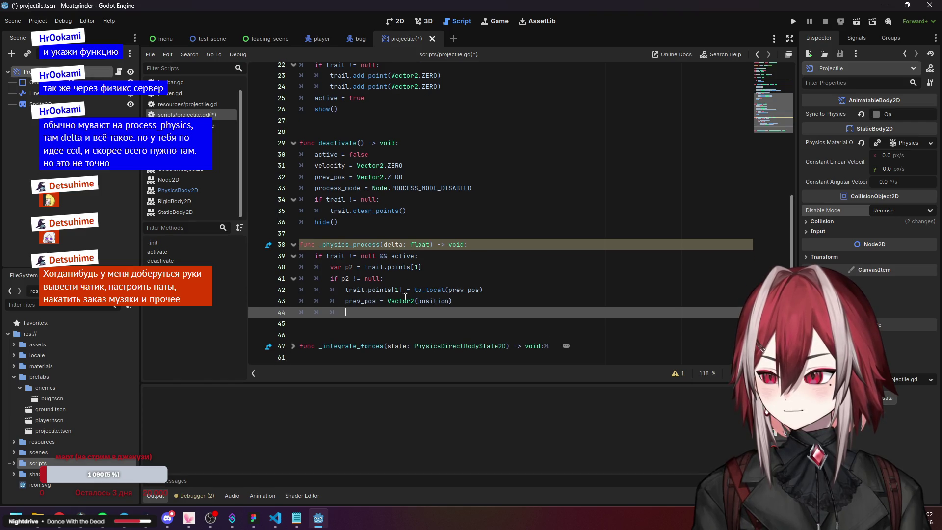
scroll(293, 350, down, 4)
click(294, 211)
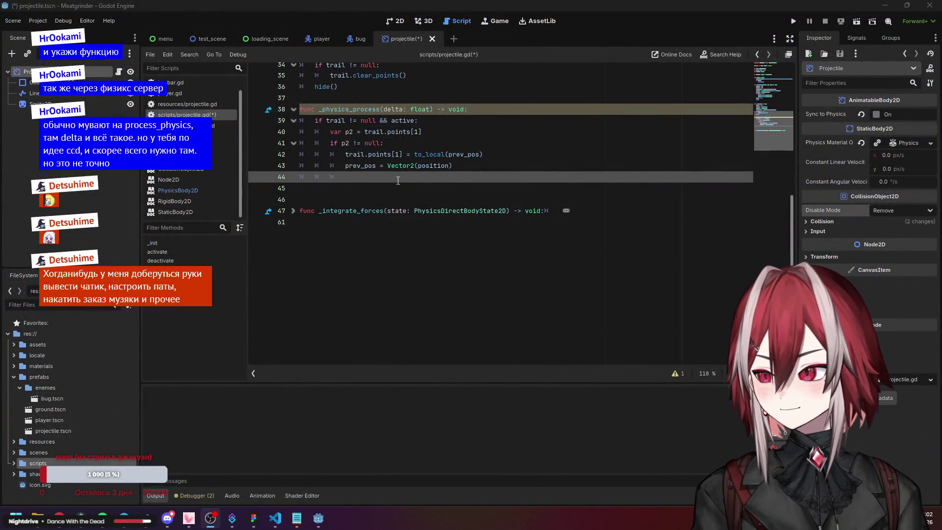
scroll(404, 181, up, 10)
scroll(400, 192, down, 6)
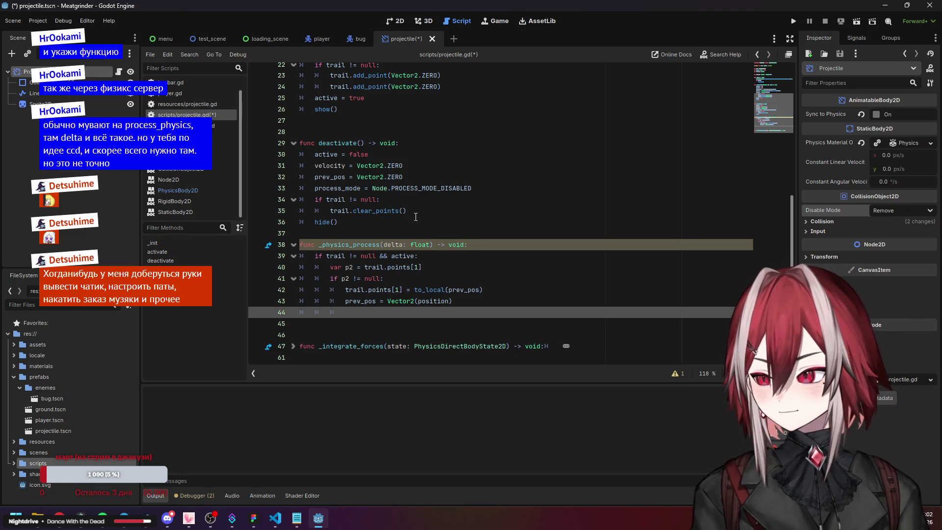
click(453, 330)
click(333, 312)
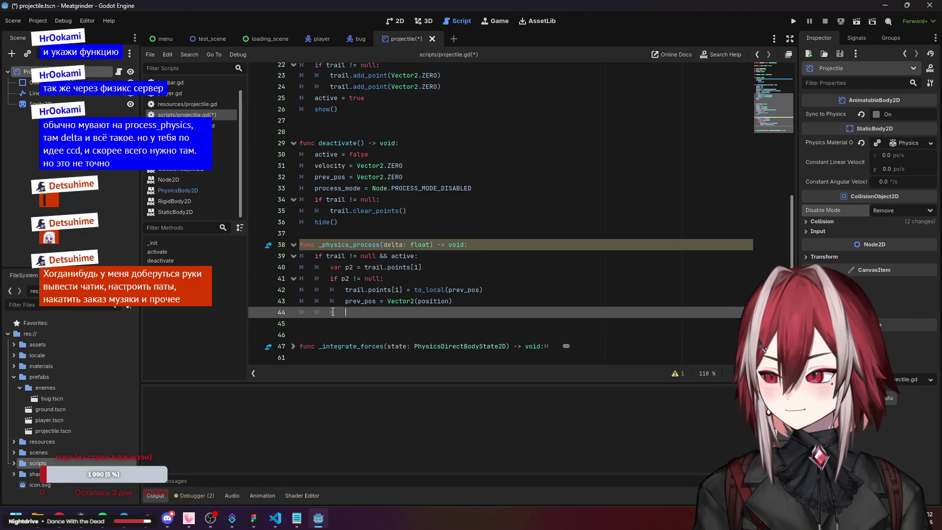
click(373, 255)
click(416, 267)
click(460, 301)
scroll(441, 280, up, 5)
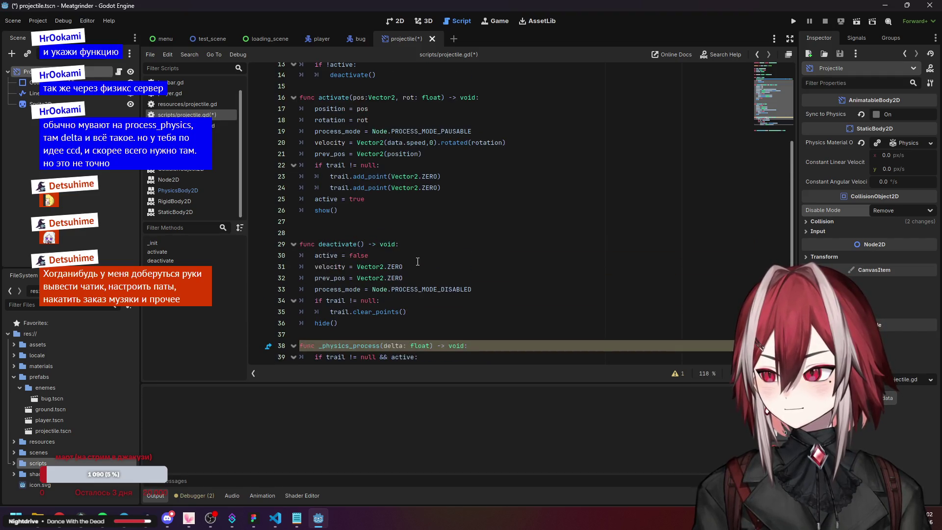
scroll(421, 264, down, 5)
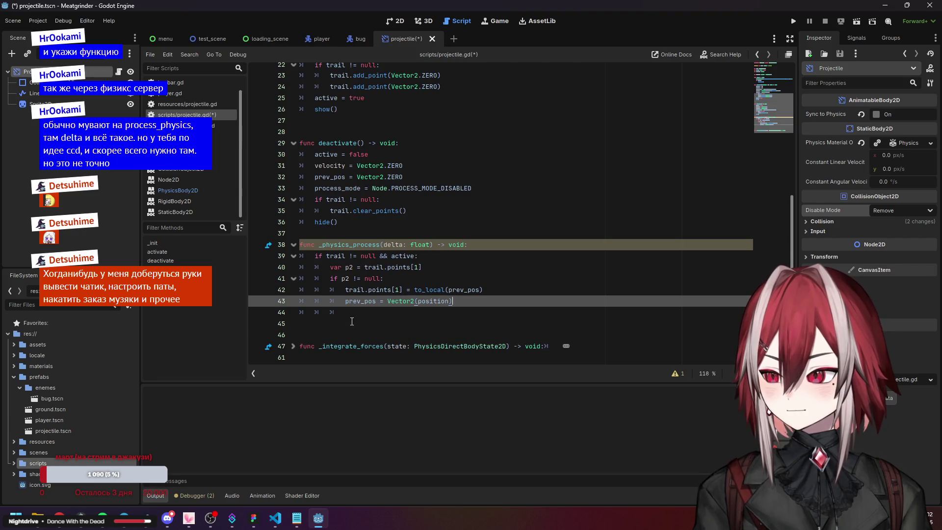
- Add an outdented move_and_collide(velocity) call on line 45 of _physics_process
key(Down)
key(BackSpace)
key(BackSpace)
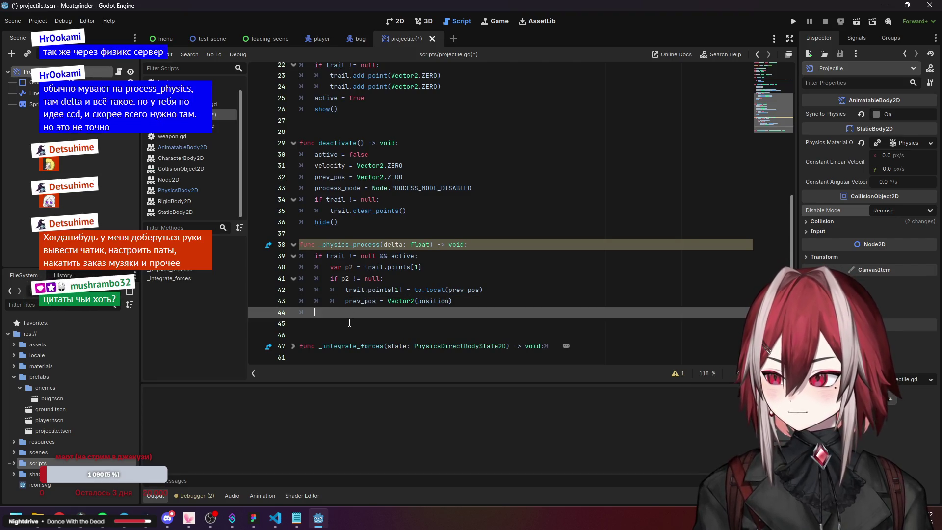
key(Return)
text(mov)
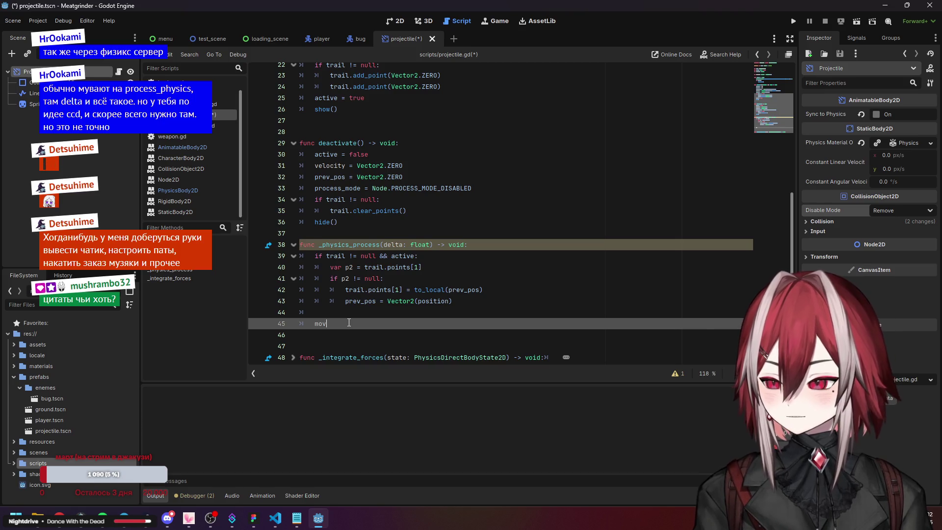
text(e_and_c)
key(Return)
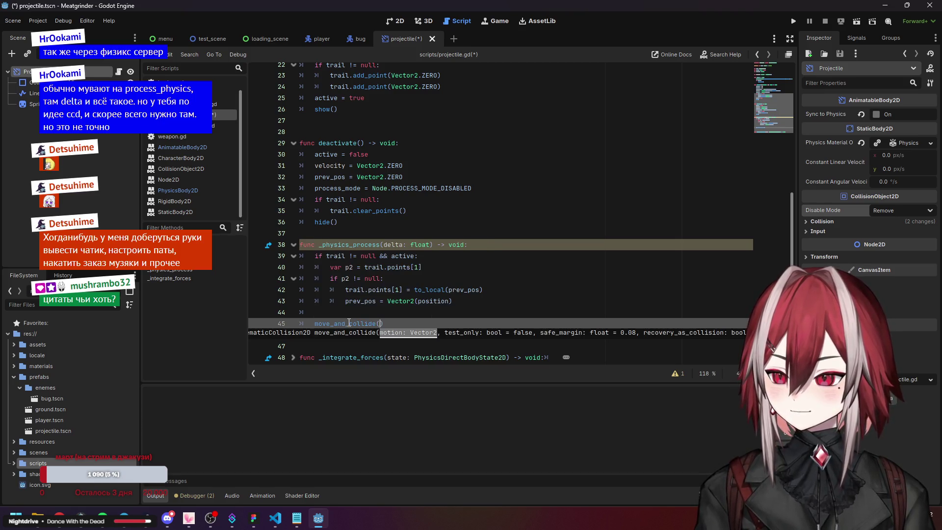
text(v)
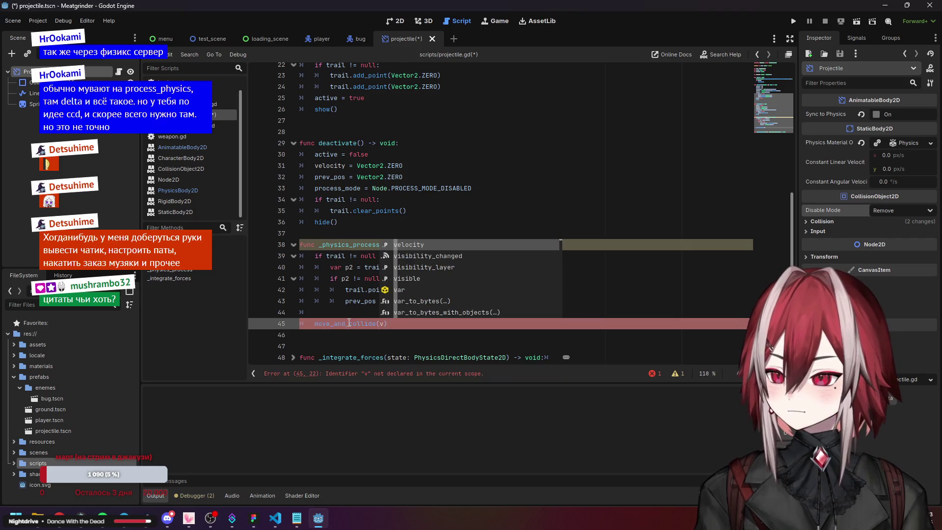
key(Return)
text(, )
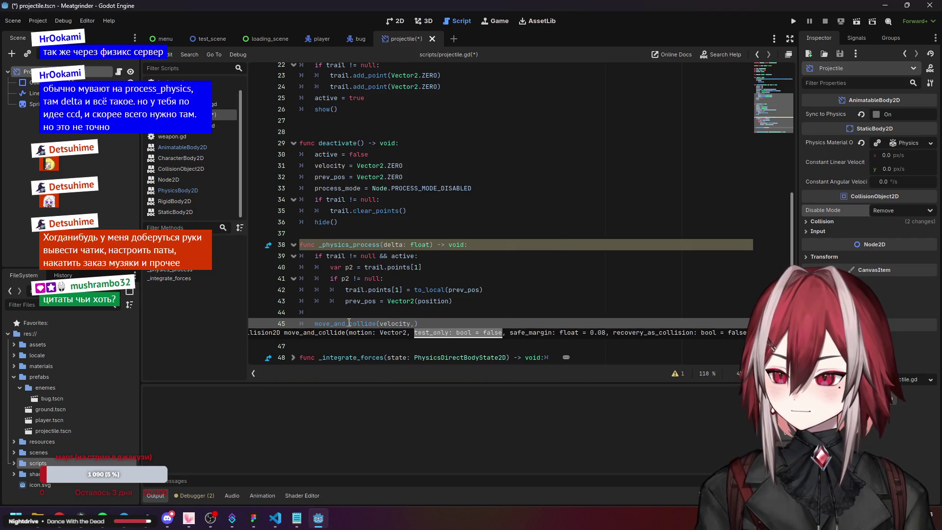
text(fal)
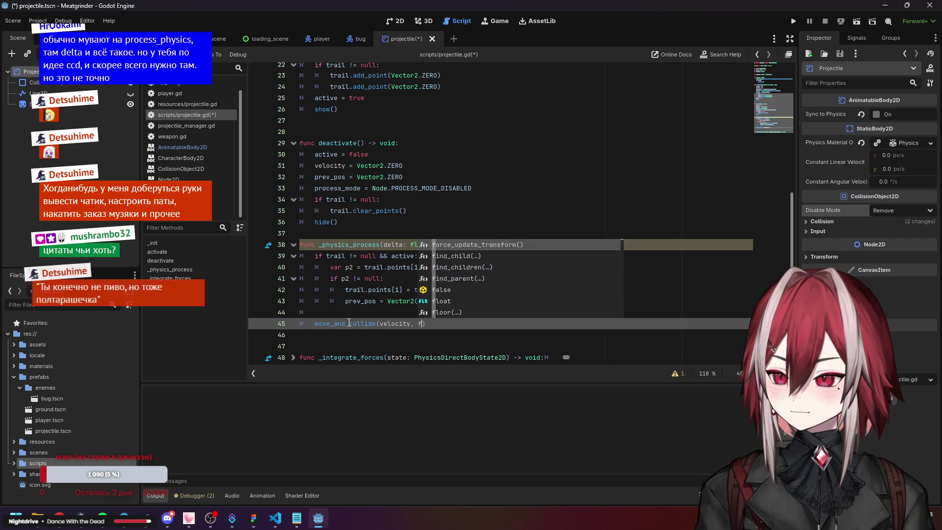
key(Return)
text(,)
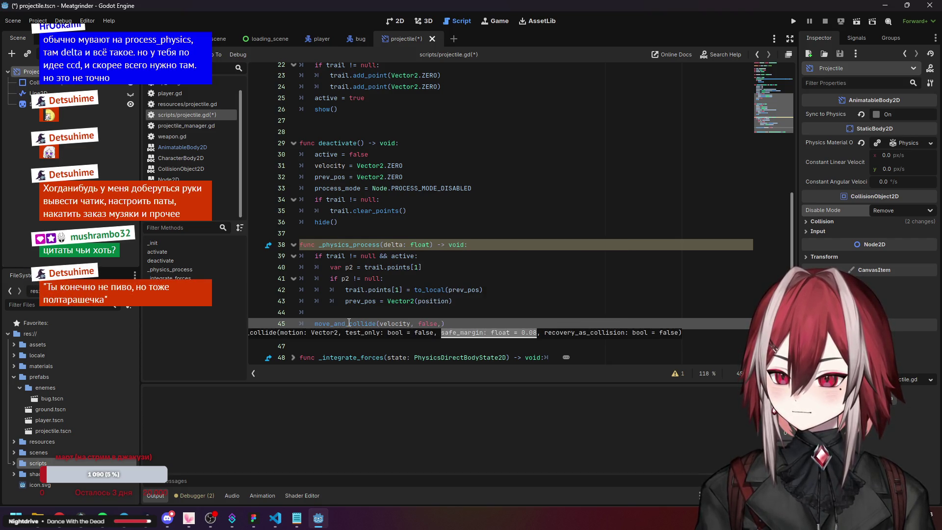
key(BackSpace)
key(BackSpace)
key(BackSpace)
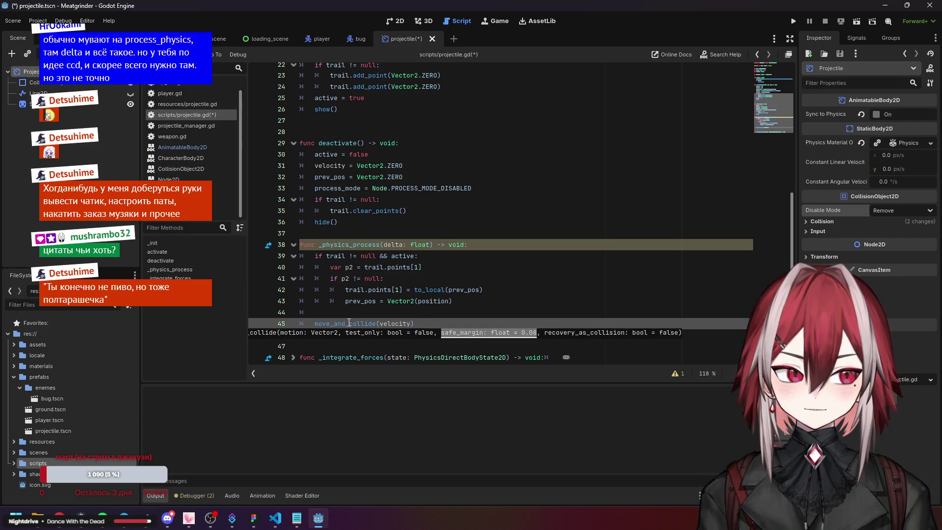
key(Return)
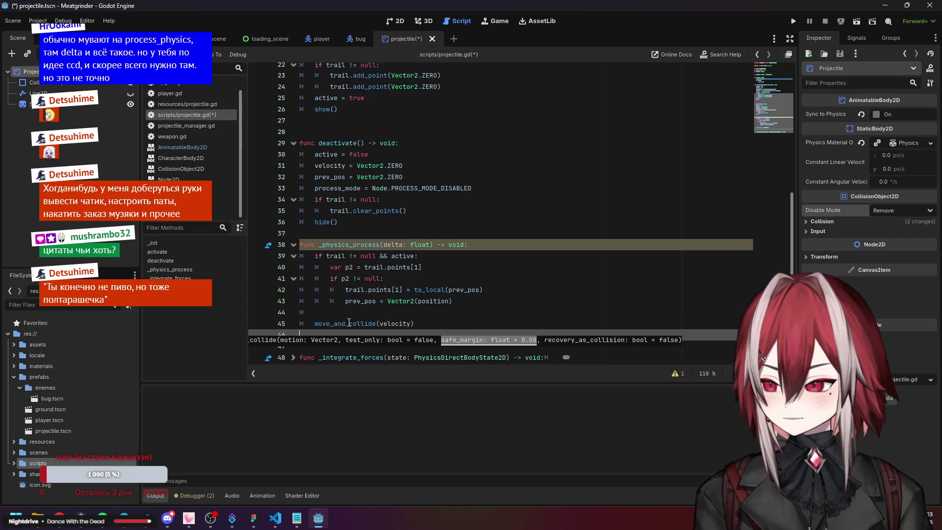
- Insert a blank line below the move_and_collide call, then bring up Streamer.bot
scroll(347, 316, down, 1)
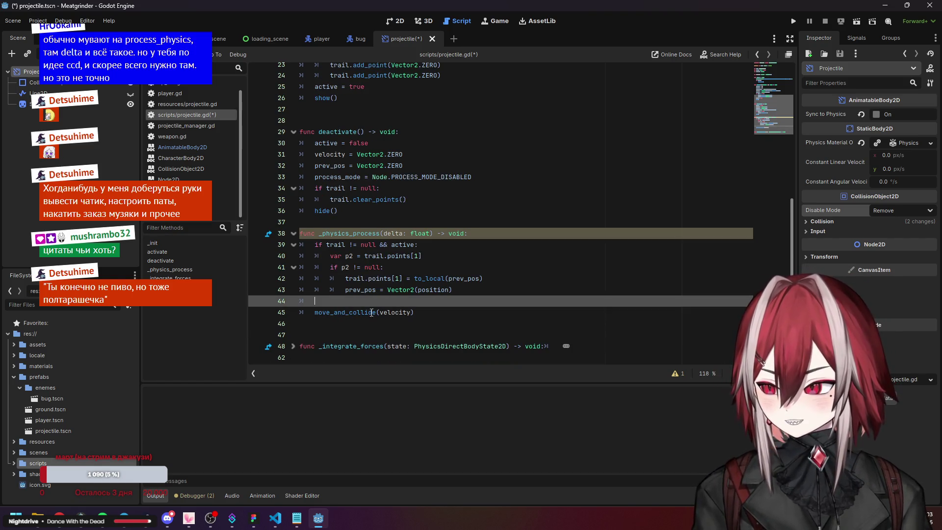
click(435, 310)
key(Return)
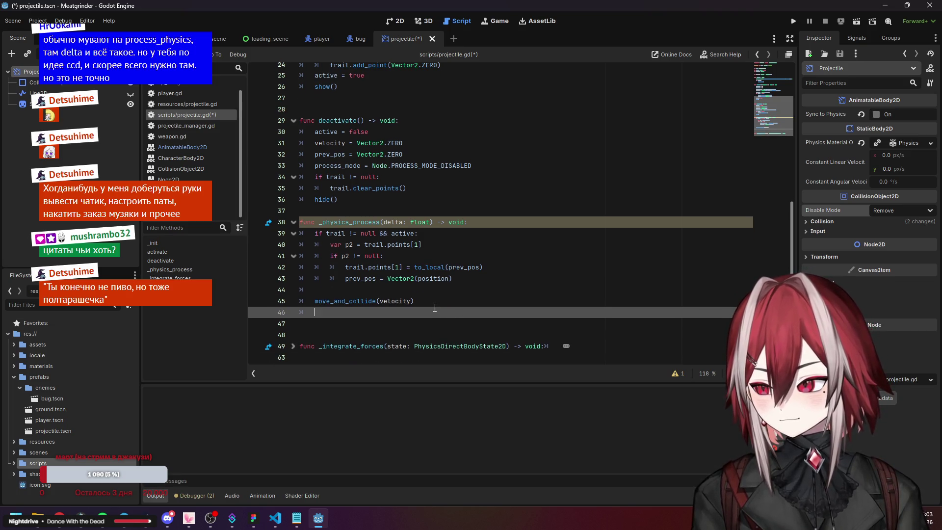
click(231, 518)
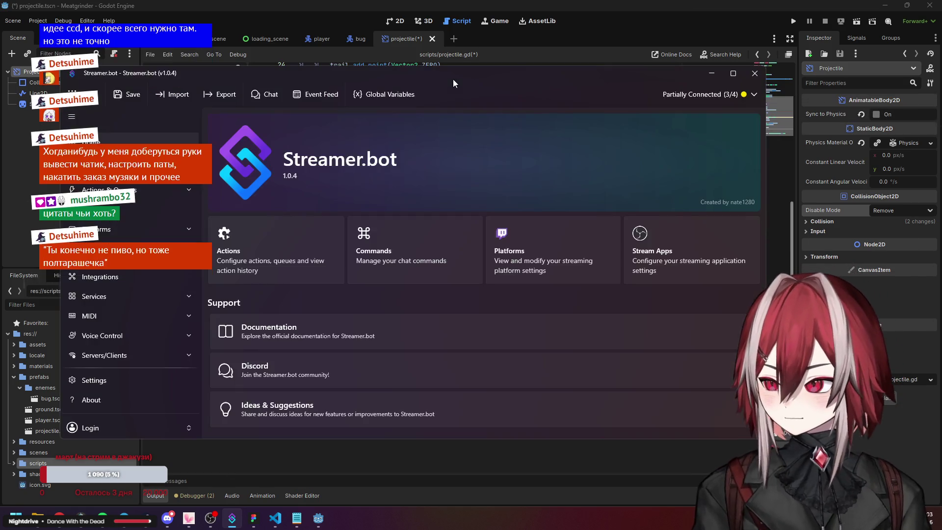
click(118, 354)
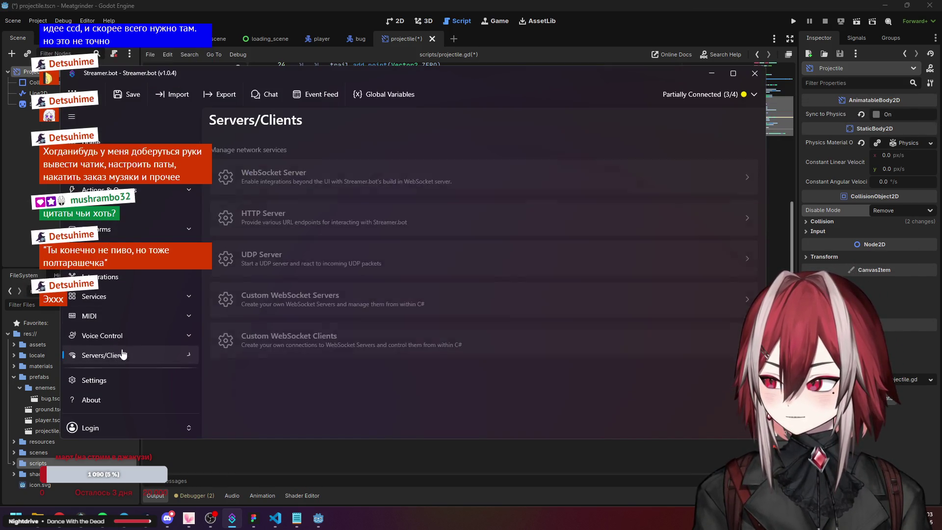
scroll(138, 324, down, 1)
click(120, 256)
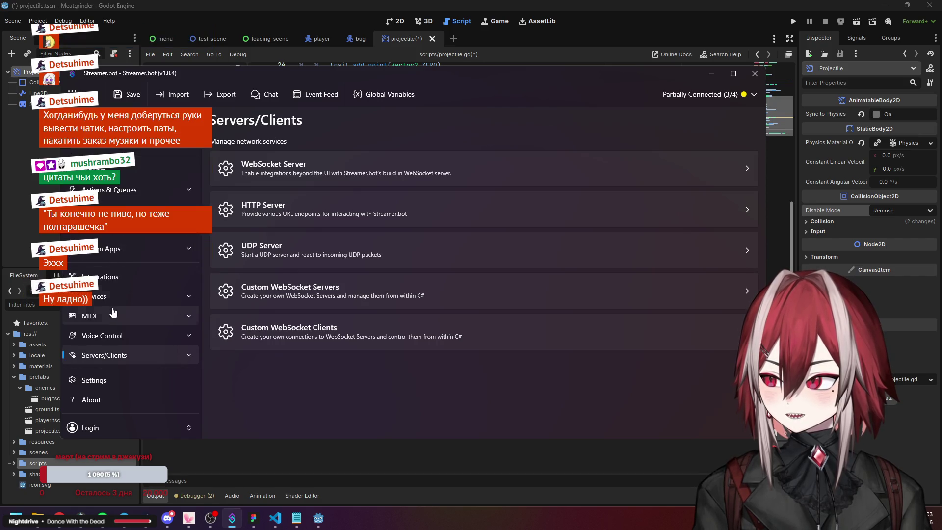
click(123, 300)
click(117, 320)
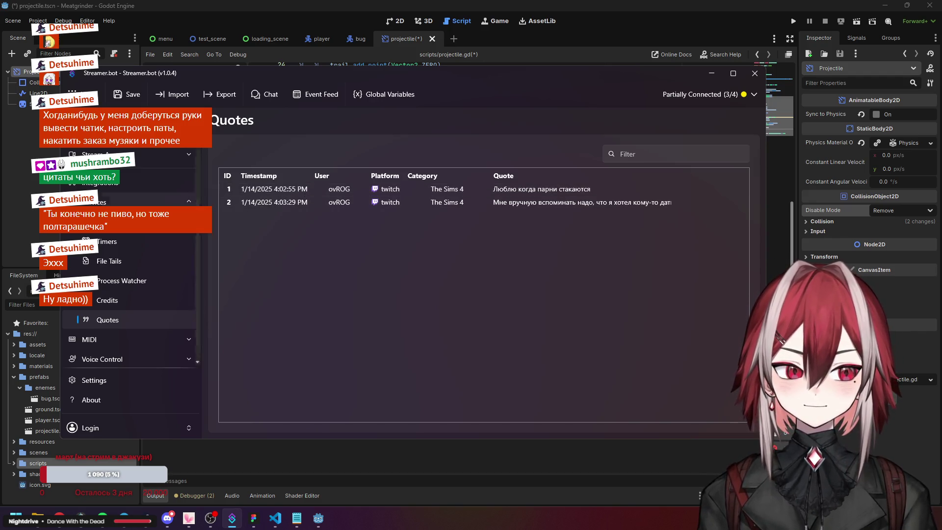
key(alt+Tab)
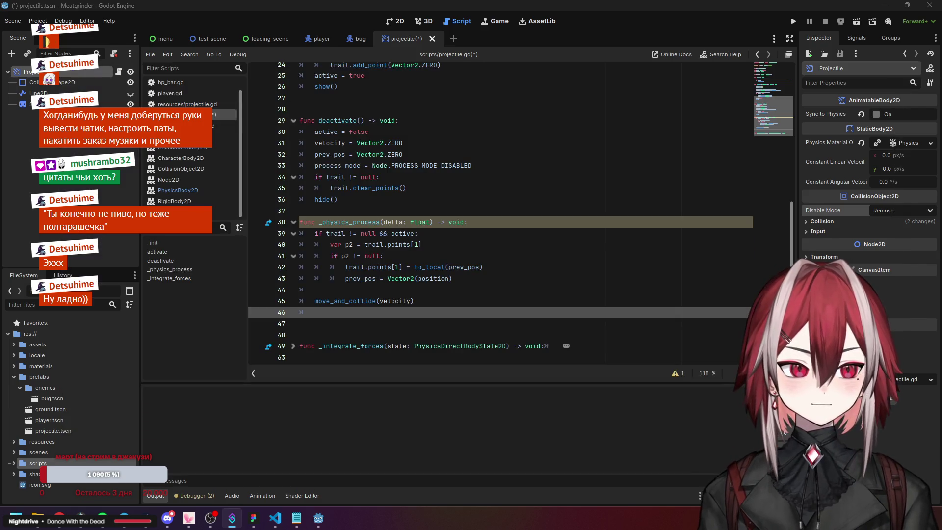
- Prefix line 45's move_and_collide(velocity) call with 'var' and open the AnimatableBody2D docs
click(424, 271)
click(341, 313)
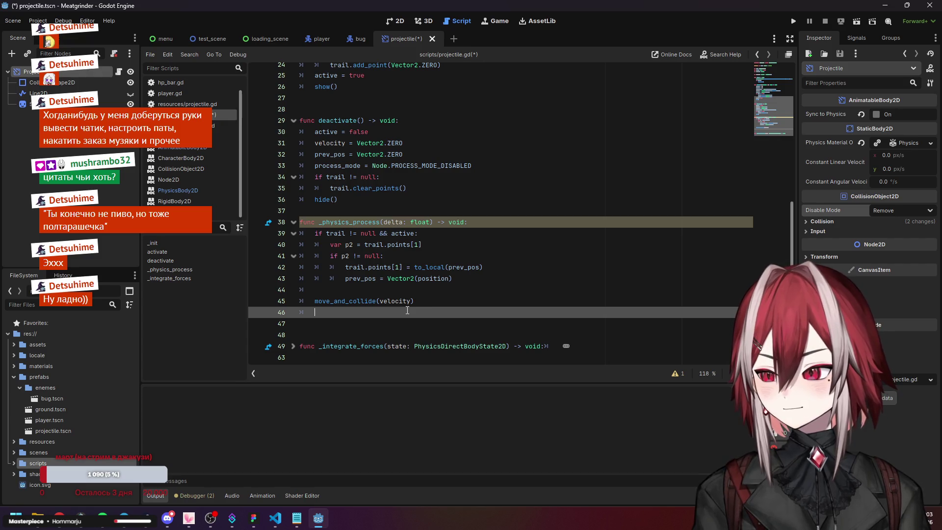
click(293, 346)
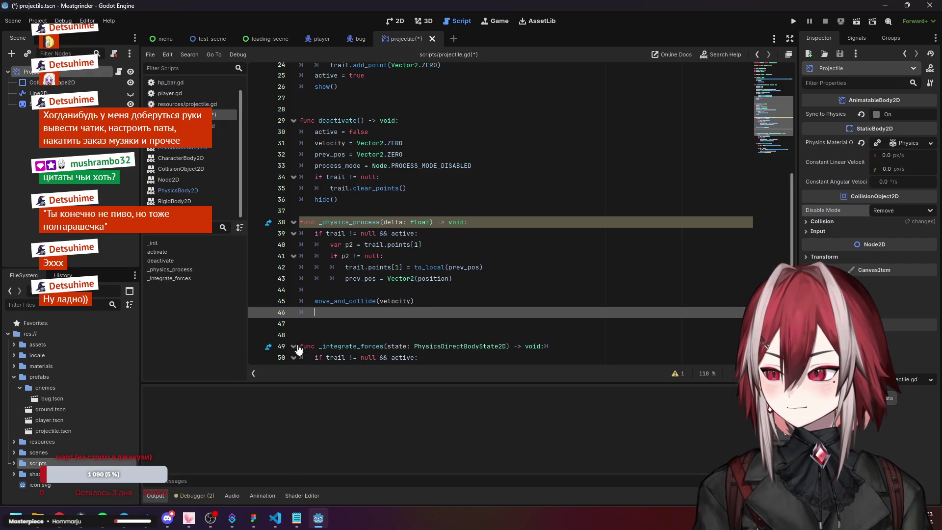
scroll(293, 214, down, 4)
click(293, 211)
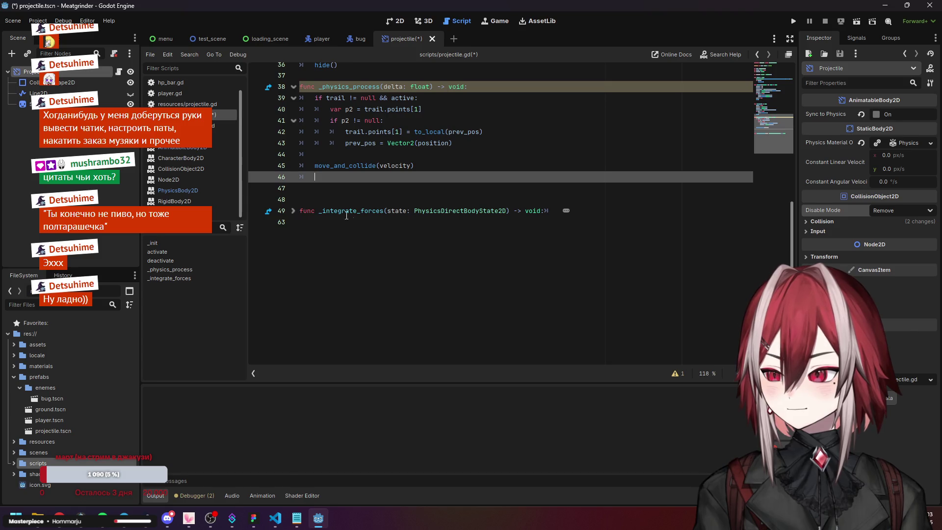
click(315, 167)
text(var)
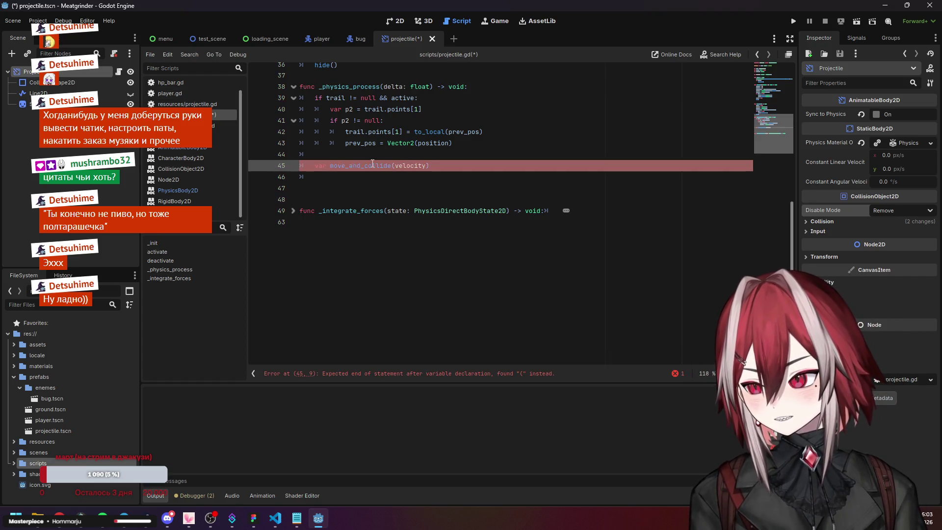
scroll(372, 164, up, 10)
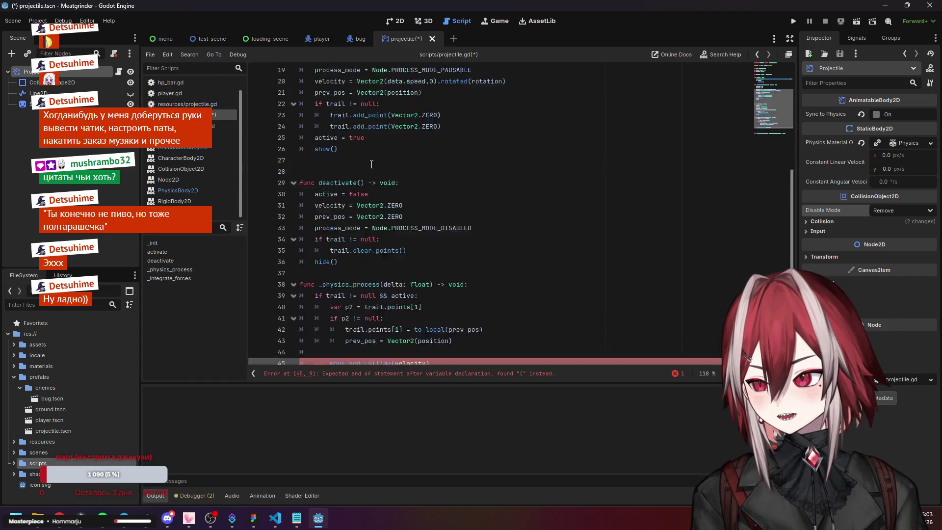
ctrl+click(451, 75)
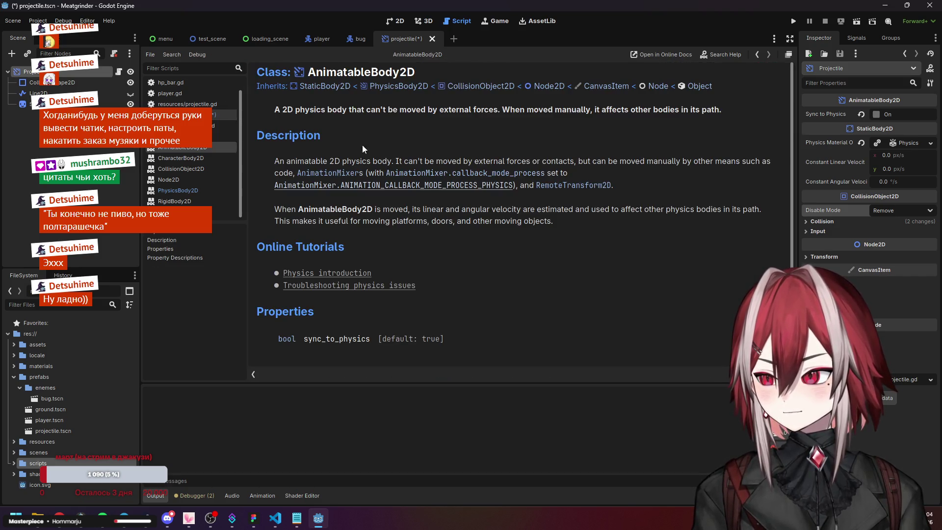
- In the PhysicsBody2D docs, select move_and_collide's KinematicCollision2D return type
scroll(363, 148, down, 3)
scroll(381, 192, up, 3)
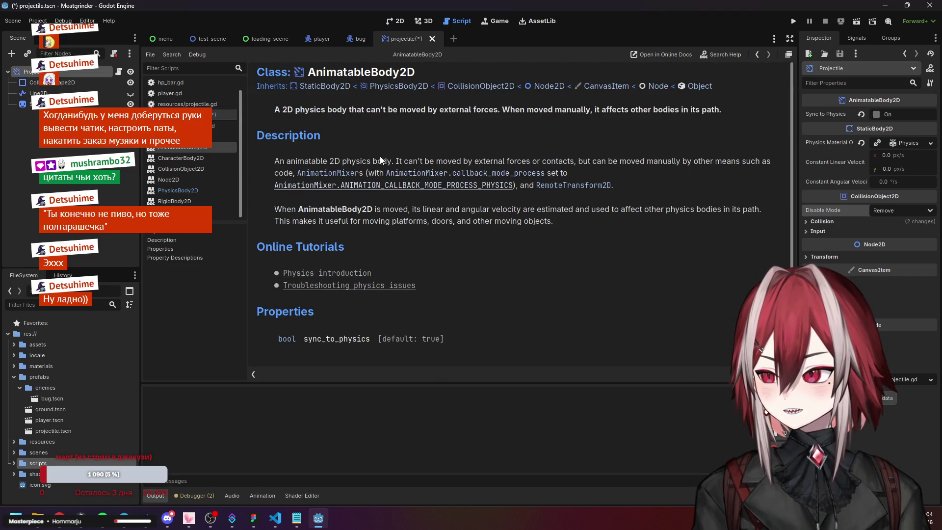
click(415, 86)
scroll(357, 179, down, 6)
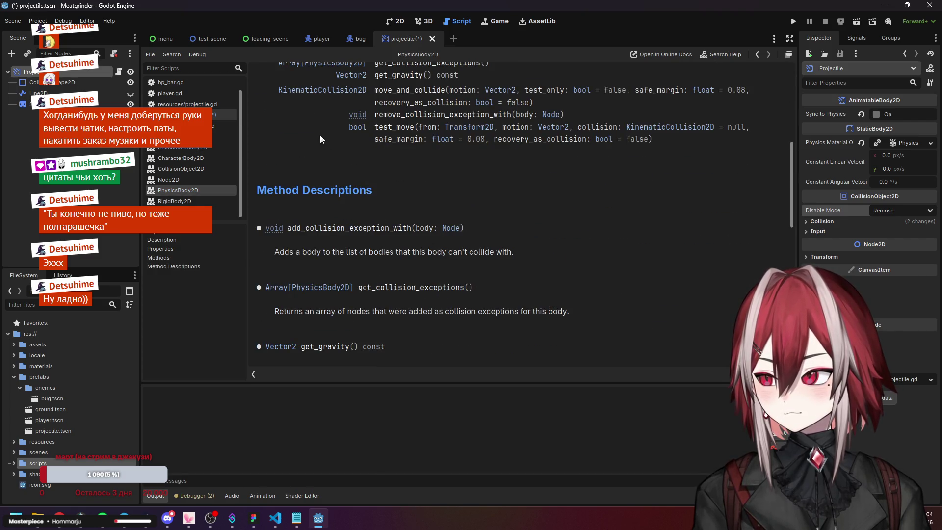
scroll(356, 158, up, 2)
drag(367, 165, 281, 170)
- Make line 45 read var collision: KinematicCollision2D = move_and_collide(velocity * delta)
click(216, 115)
scroll(362, 215, down, 8)
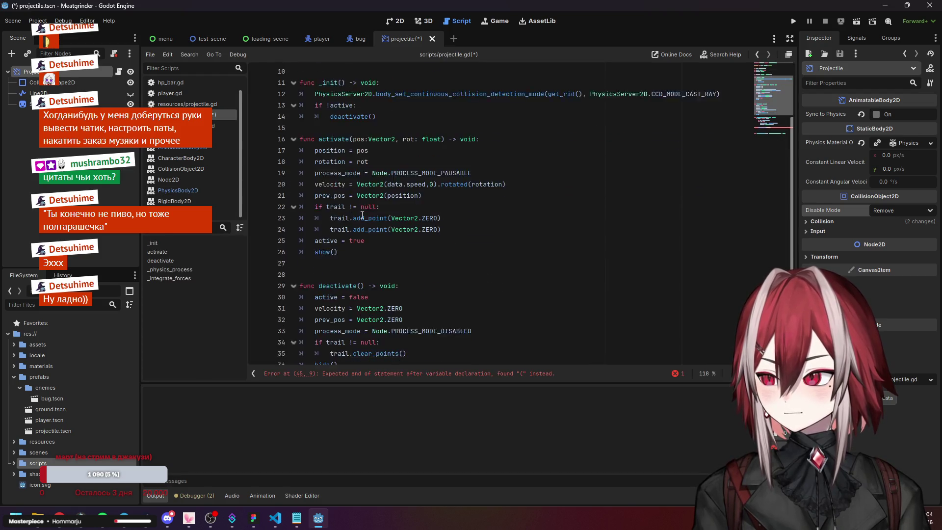
click(330, 300)
key(Left)
text(colli)
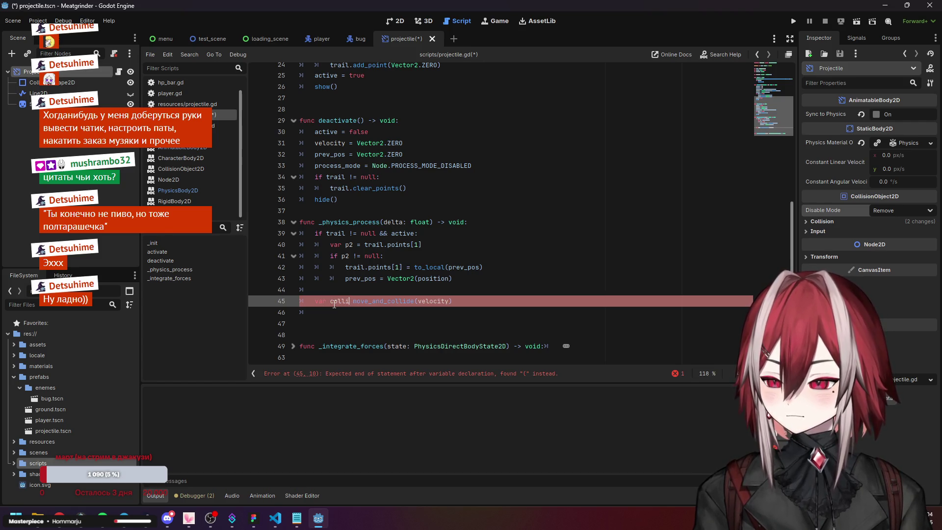
text(sion)
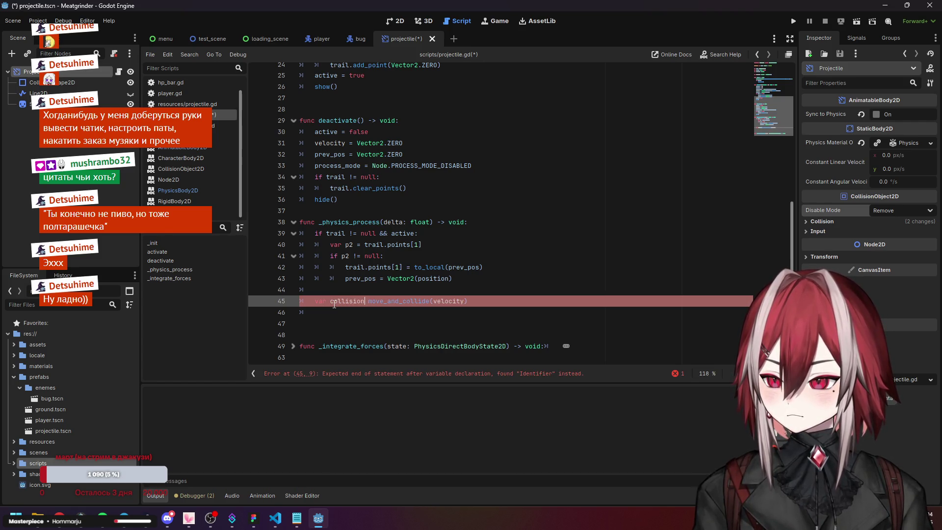
text( =)
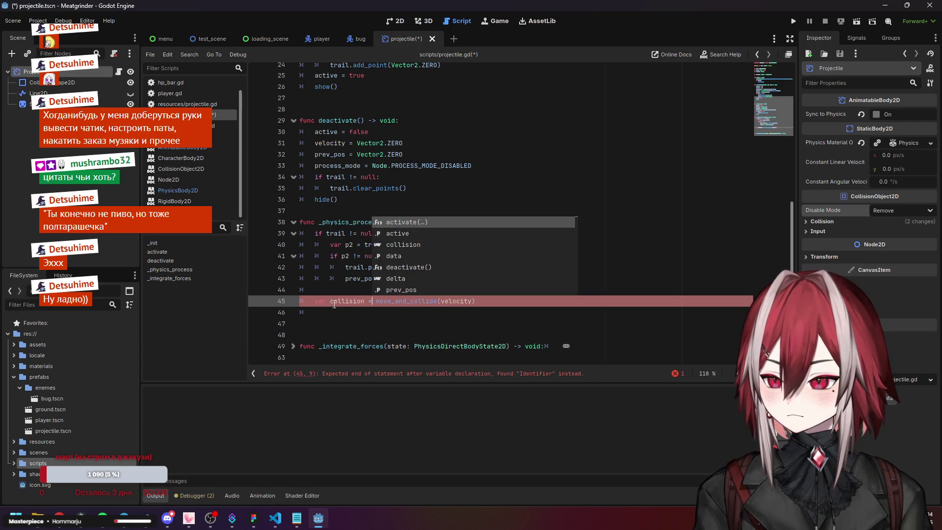
key(Left)
key(Left)
key(ctrl+space)
text(: KinematicCollision2D)
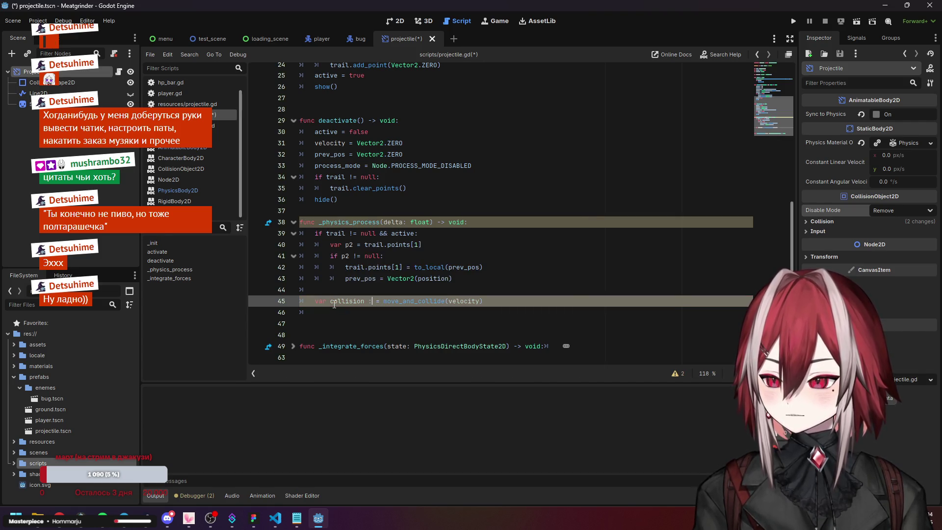
key(ctrl+Left)
key(ctrl+Left)
key(BackSpace)
click(478, 267)
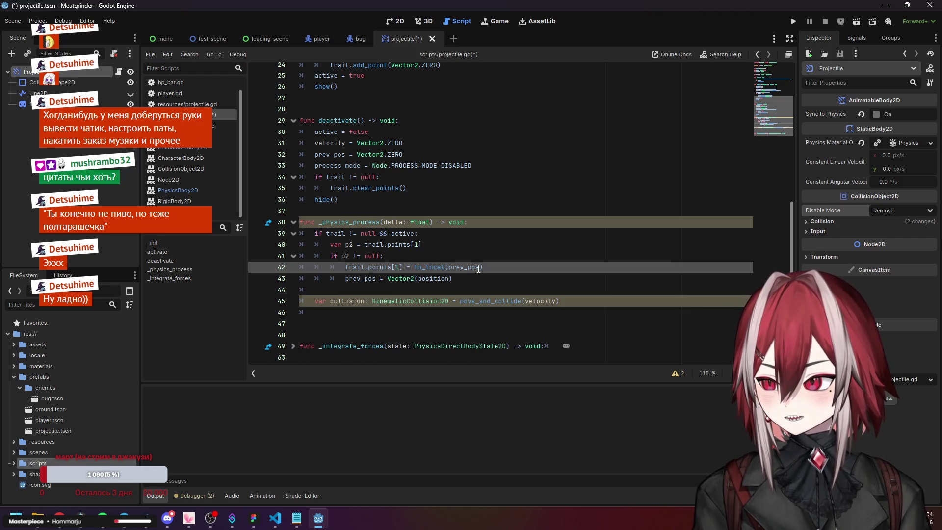
click(558, 301)
text(* delta)
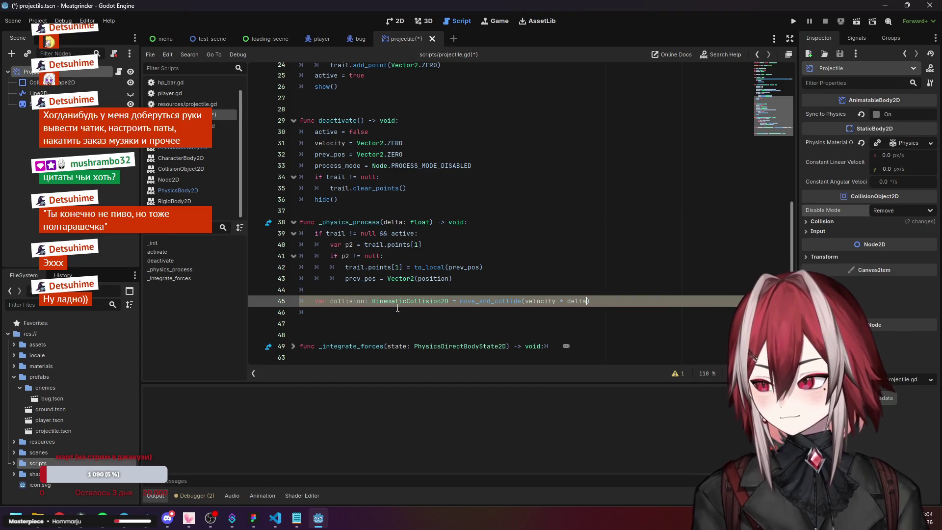
- Start and discard a 'collision.' line below, leaving the line 45 declaration selected
key(Down)
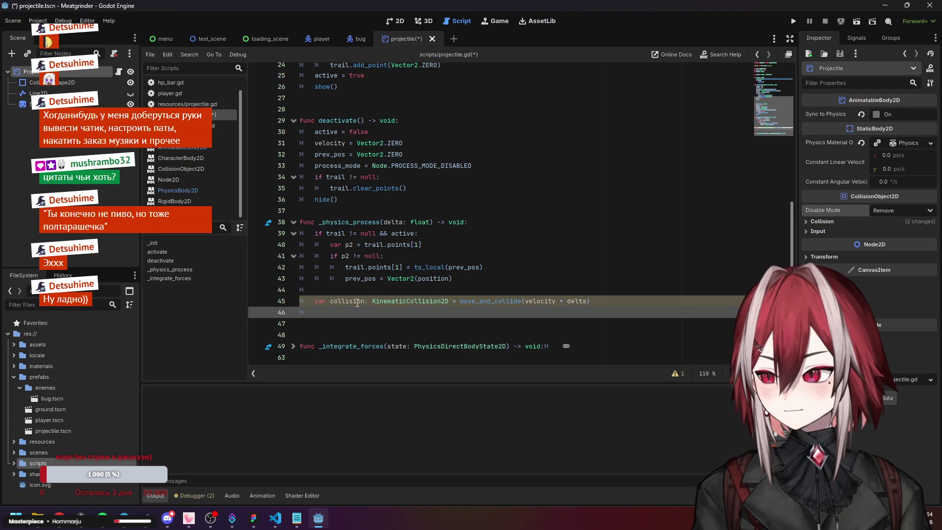
text(collision.)
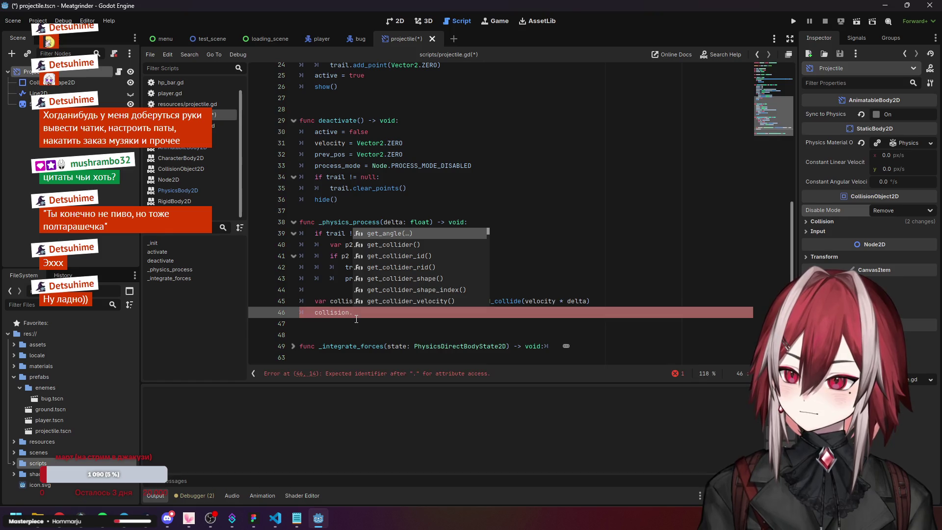
key(BackSpace)
key(BackSpace)
key(BackSpace)
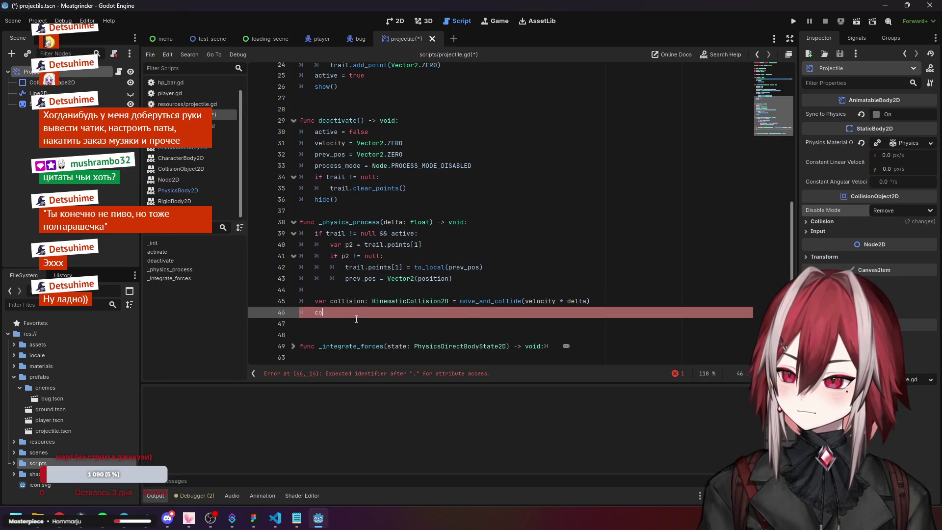
triple_click(349, 304)
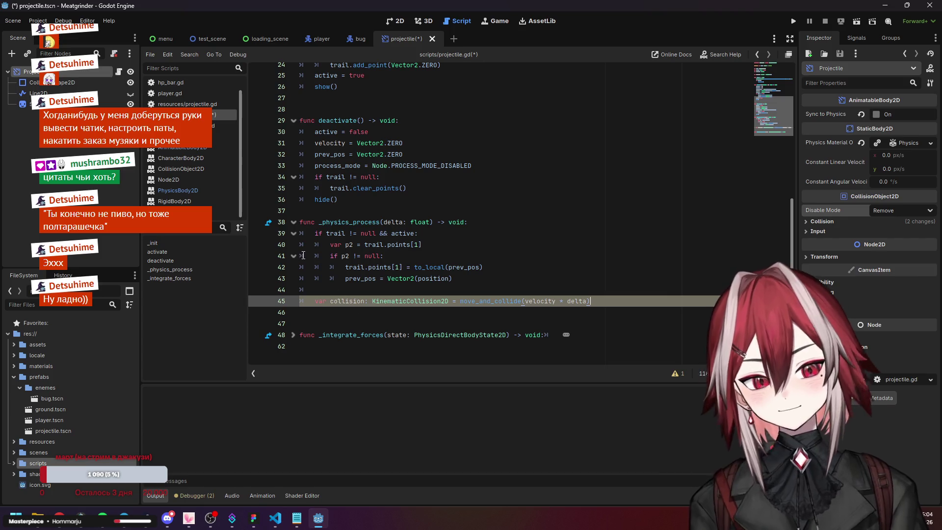
scroll(350, 304, down, 4)
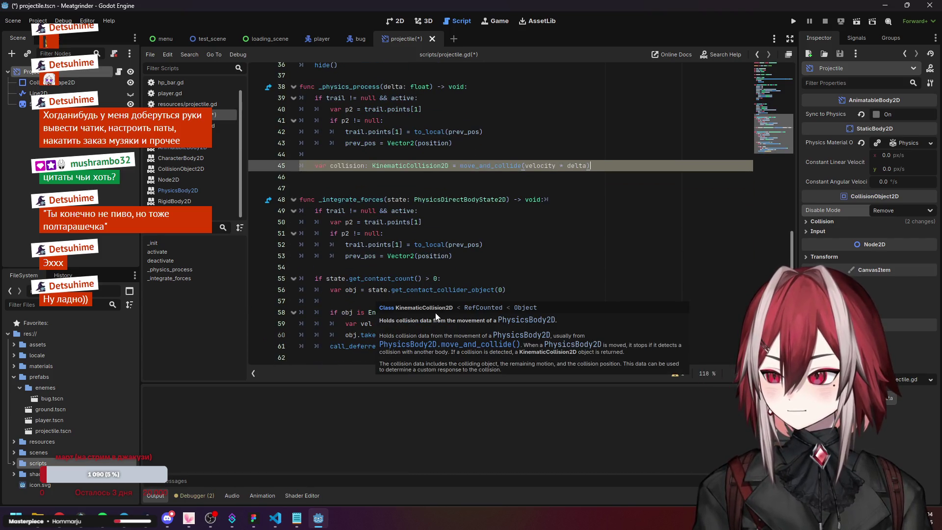
- Write collision.get_collider() on empty line 46 of _physics_process, using autocomplete
click(411, 301)
click(347, 176)
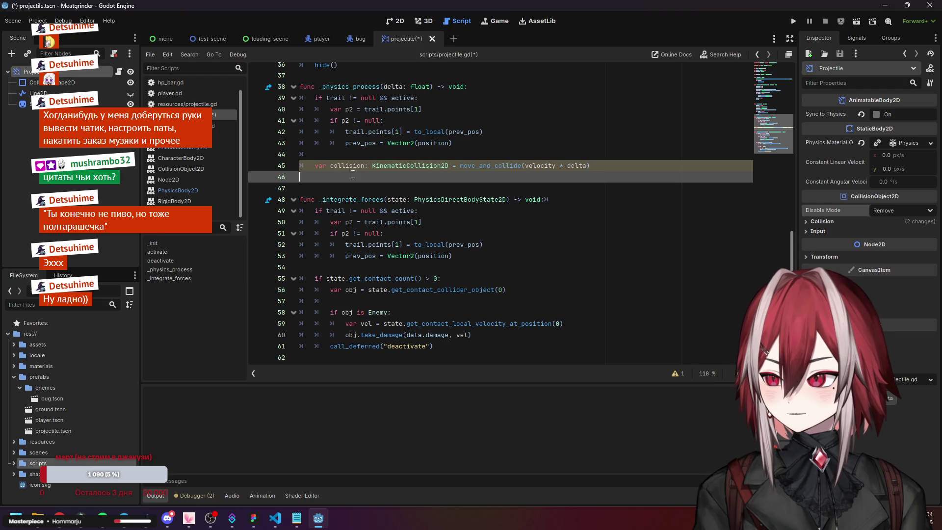
key(alt+Tab)
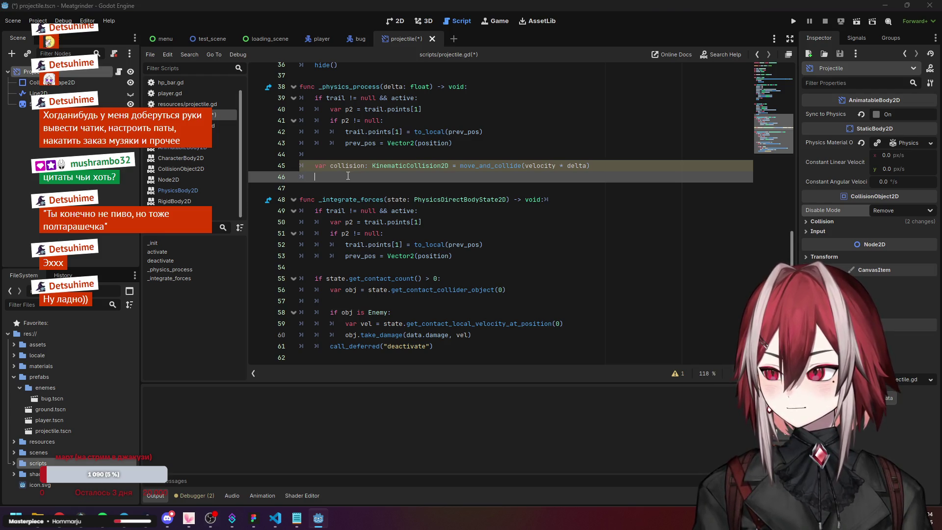
key(alt+Tab)
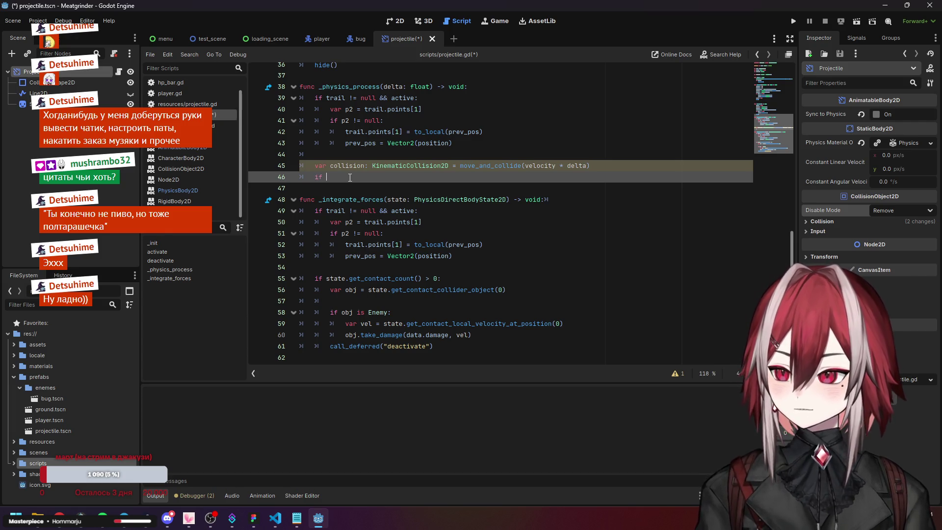
text(collision.)
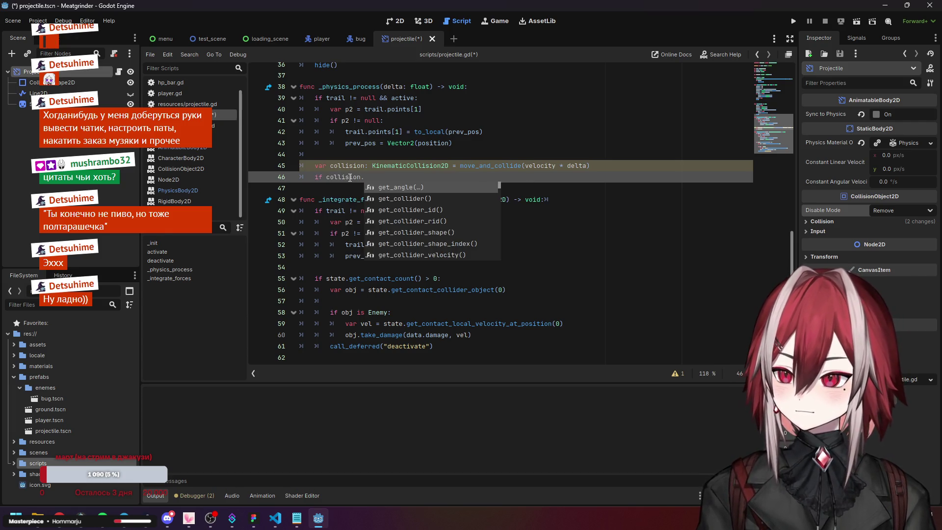
key(Down)
key(Down)
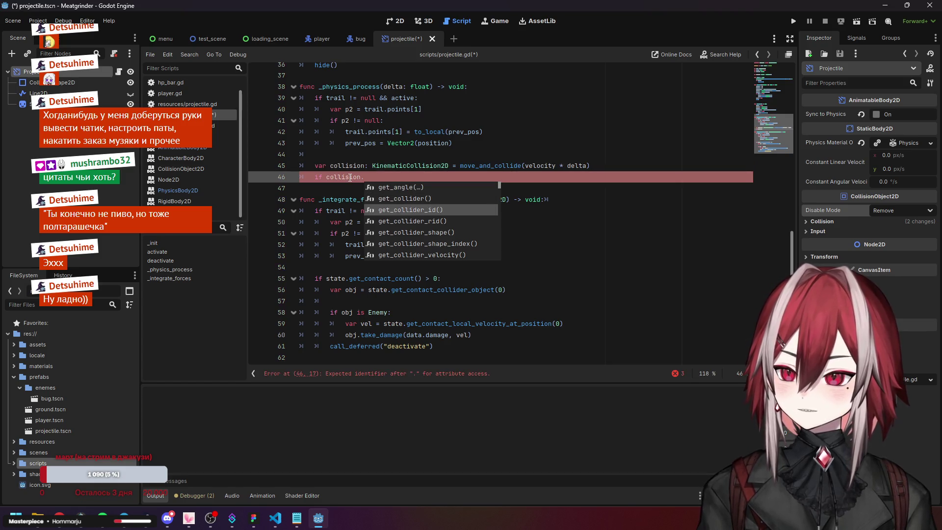
key(Up)
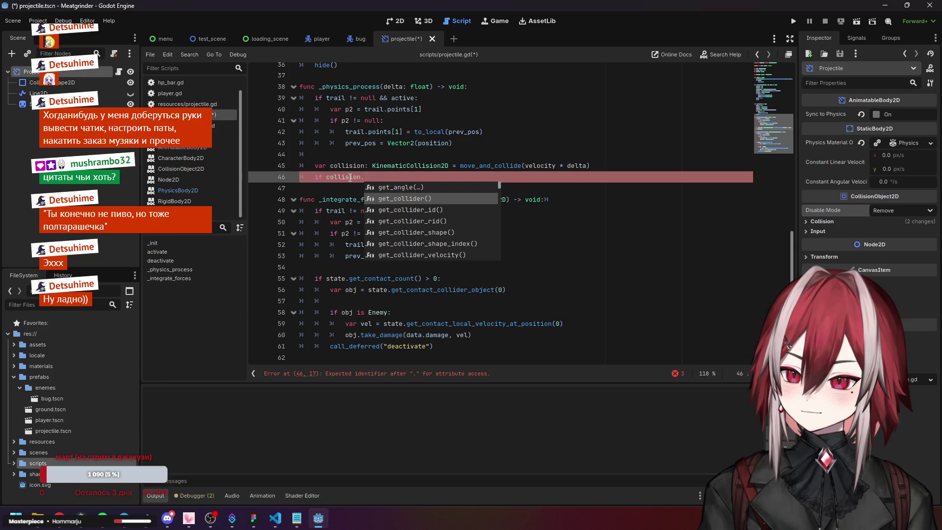
key(Down)
key(Down)
key(Down)
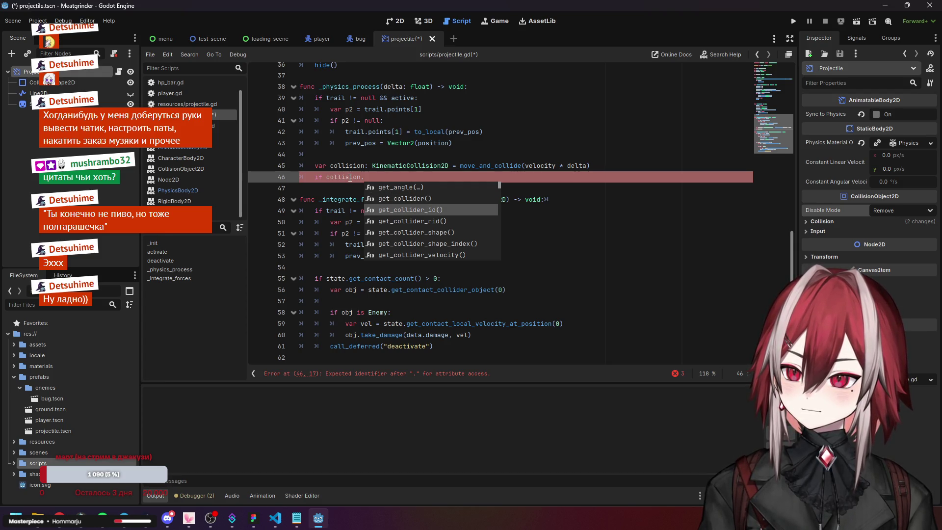
key(Down)
key(Down)
key(Down)
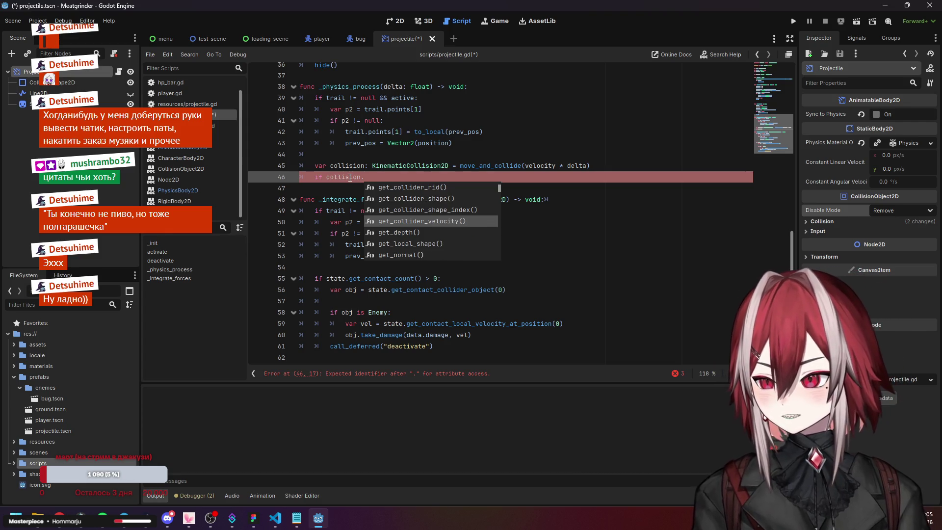
key(Down)
key(Down)
key(Down)
key(Down)
key(Down)
key(Down)
key(Down)
key(Down)
key(Down)
key(Up)
key(Up)
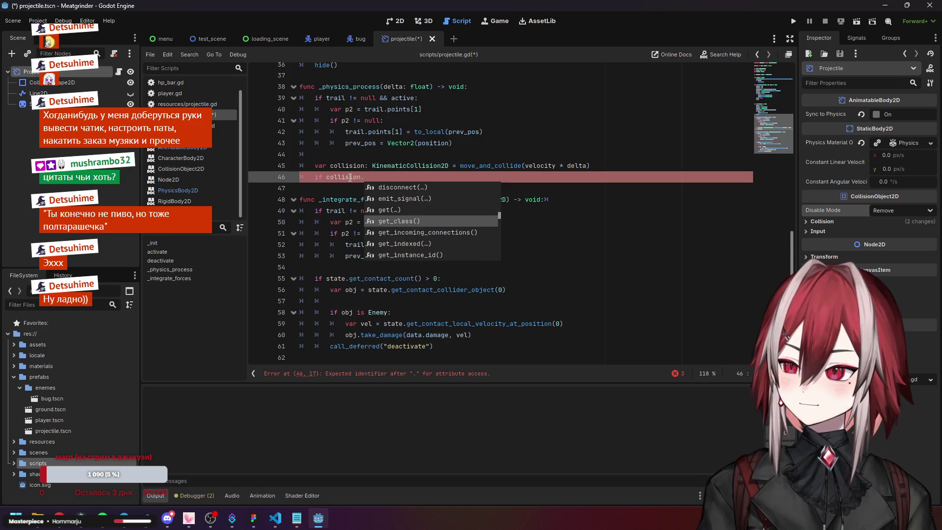
key(Down)
key(Down)
key(Down)
key(Down)
key(Down)
key(Down)
key(Down)
key(Down)
key(Down)
key(Down)
key(Down)
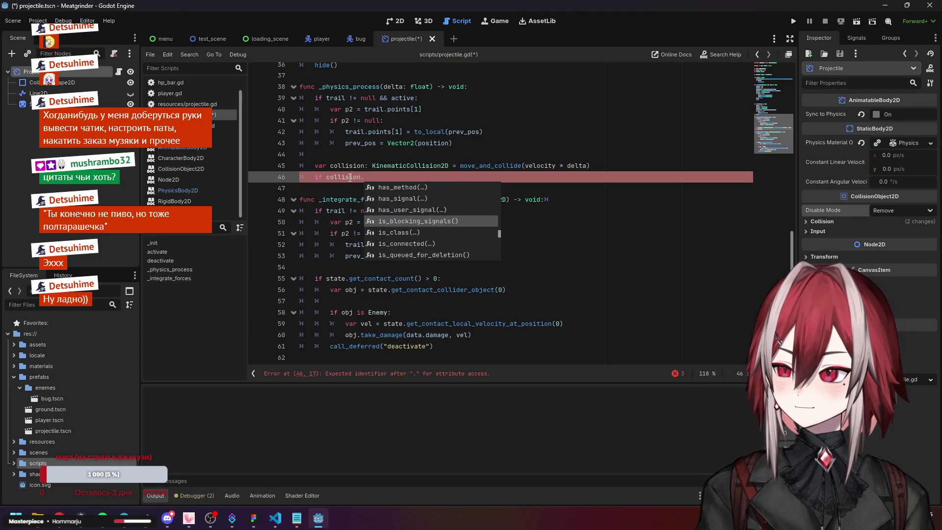
key(Down)
key(Down)
key(Down)
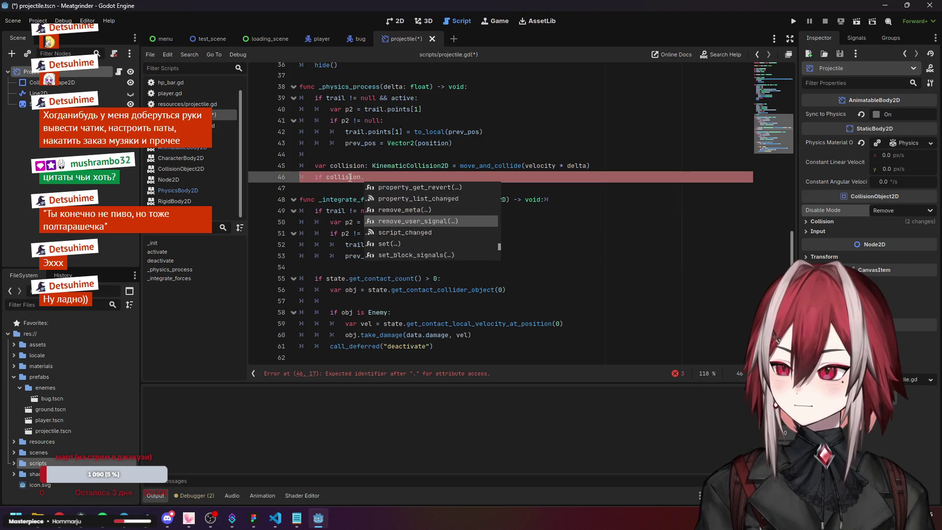
key(Down)
key(Up)
text(get_col)
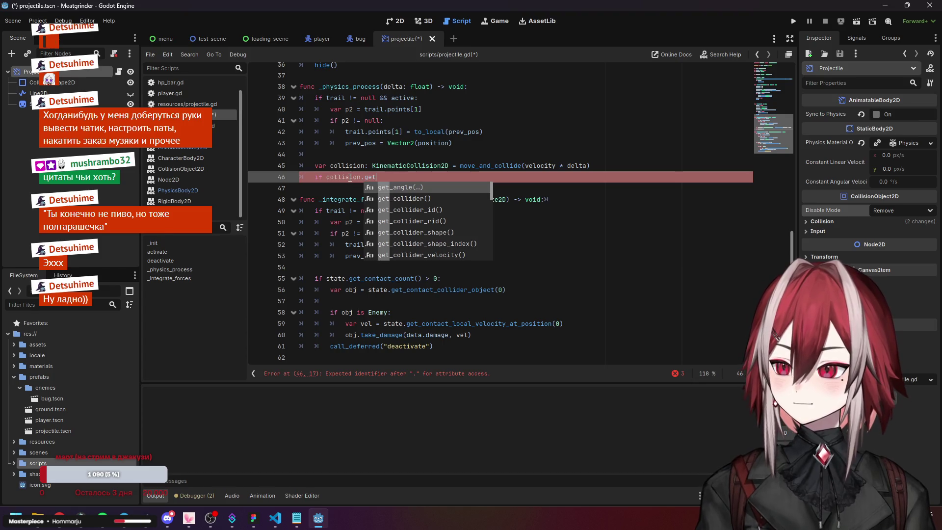
key(Return)
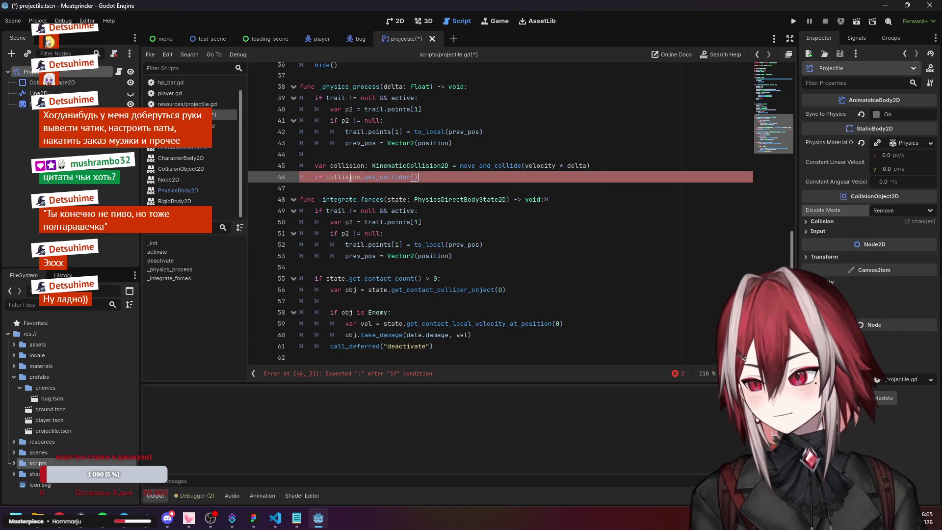
- Prefix line 46 with 'obj =' to store the collider, then add a blank line below
key(Up)
key(Up)
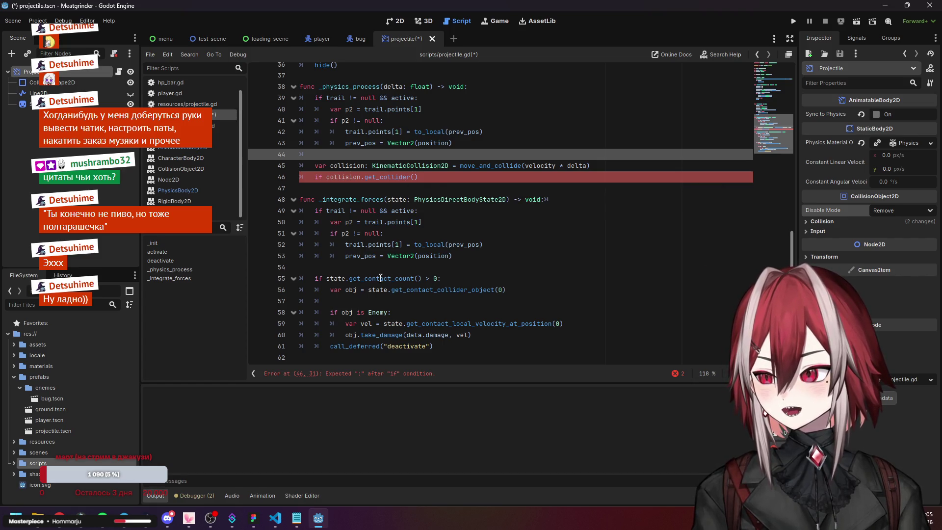
click(356, 290)
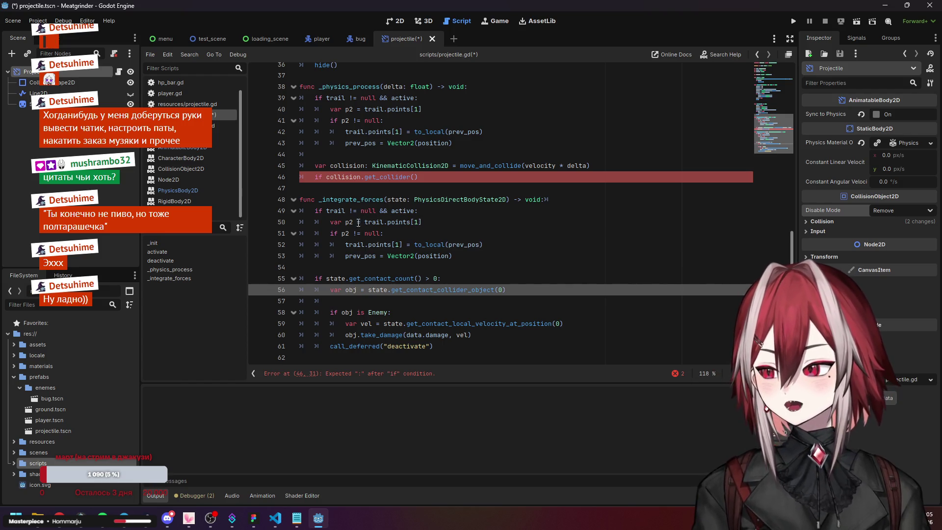
click(325, 177)
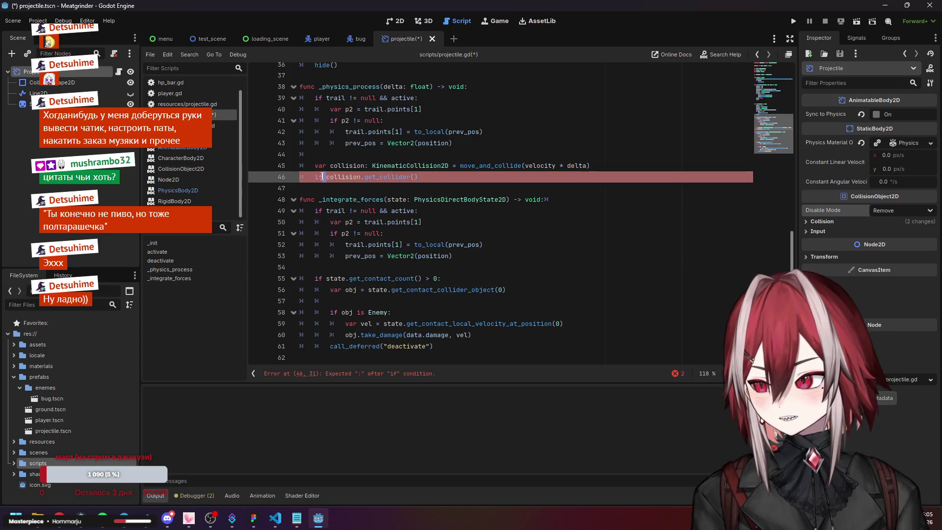
text(obj =)
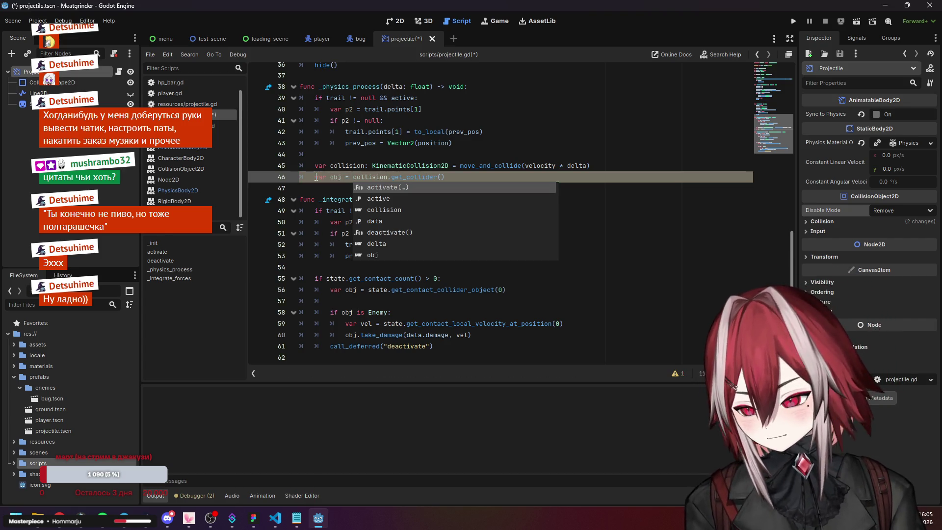
click(422, 125)
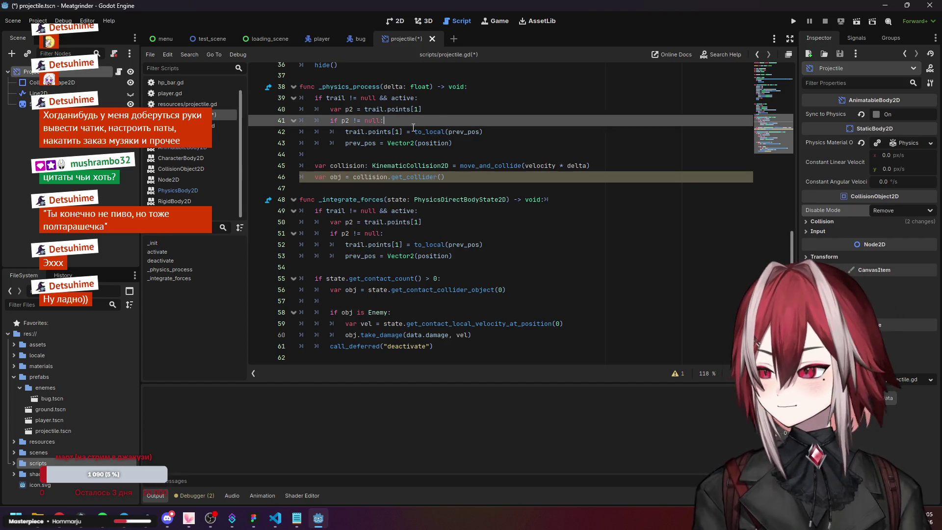
click(452, 178)
key(Return)
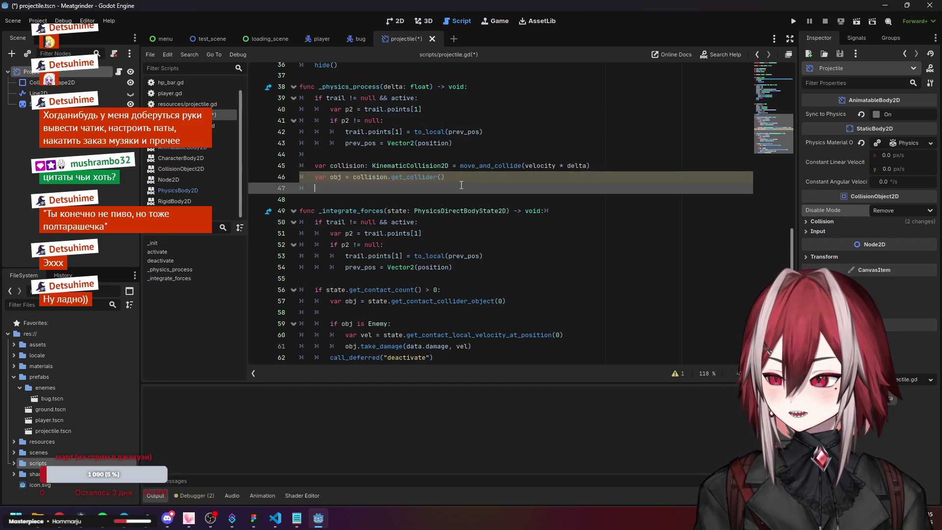
- Write a first 'if obj is Enemy' check on line 48, using the existing _integrate_forces check as reference
key(Return)
text(i)
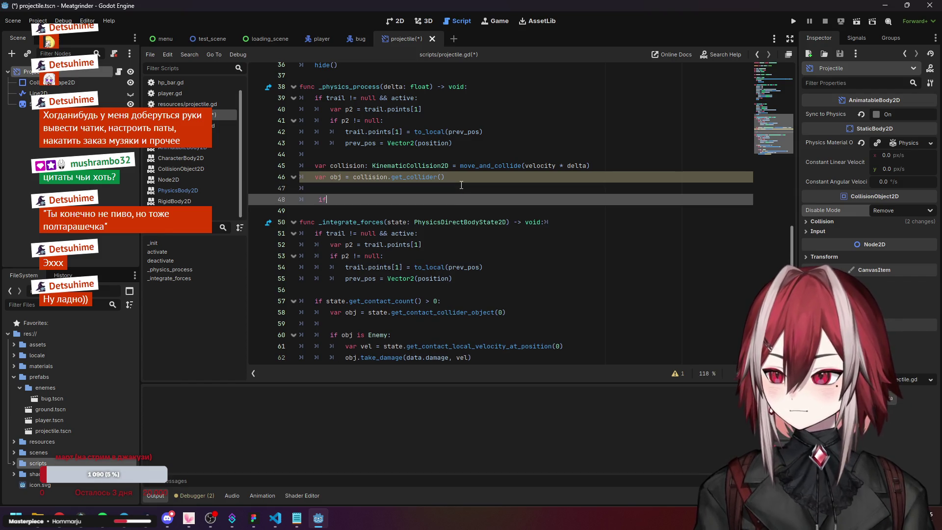
key(BackSpace)
scroll(440, 345, down, 1)
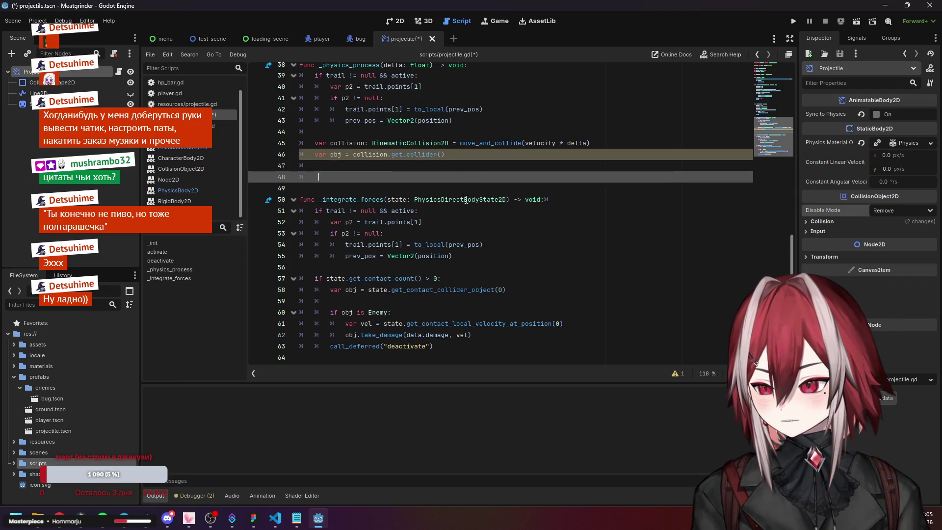
click(412, 324)
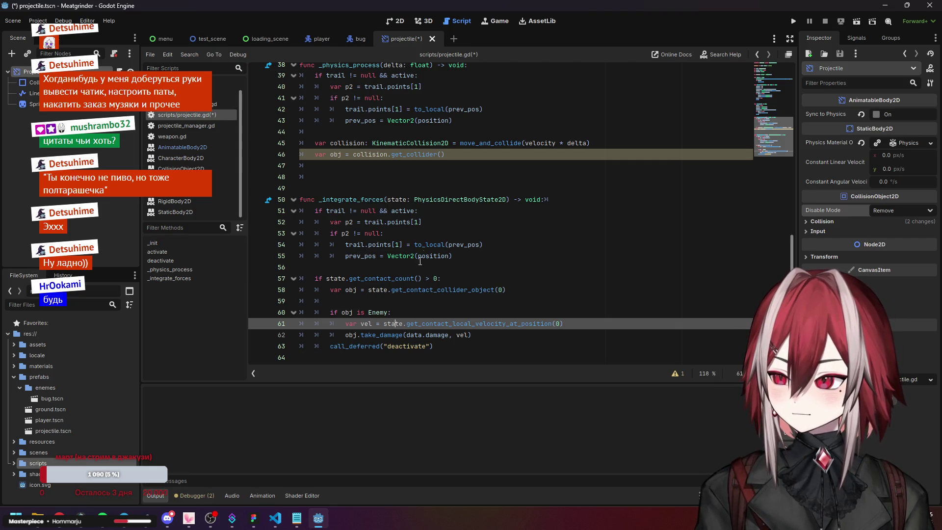
click(380, 199)
click(357, 167)
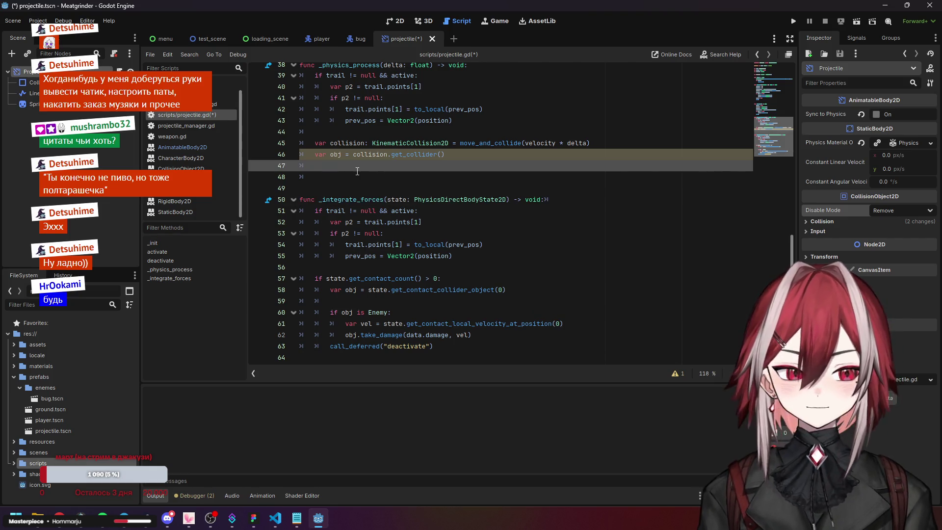
click(356, 173)
text(if ov)
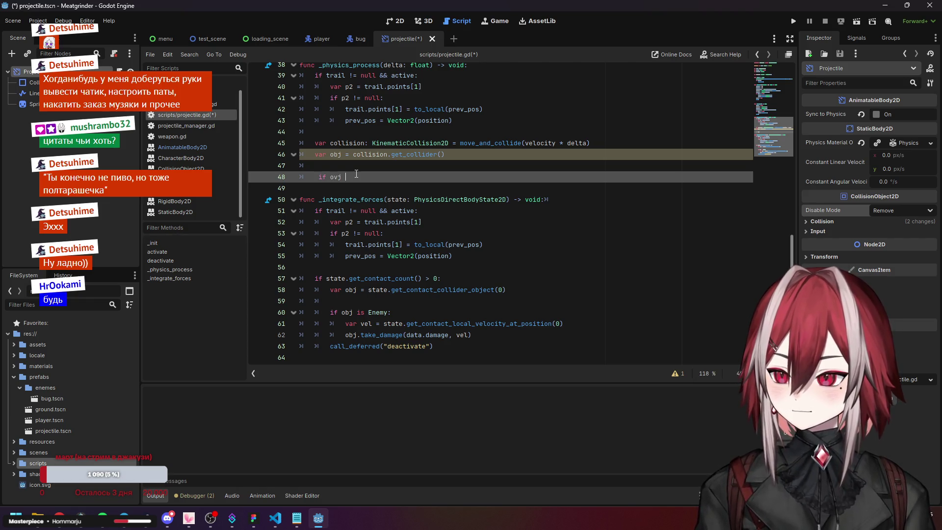
key(BackSpace)
text(bj )
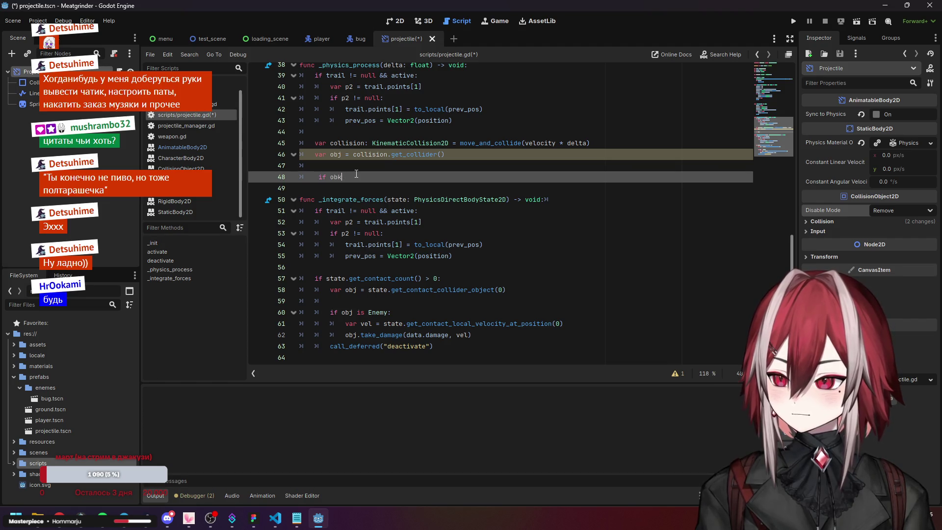
text(is E)
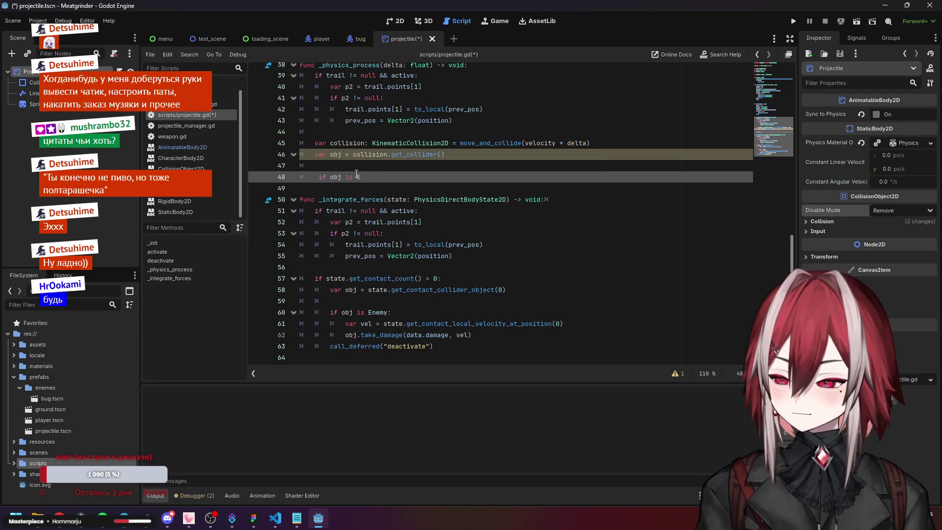
text(nemy:)
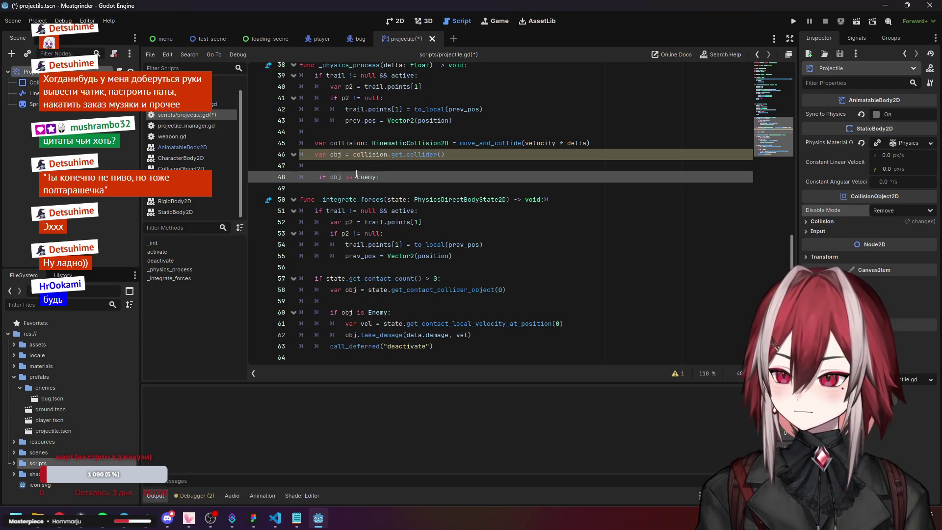
key(Return)
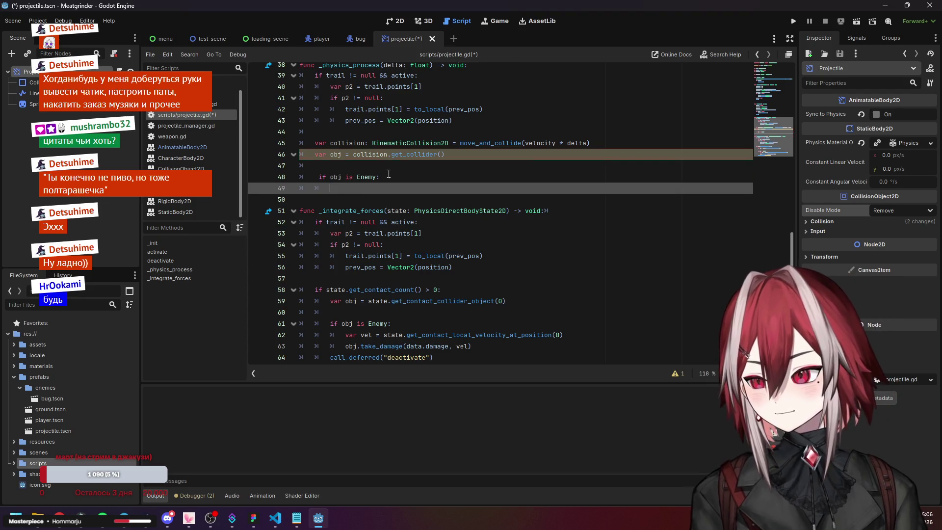
- Delete the badly indented check and retype 'if obj is Enemy:' with correct indentation
mouse_move(422, 158)
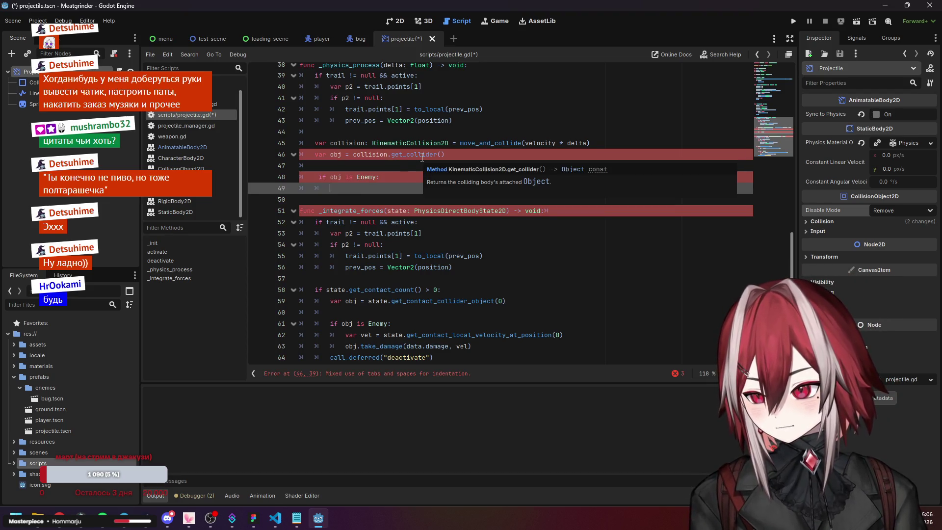
click(380, 162)
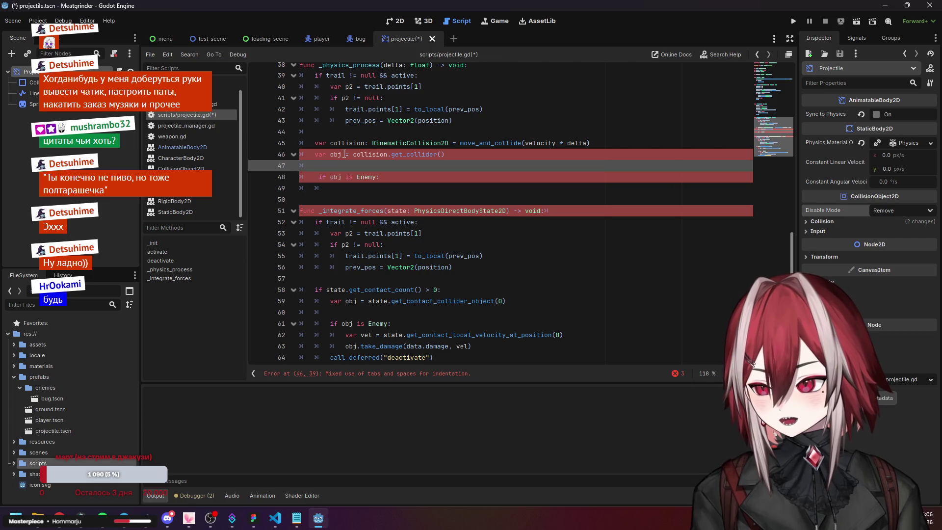
key(Down)
key(ctrl+shift+k)
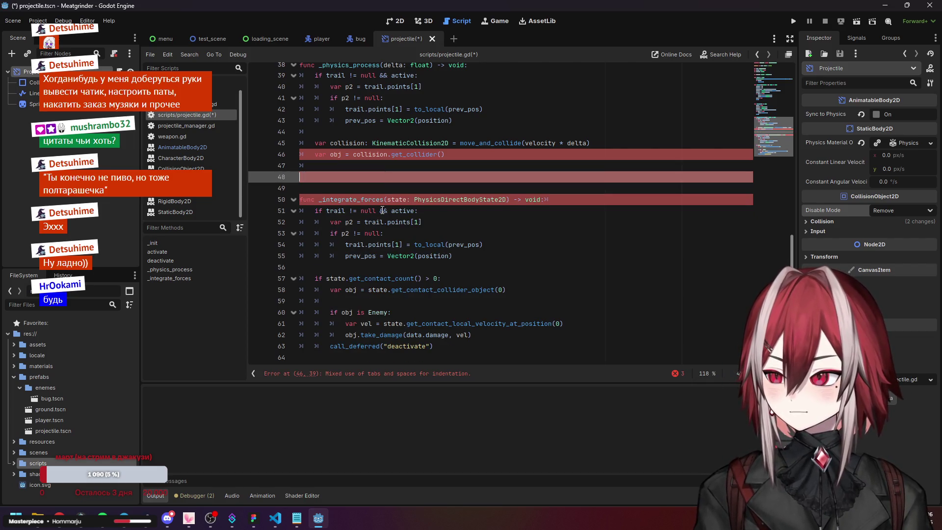
key(ctrl+shift+k)
click(384, 222)
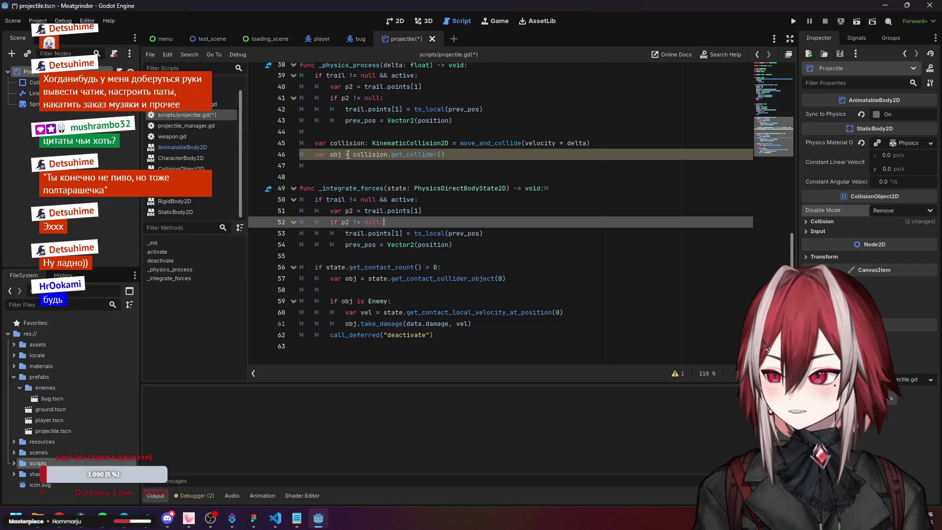
click(329, 153)
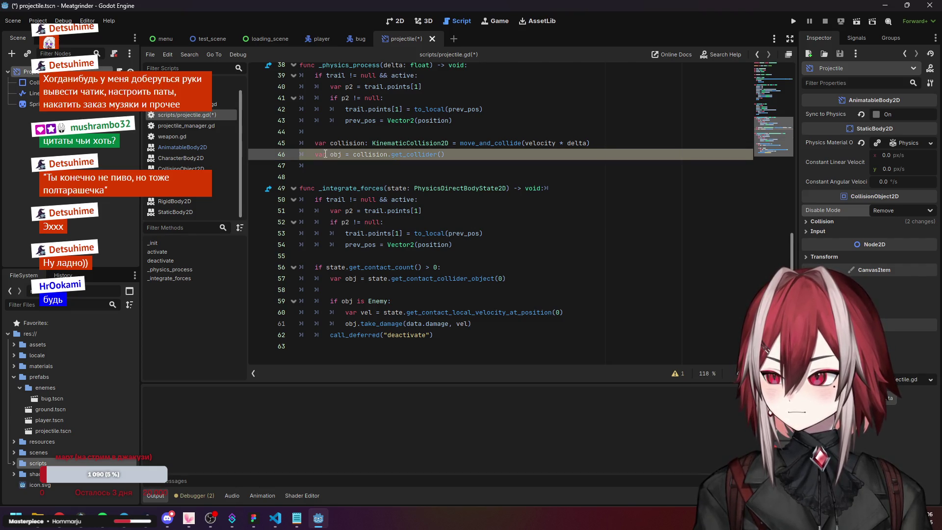
click(328, 168)
key(Return)
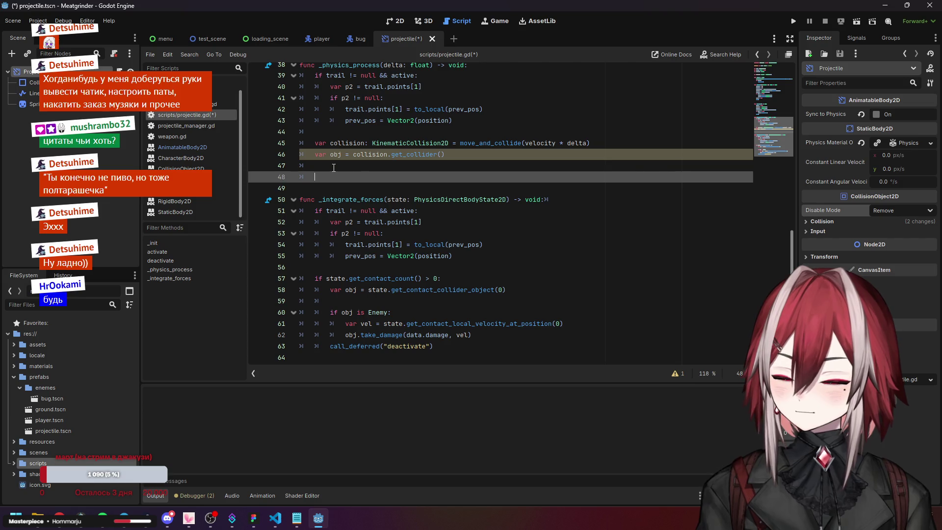
text(if )
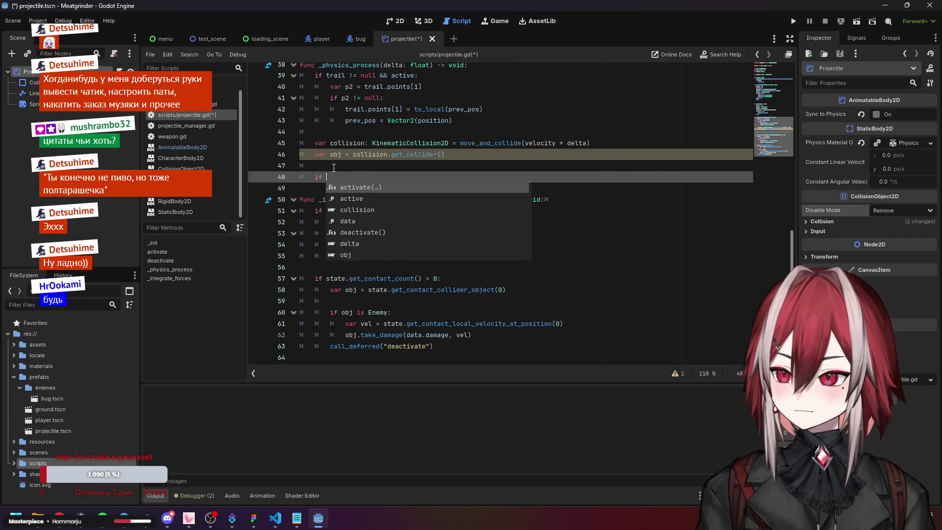
text(obj is Enemy)
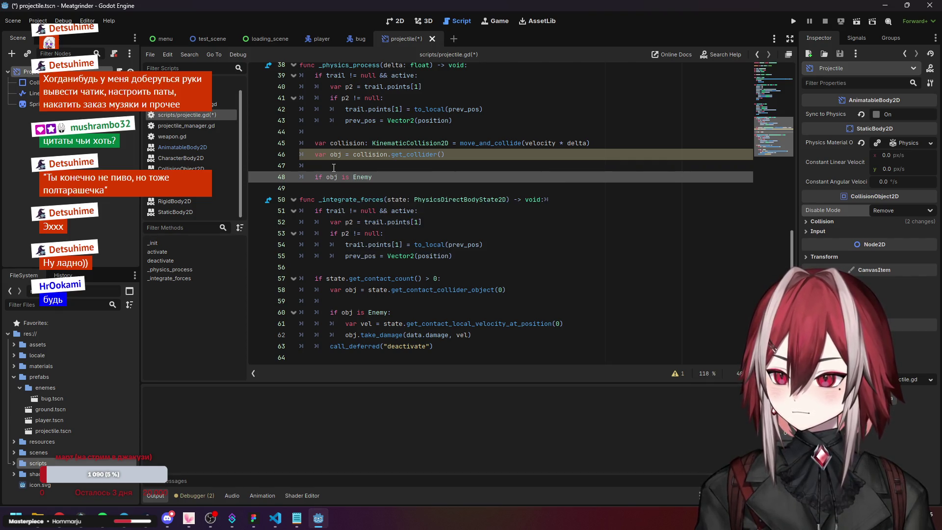
text(:)
key(Return)
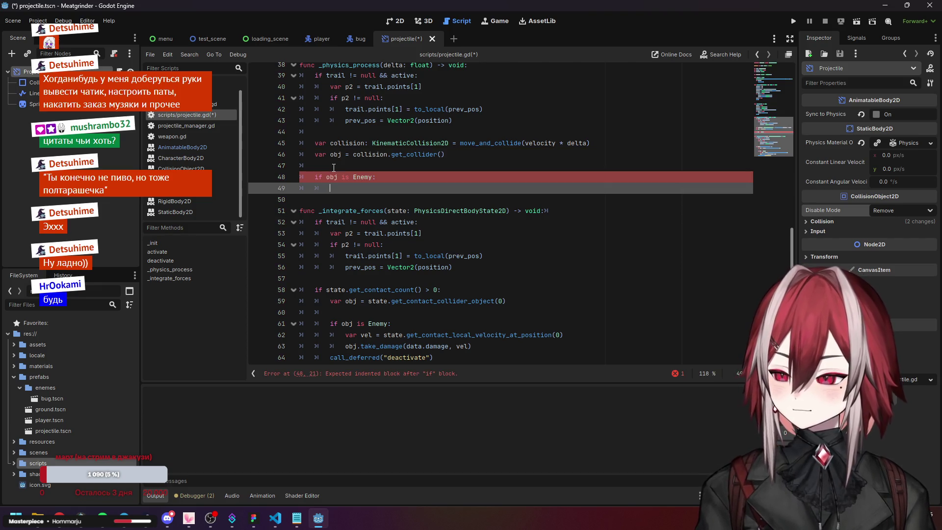
text(var vel)
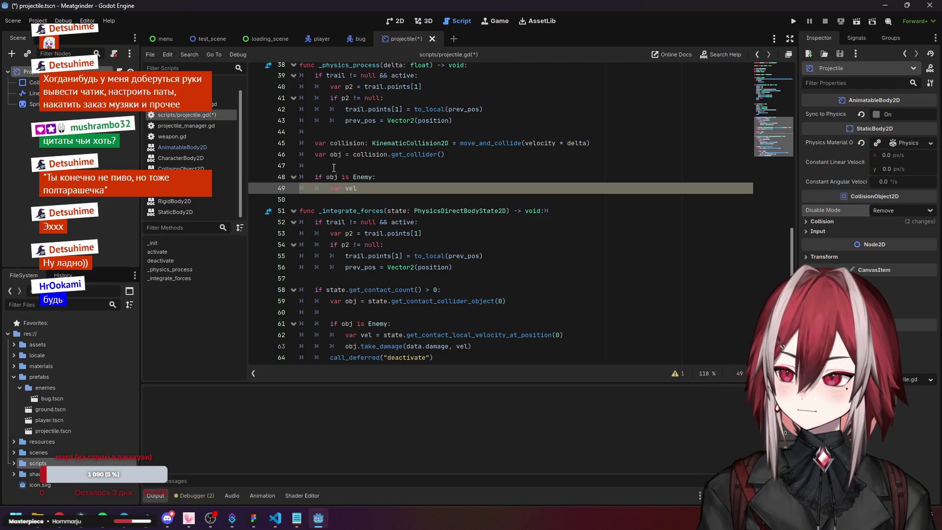
key(BackSpace)
key(BackSpace)
key(BackSpace)
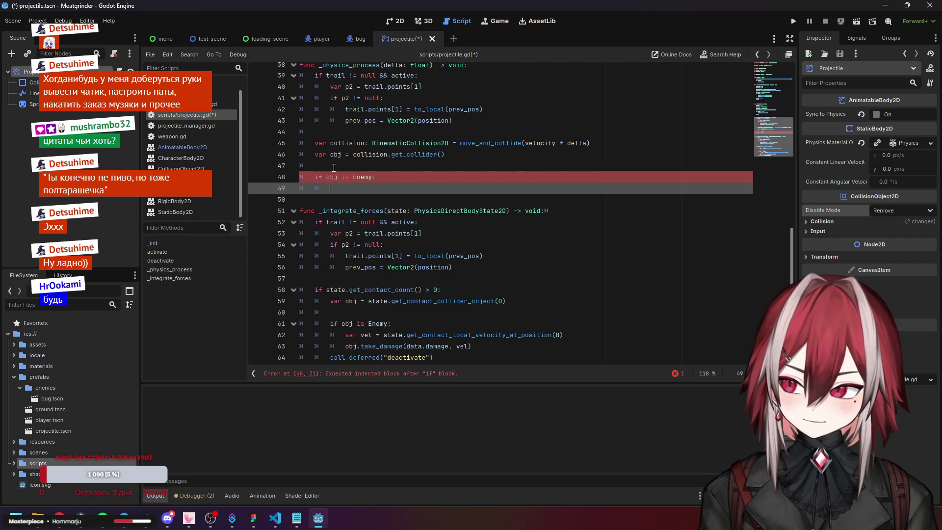
text(ob)
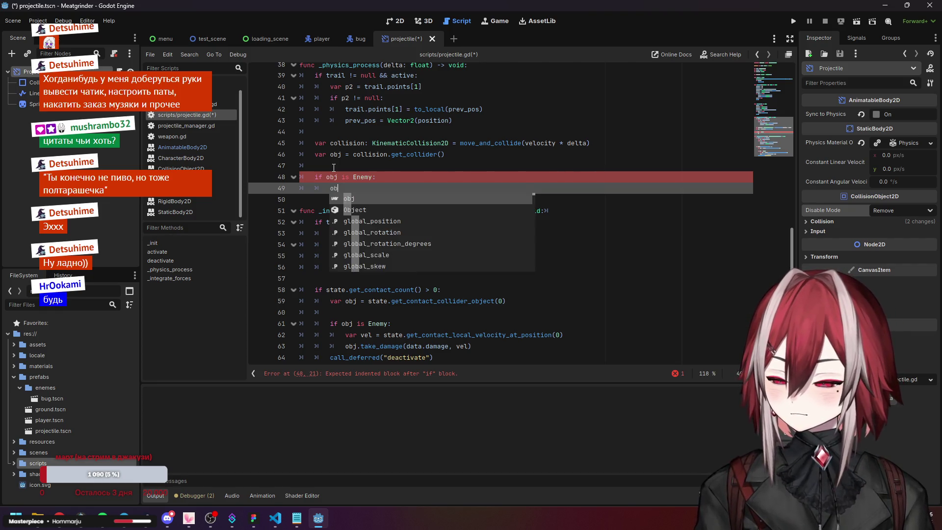
text(j.ta)
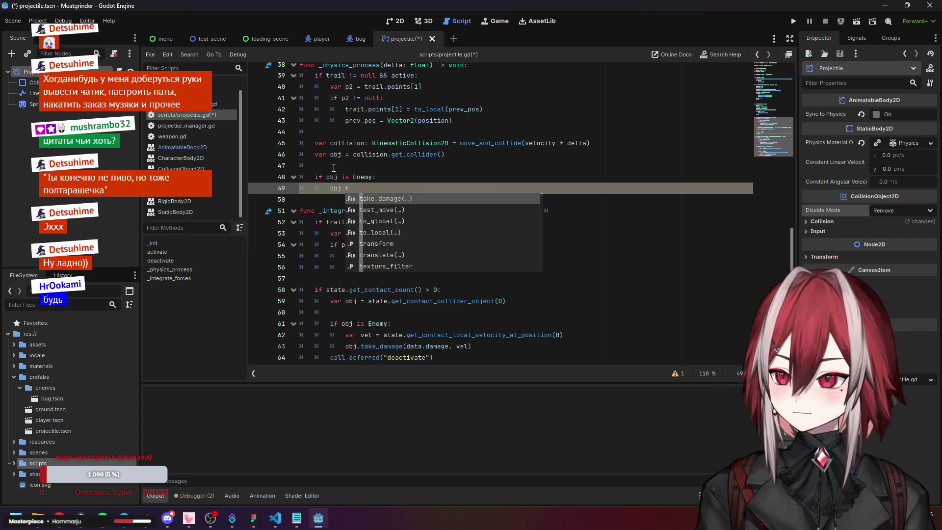
key(Return)
text(data.)
text(damagem)
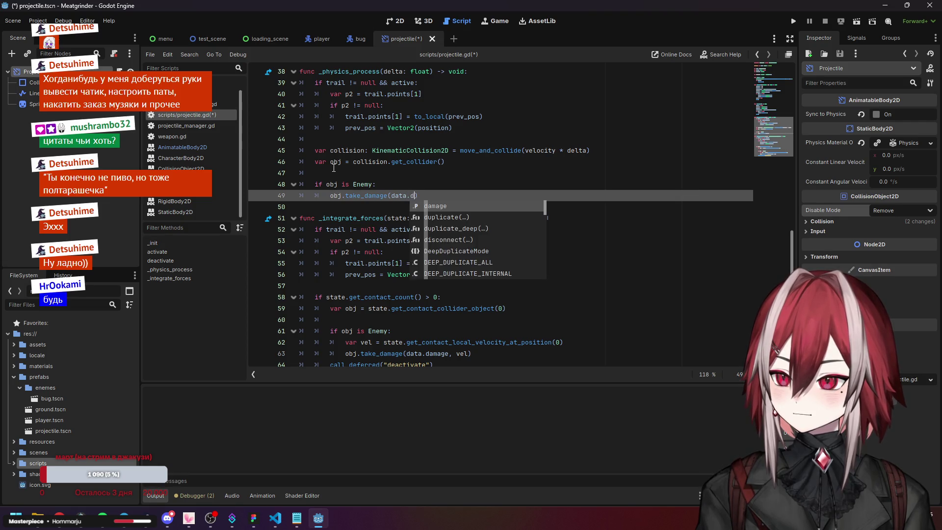
key(BackSpace)
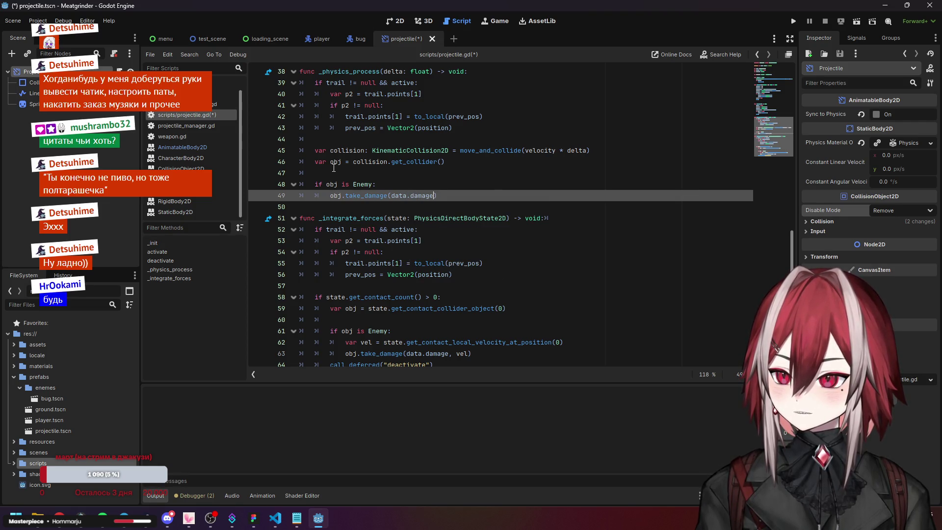
text(, velocity)
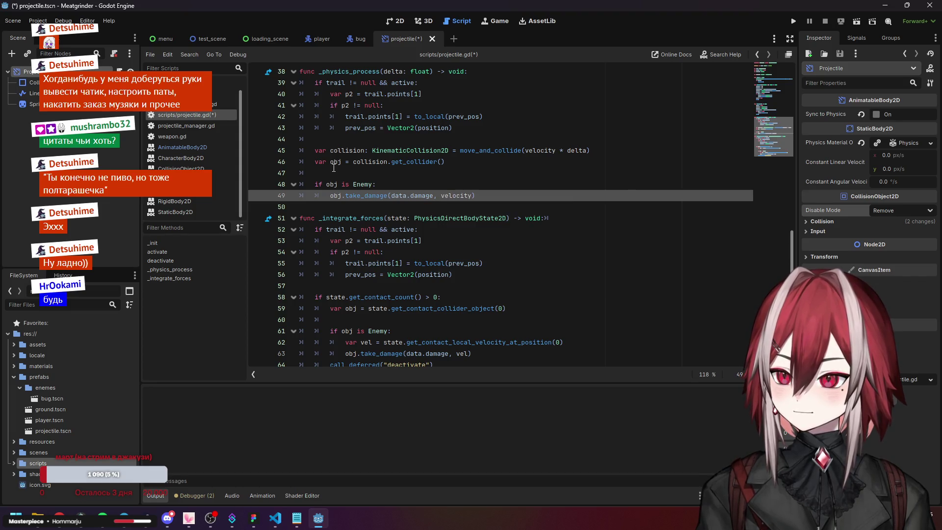
key(Return)
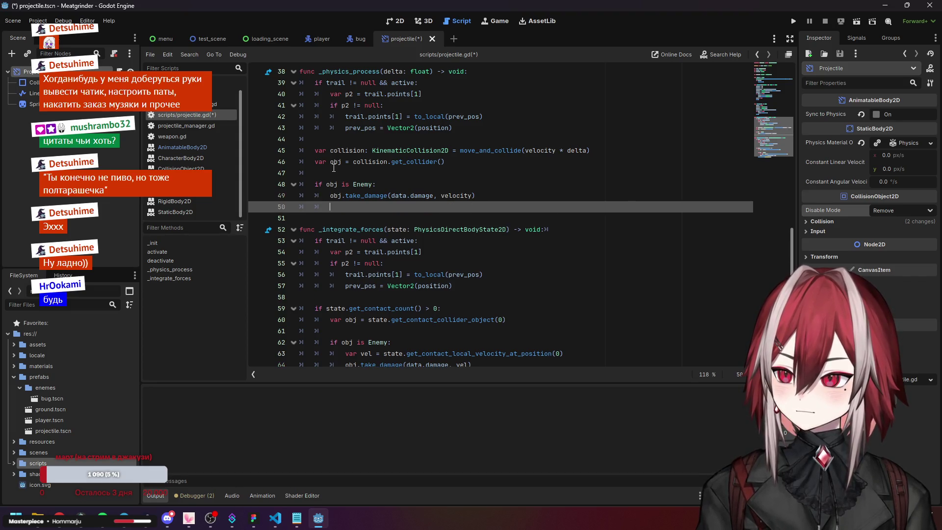
text(c)
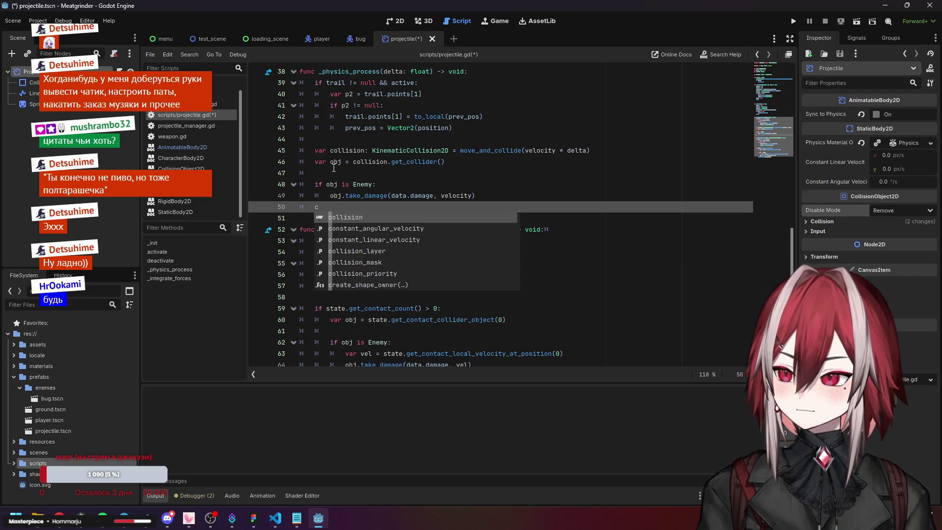
text(a)
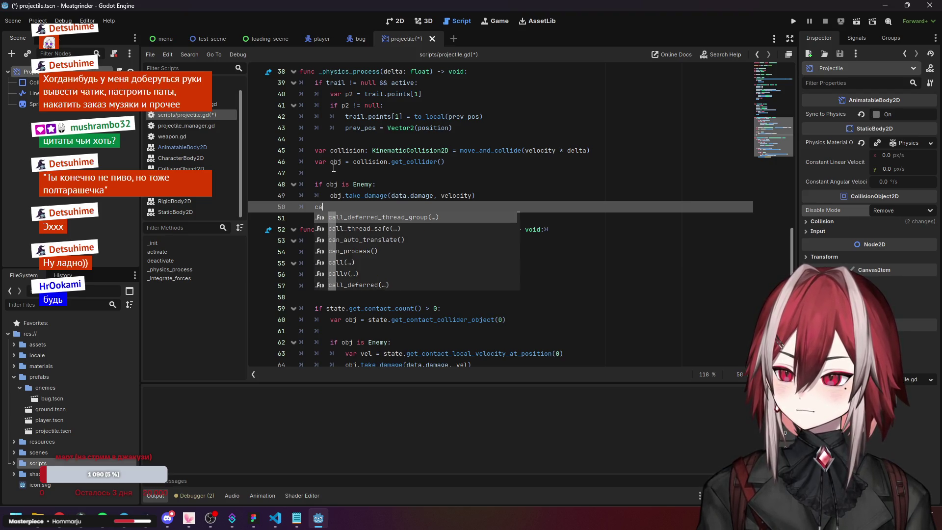
key(BackSpace)
key(BackSpace)
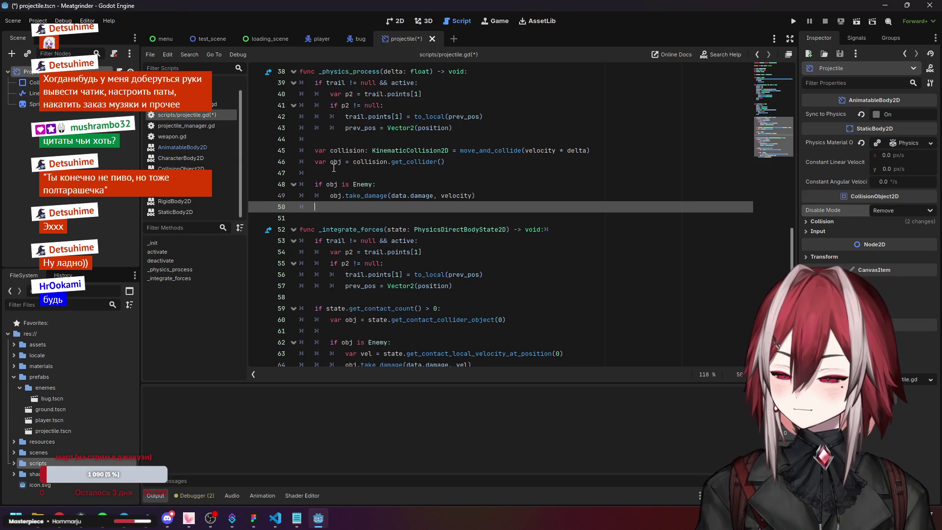
text(dis)
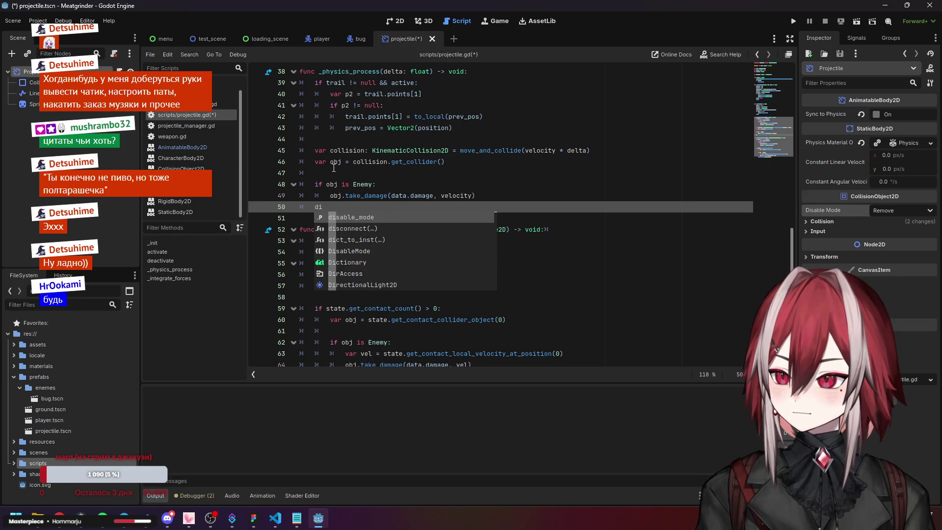
key(BackSpace)
key(BackSpace)
key(BackSpace)
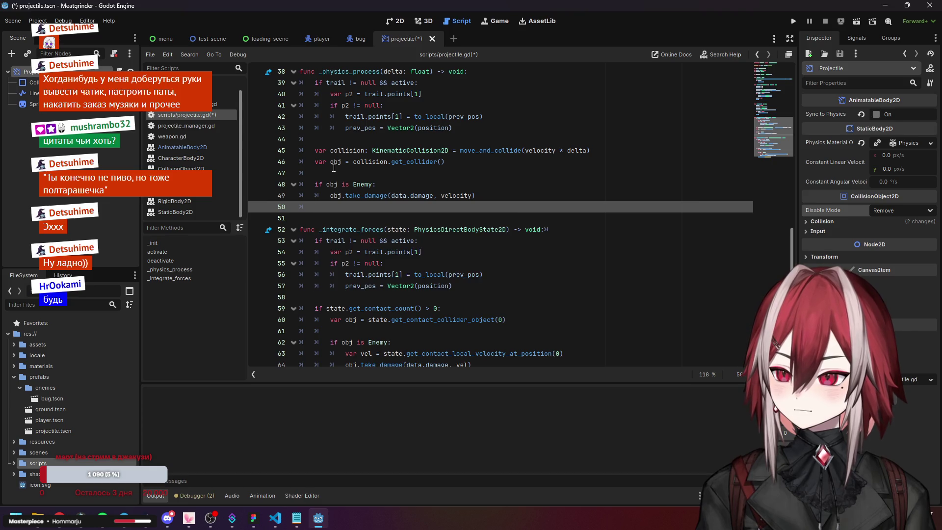
- Add a deactivate() call on line 50 after the Enemy check
scroll(333, 168, down, 1)
scroll(333, 168, up, 2)
text(de)
key(Return)
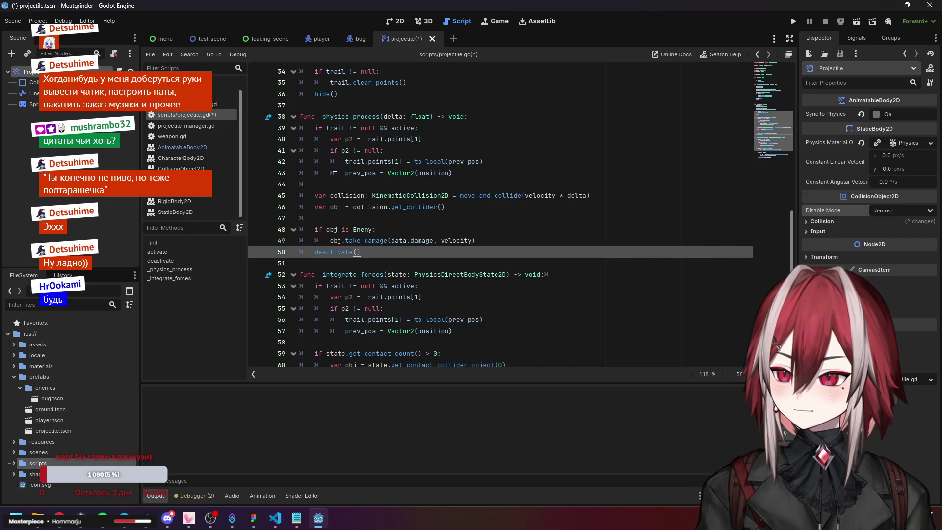
- Delete the old _integrate_forces function
scroll(366, 329, down, 2)
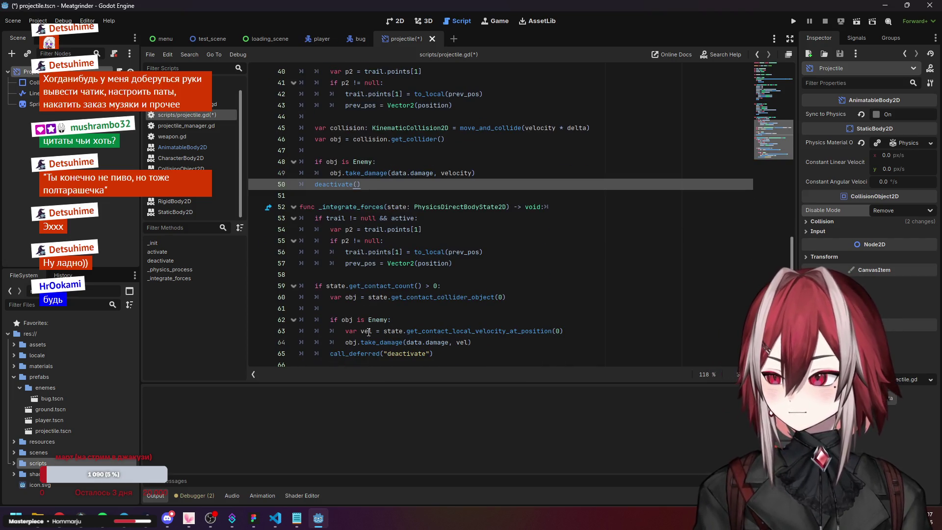
mouse_move(464, 362)
mouse_down()
mouse_move(344, 325)
mouse_move(294, 191)
mouse_up()
key(Delete)
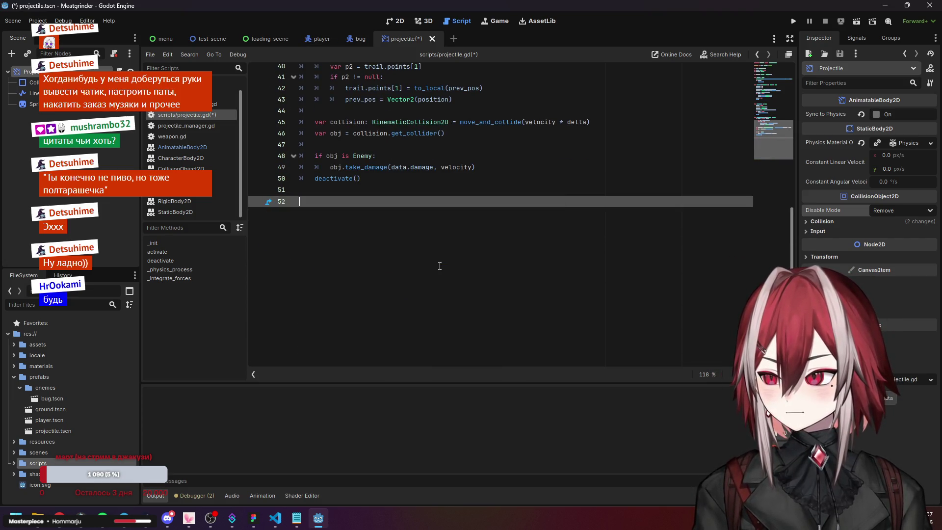
- Review the activate, deactivate and collision code, then save projectile.gd
scroll(426, 260, up, 7)
click(447, 213)
scroll(448, 216, down, 2)
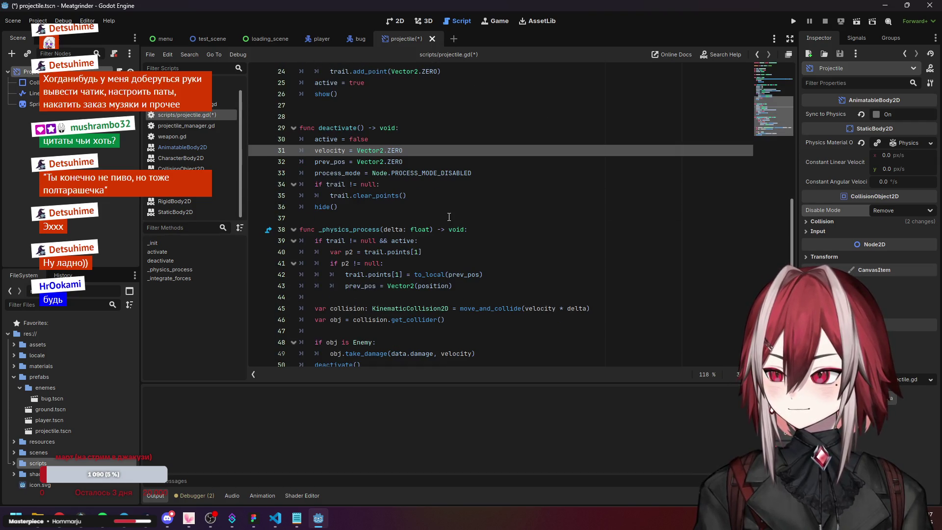
click(457, 324)
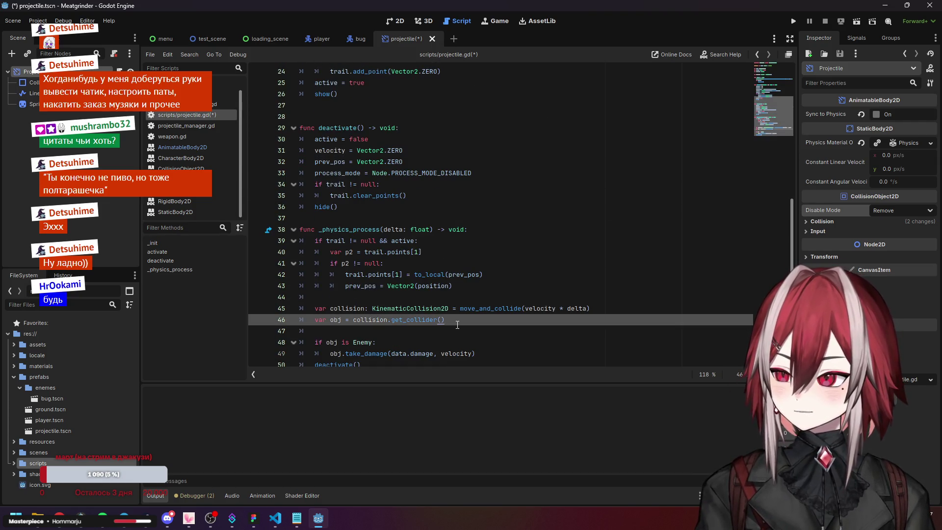
scroll(434, 340, up, 5)
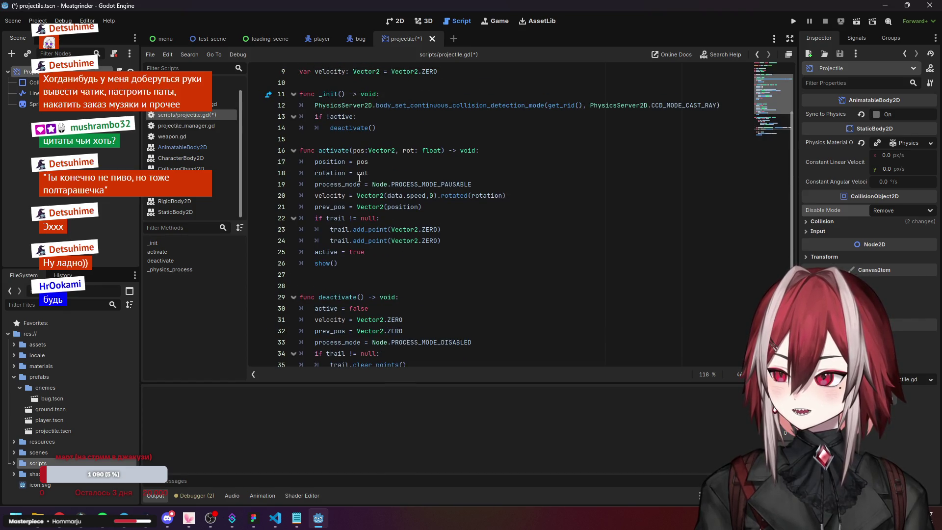
click(360, 172)
key(Up)
key(Down)
key(Down)
key(Down)
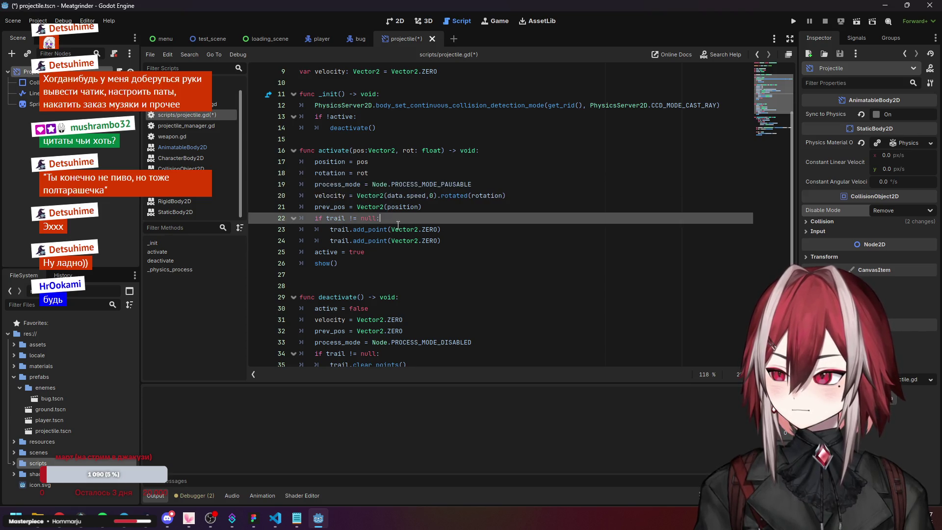
scroll(389, 215, down, 5)
click(386, 343)
click(468, 206)
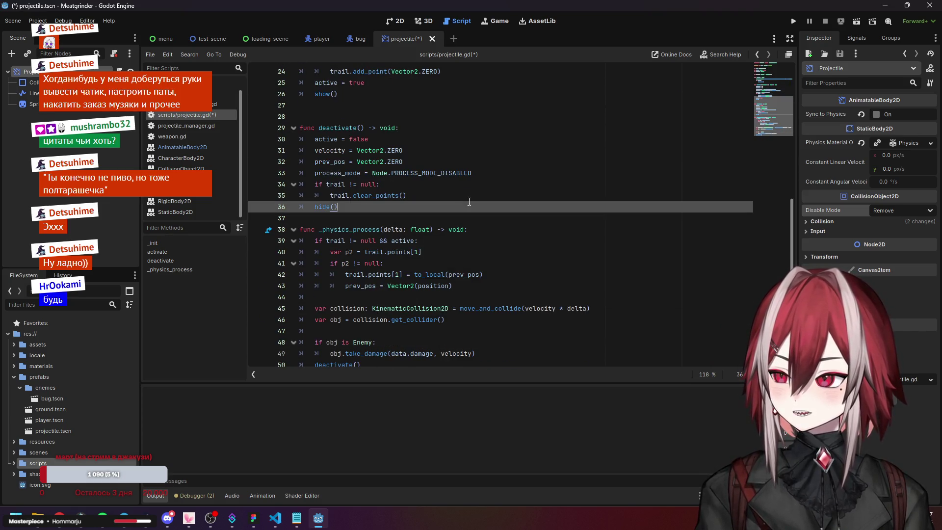
key(ctrl+s)
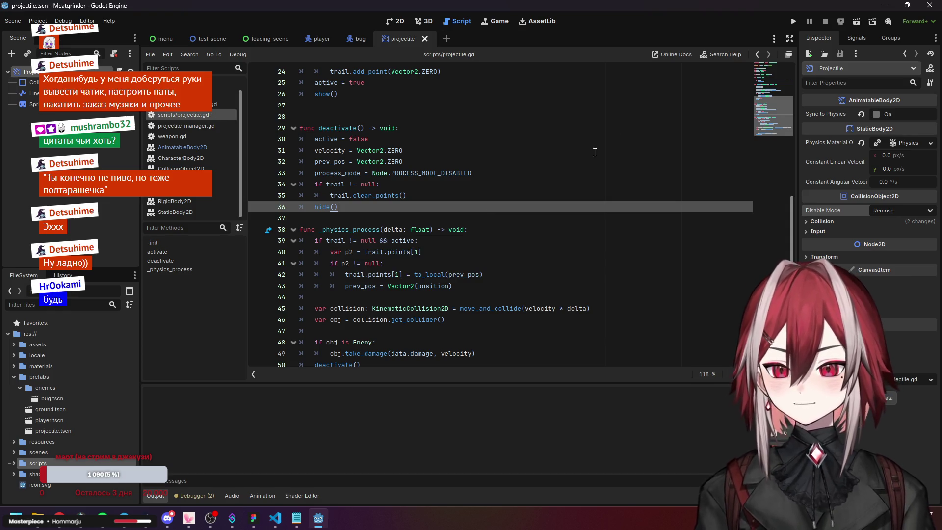
- Run the project and stop it after the null-value get_collider() error at line 46
click(792, 22)
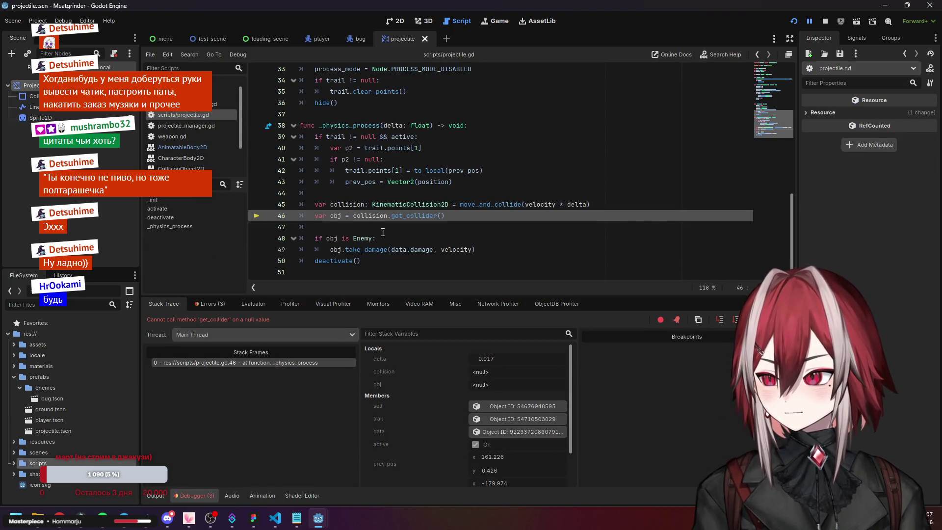
click(383, 232)
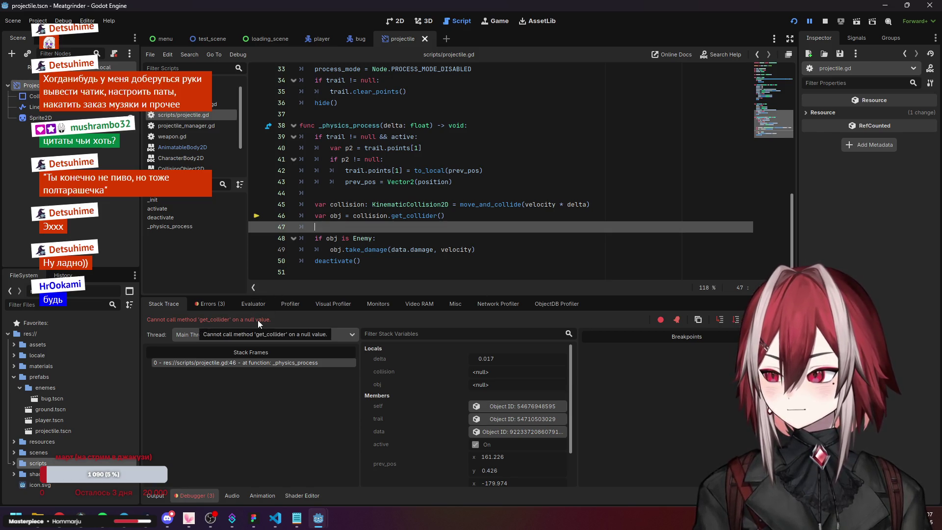
click(825, 21)
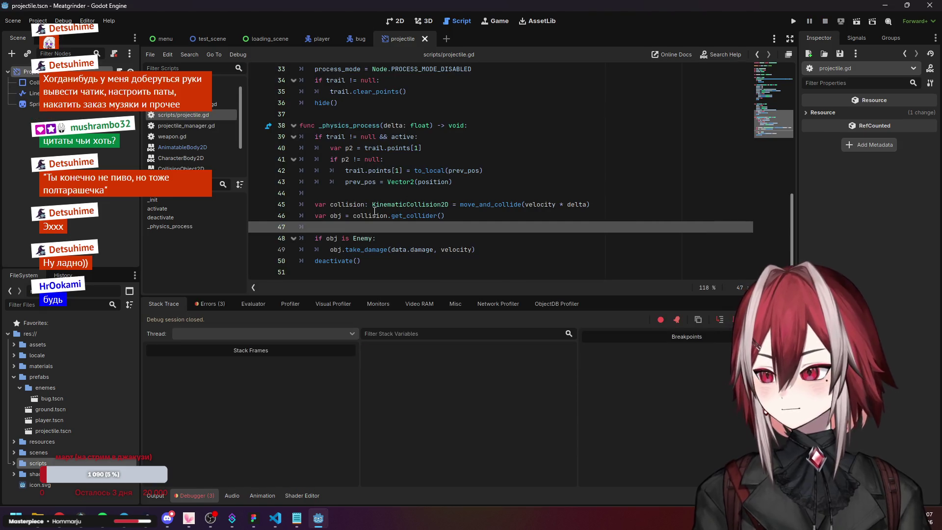
- Insert 'if collision != null:' after line 45 and indent the collider, Enemy and deactivate lines under it
click(345, 204)
key(Return)
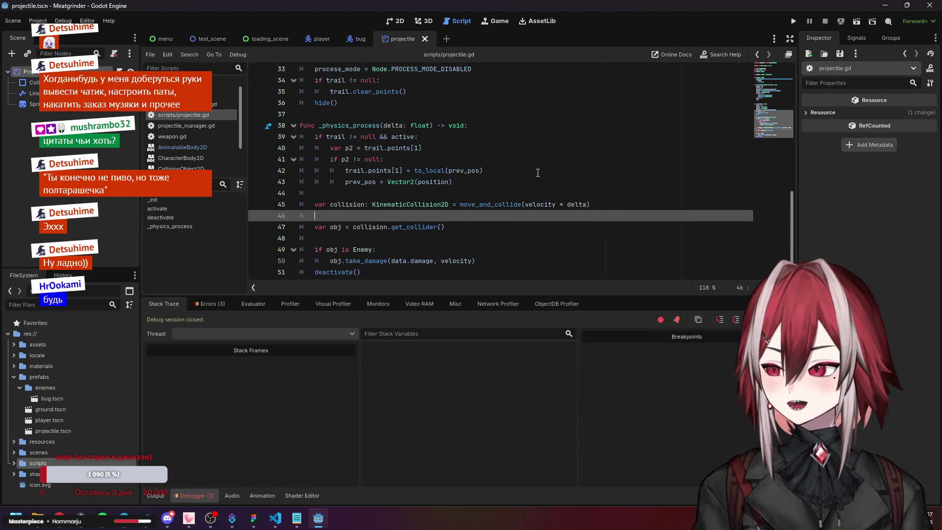
text(ifcollision 1=)
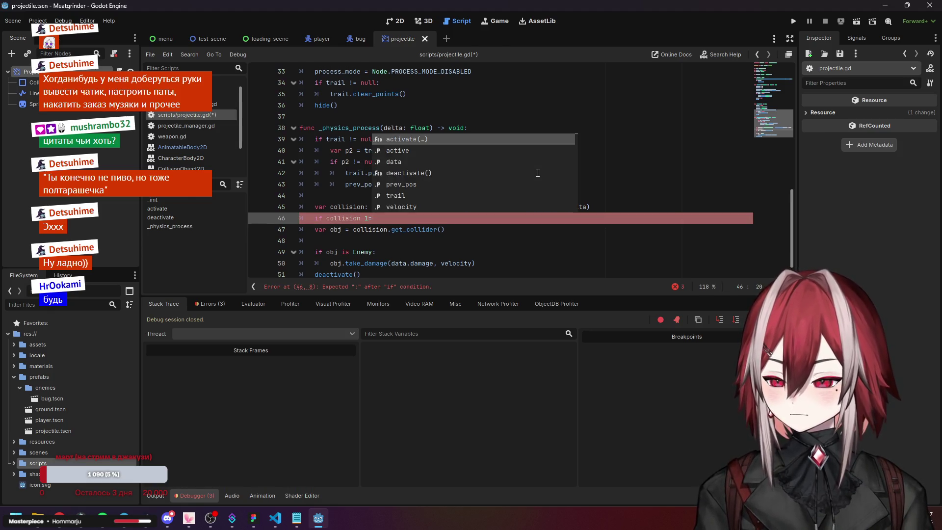
key(BackSpace)
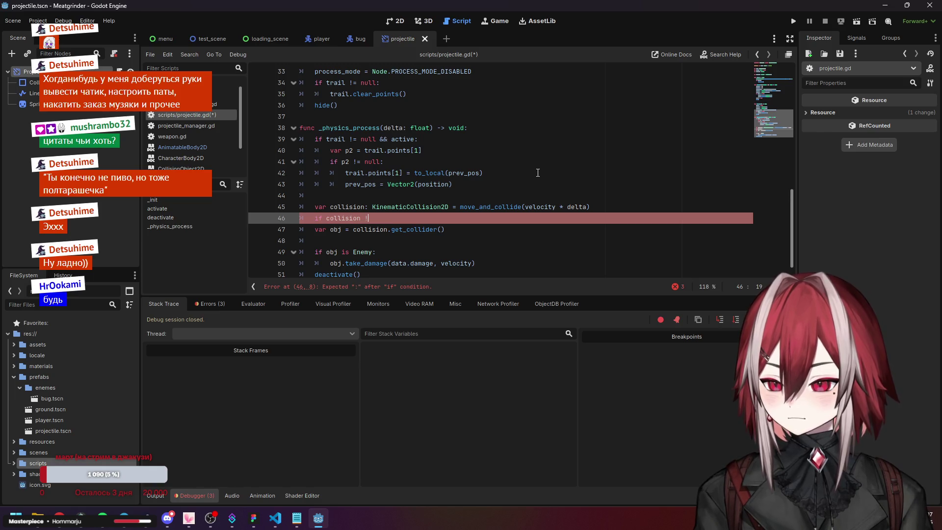
text(= null:)
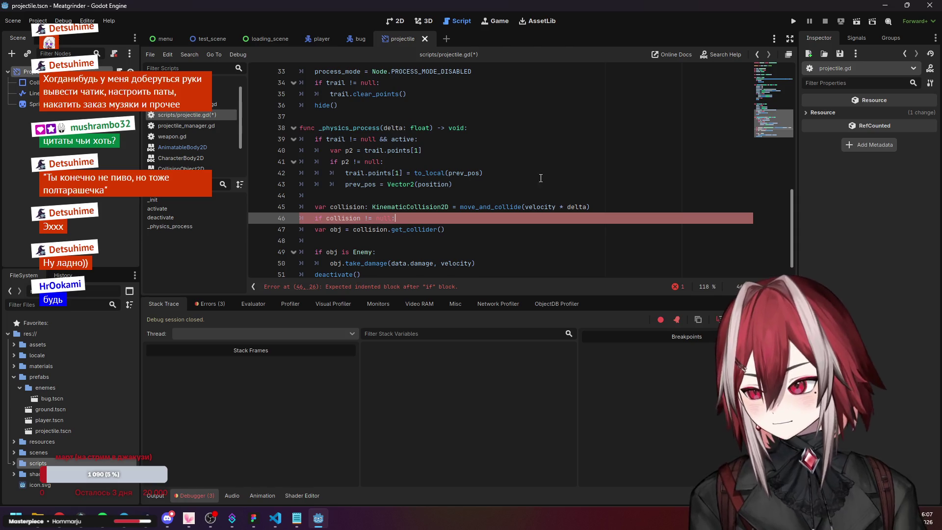
scroll(540, 177, down, 1)
mouse_move(377, 263)
mouse_down()
mouse_move(343, 231)
mouse_move(300, 219)
mouse_up()
key(Tab)
- Save the script with the null check and launch the game again
click(420, 157)
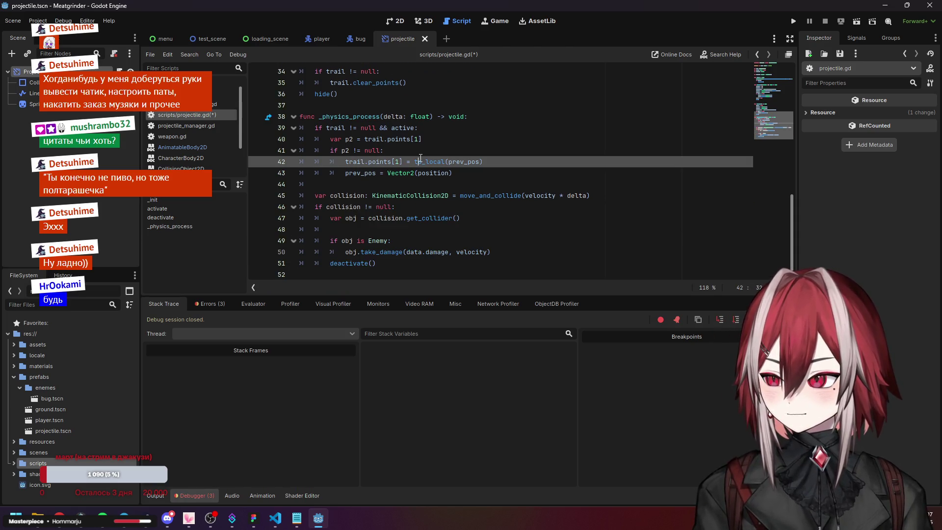
click(381, 265)
click(406, 229)
key(ctrl+s)
click(474, 218)
click(469, 252)
click(465, 230)
click(466, 240)
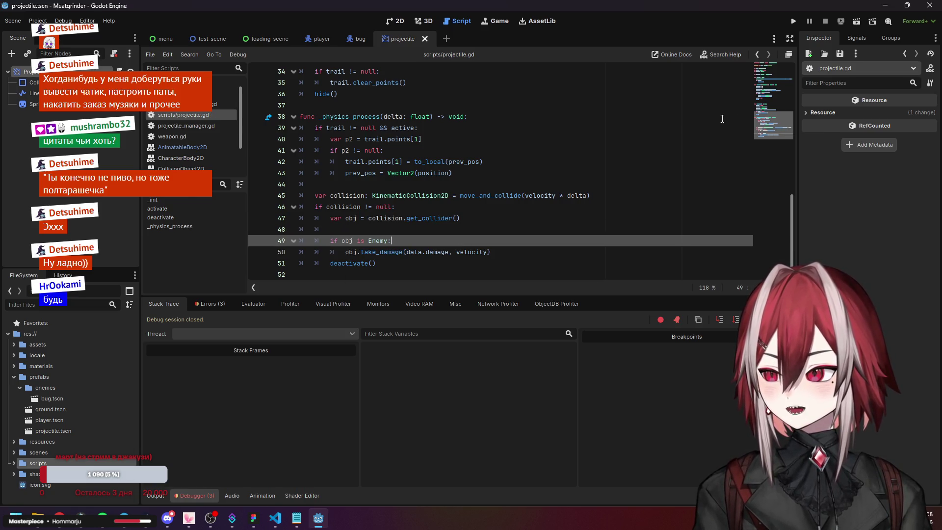
click(794, 22)
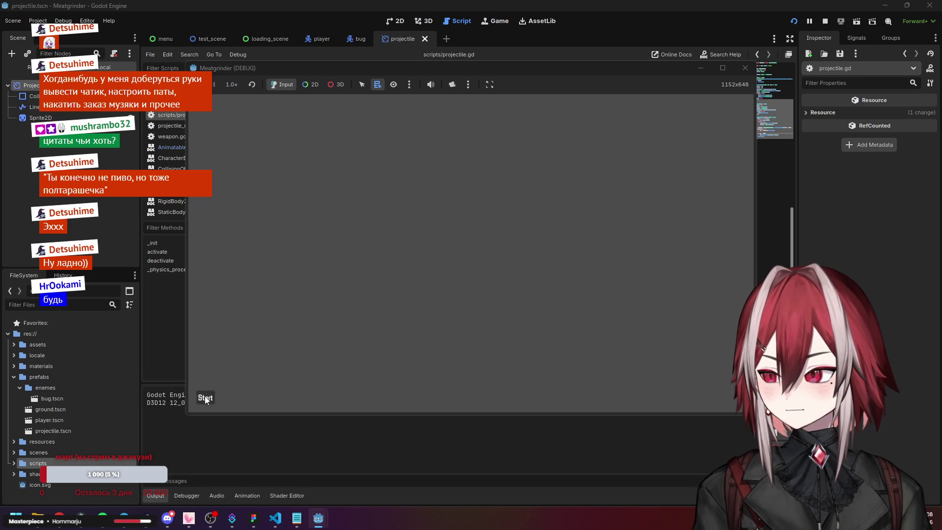
- Start the game and move the player right and left while projectiles hit the bugs
click(204, 397)
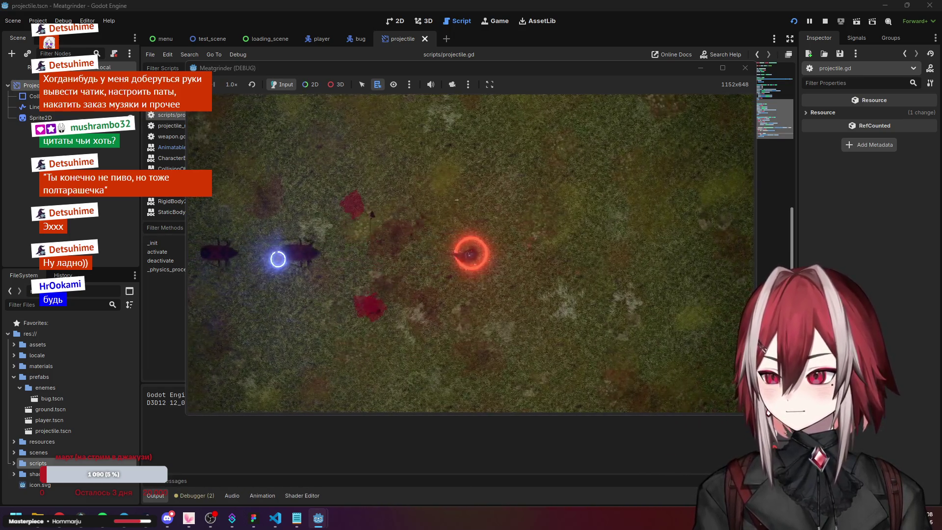
key(d)
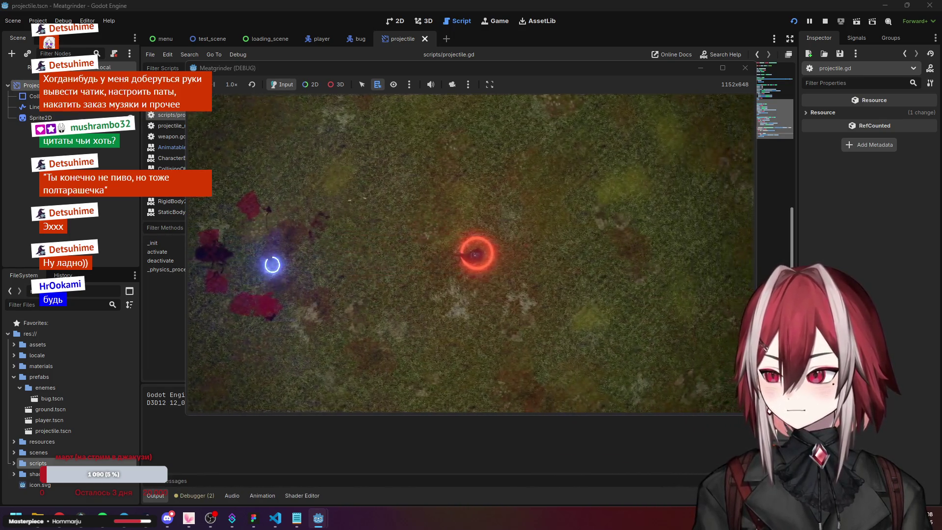
key(a)
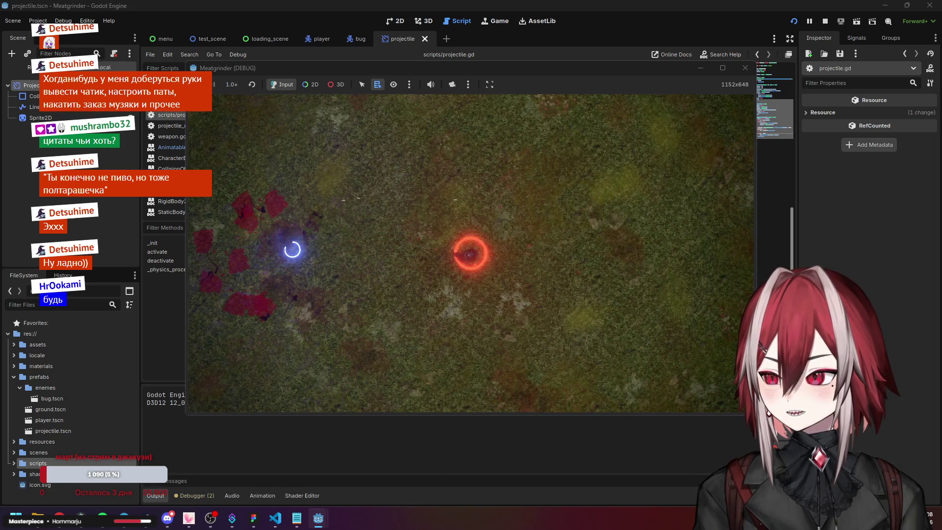
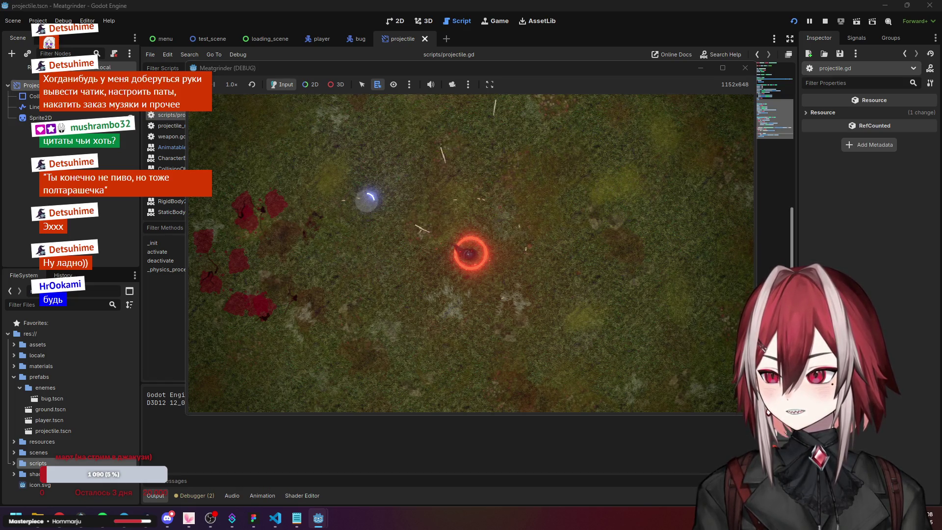
- Stop the play session and review activate() in projectile.gd and projectile_manager.gd
click(745, 68)
click(130, 104)
scroll(387, 243, up, 8)
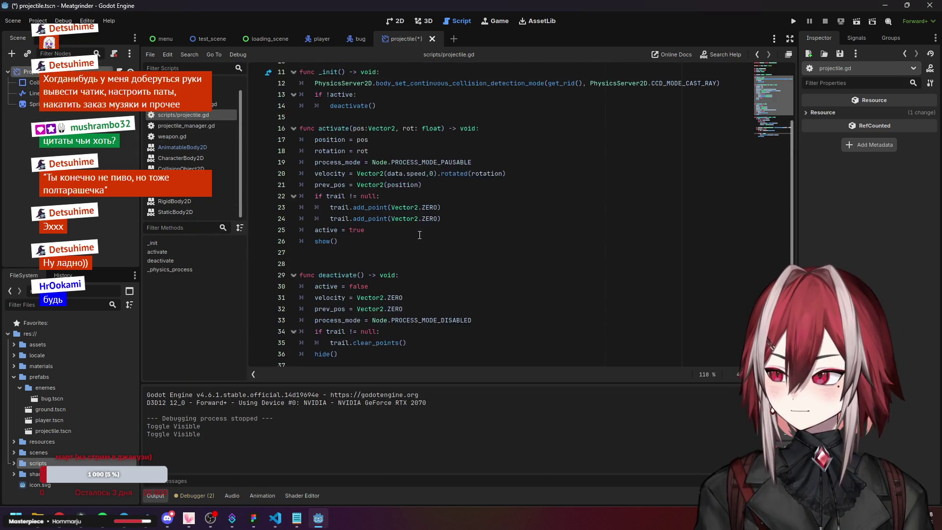
scroll(420, 234, down, 2)
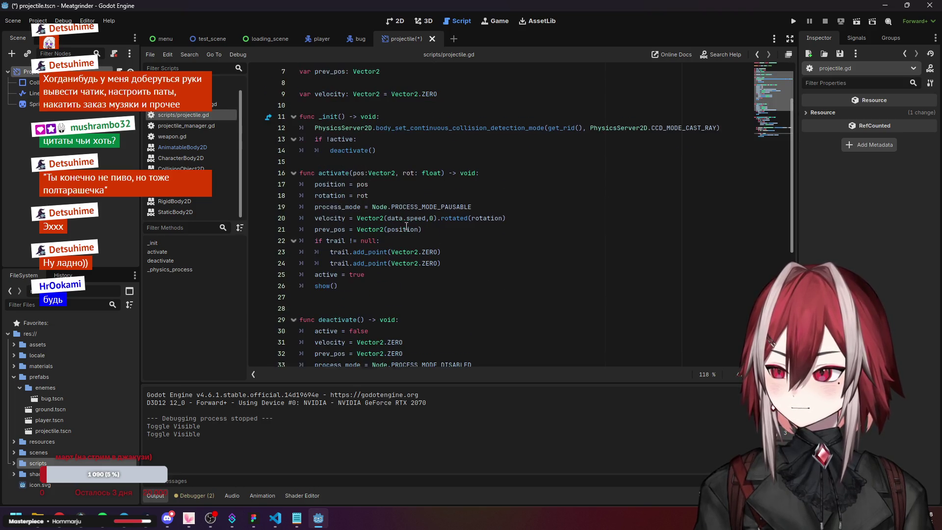
click(367, 196)
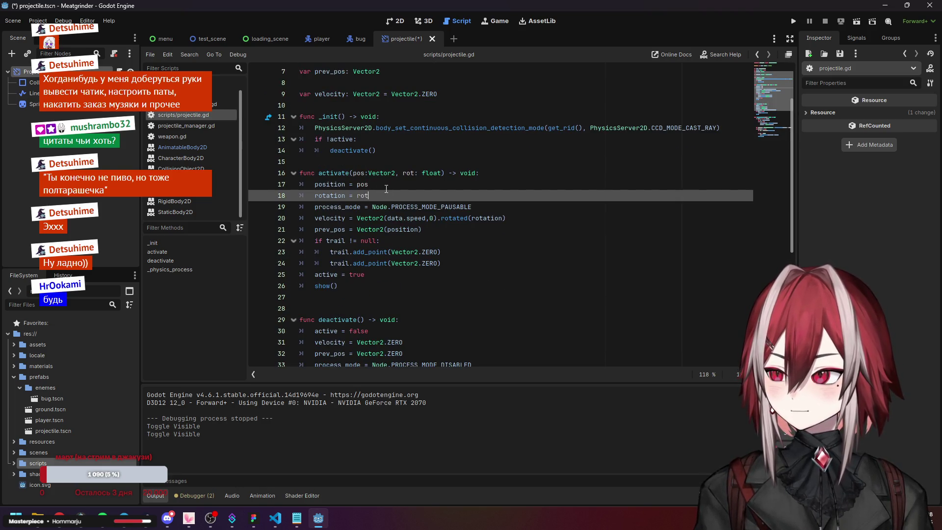
click(201, 126)
key(Delete)
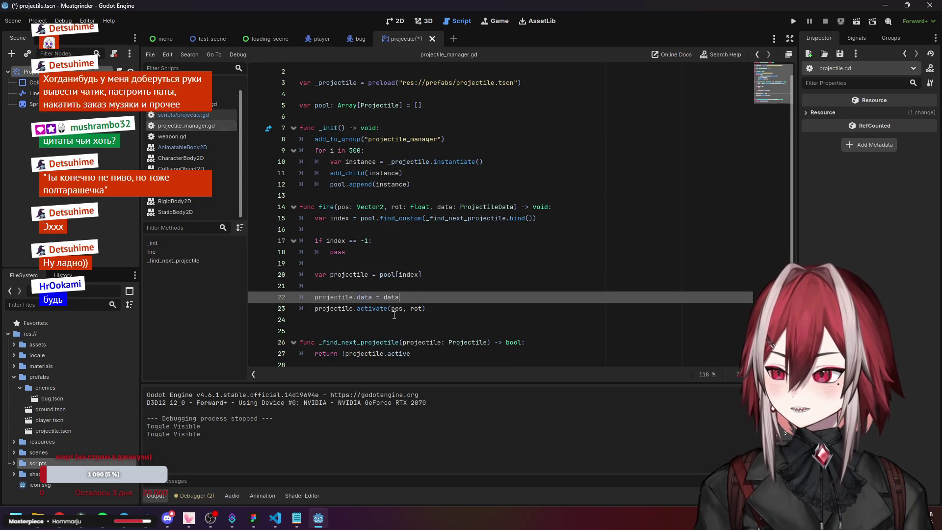
click(189, 115)
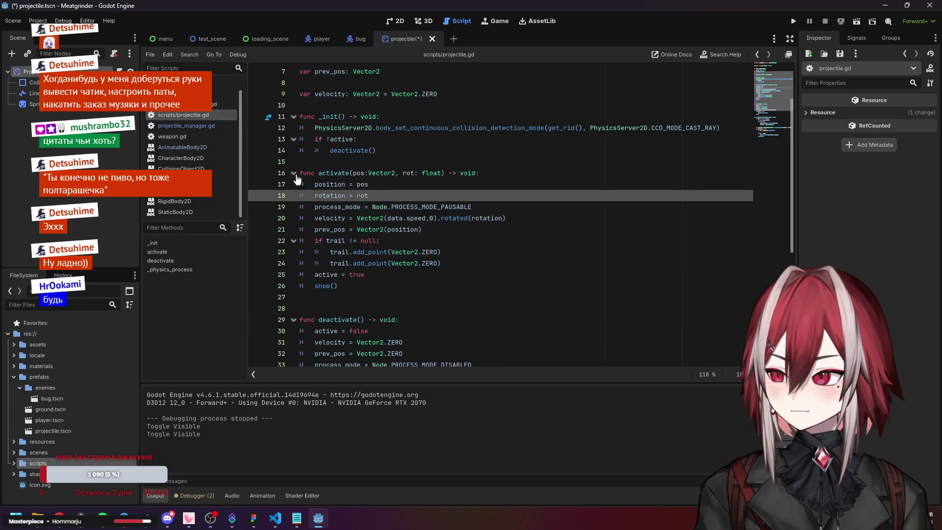
- Give activate() a data parameter typed ProjectileData and save projectile.gd
click(447, 173)
click(205, 126)
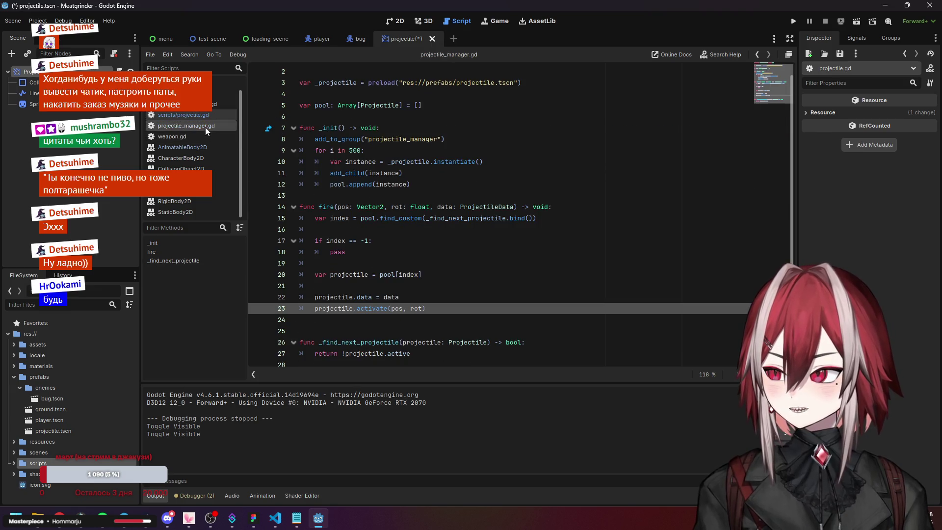
click(392, 286)
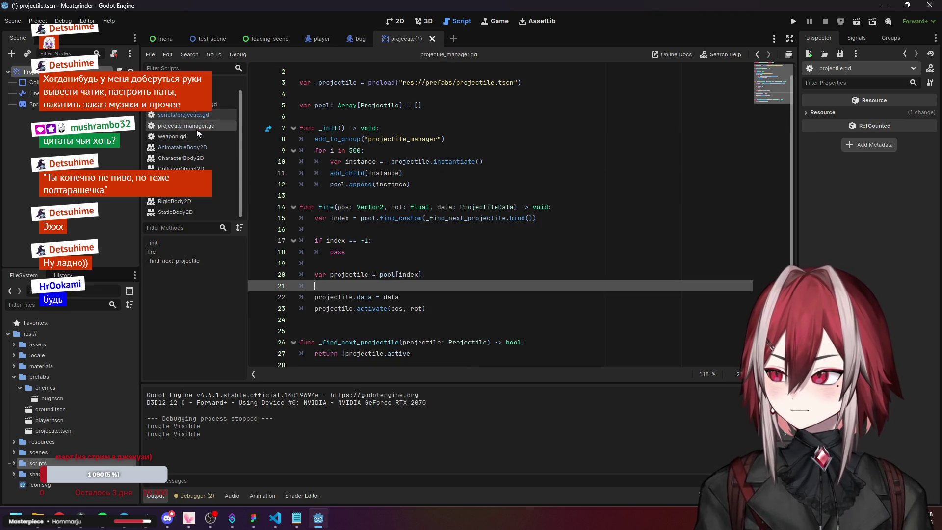
click(204, 113)
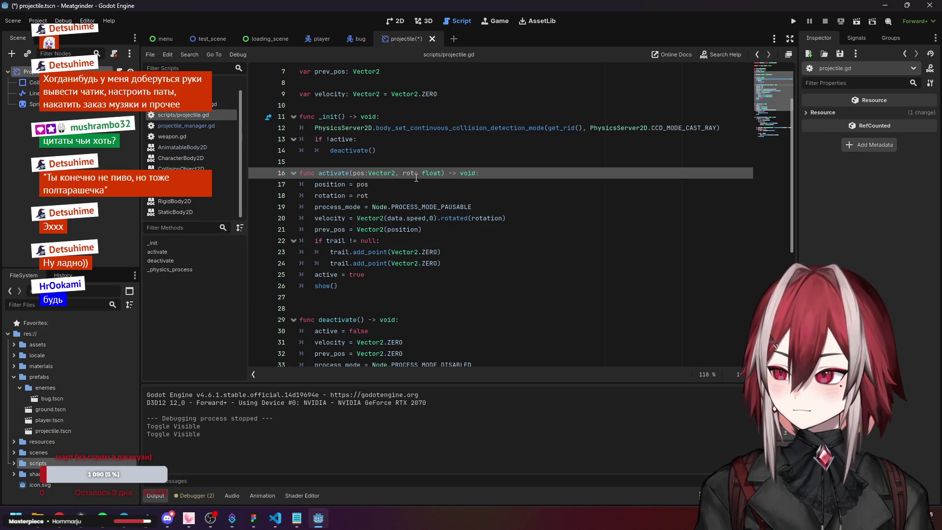
scroll(459, 148, up, 2)
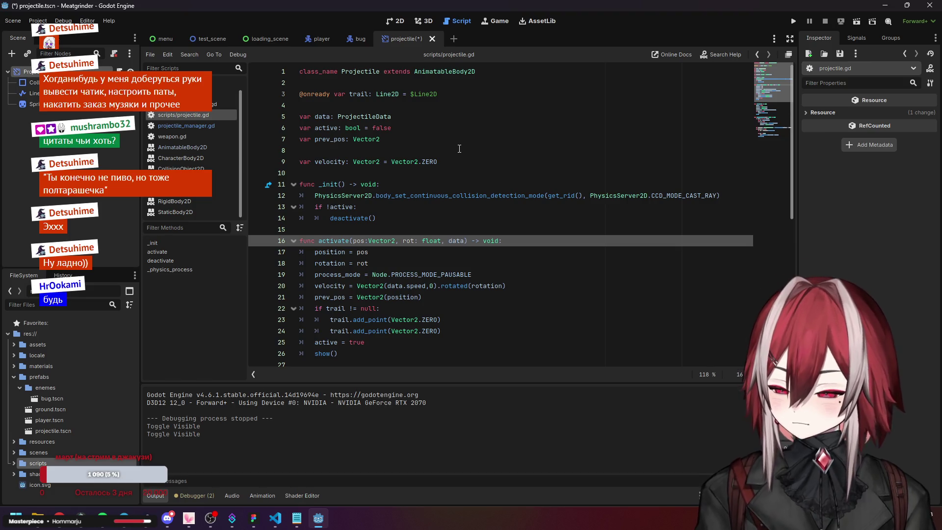
text(:)
drag(337, 116, 343, 114)
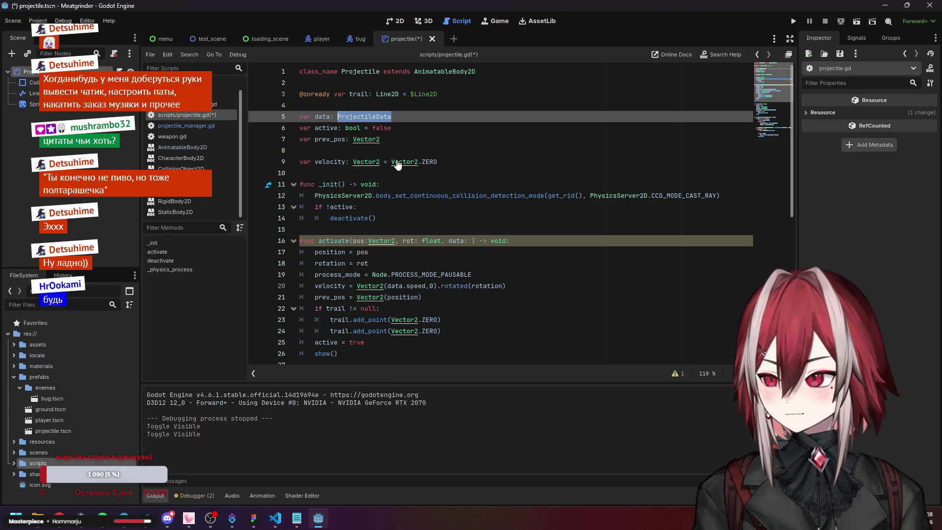
click(471, 240)
text(ProjectileData)
key(ctrl+s)
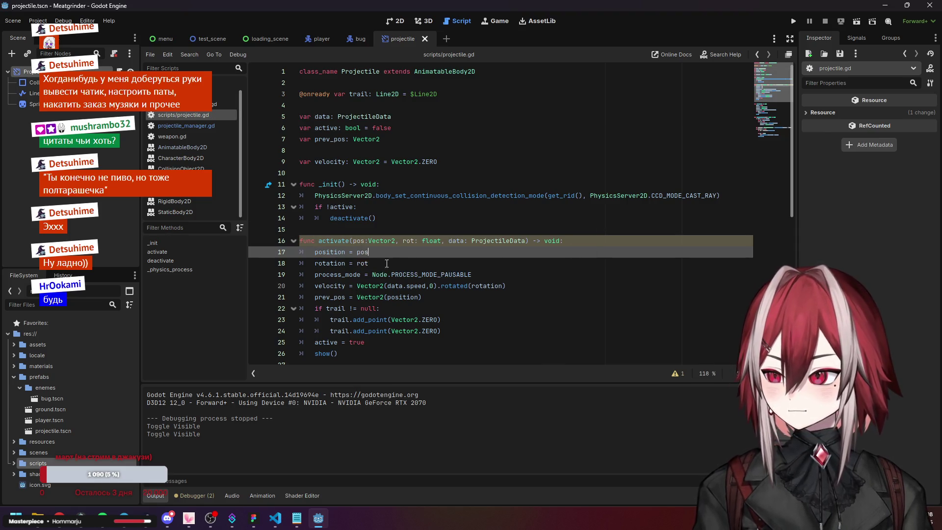
- Rename the parameter to _data and store it with 'data = _data' after the rotation line
click(379, 263)
key(Return)
text(a)
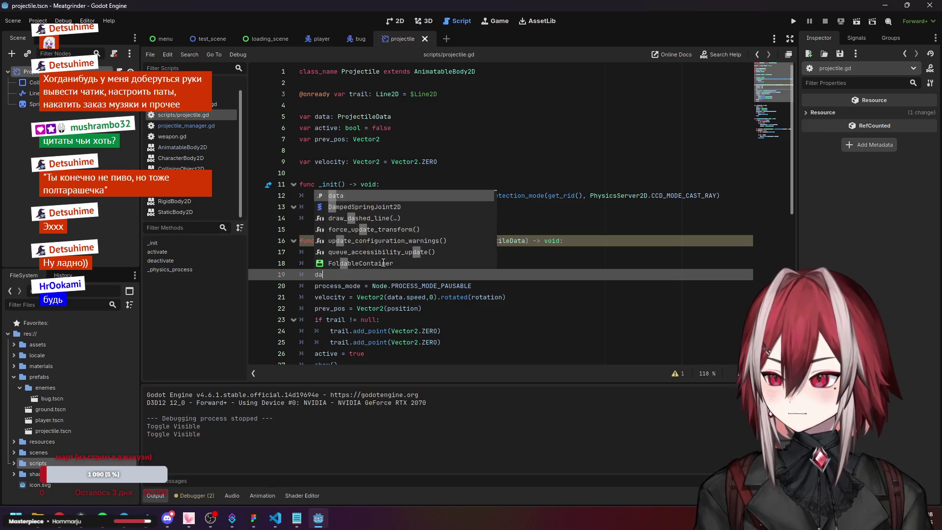
text(ta = data)
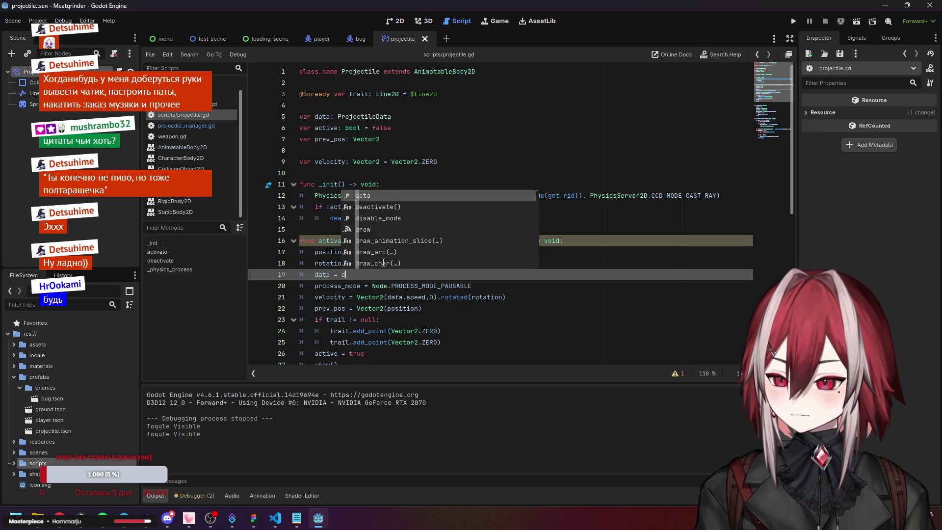
click(507, 308)
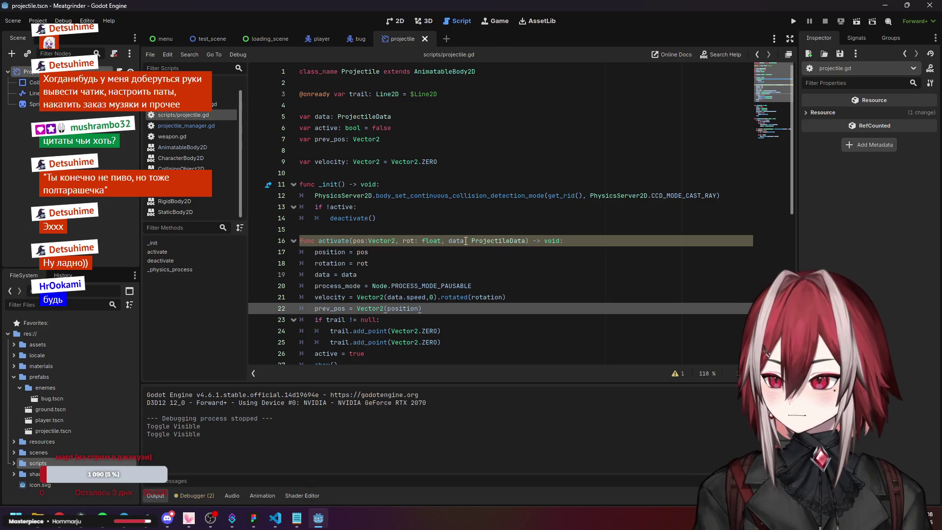
click(450, 240)
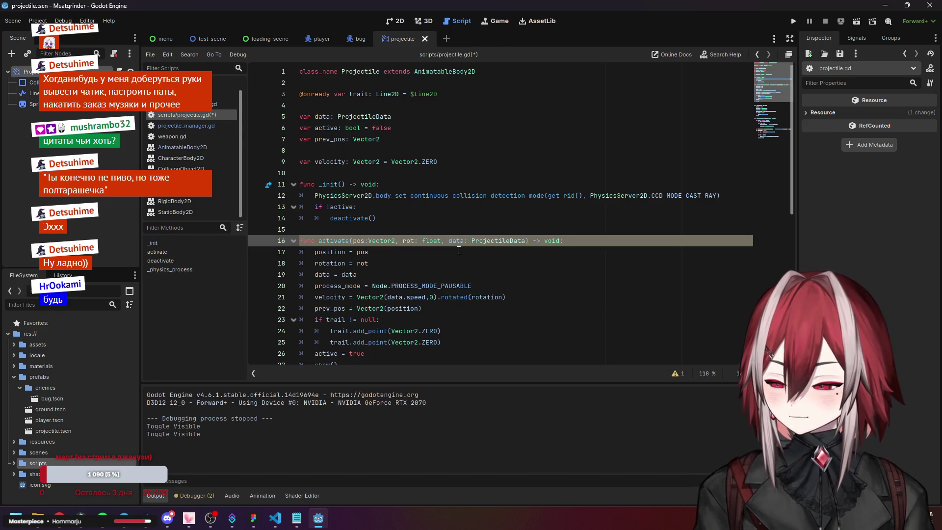
click(342, 275)
text(_)
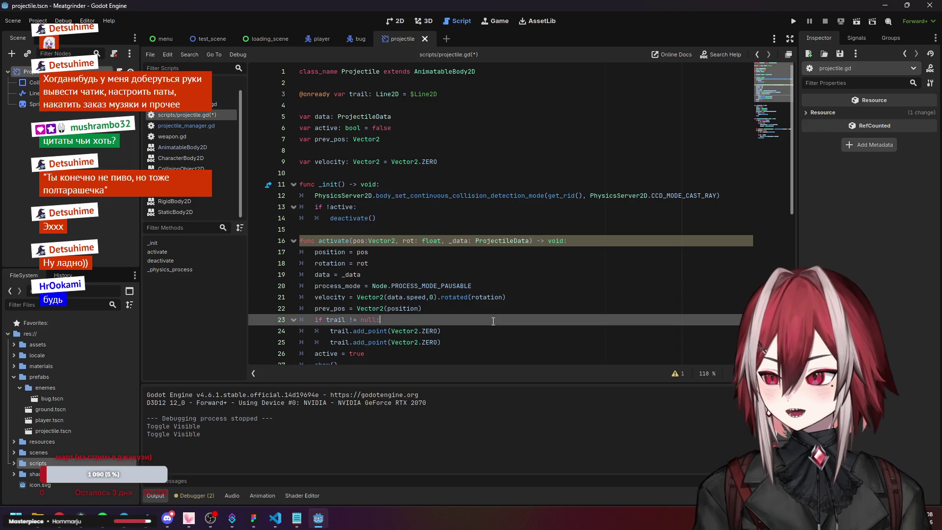
click(413, 261)
click(184, 124)
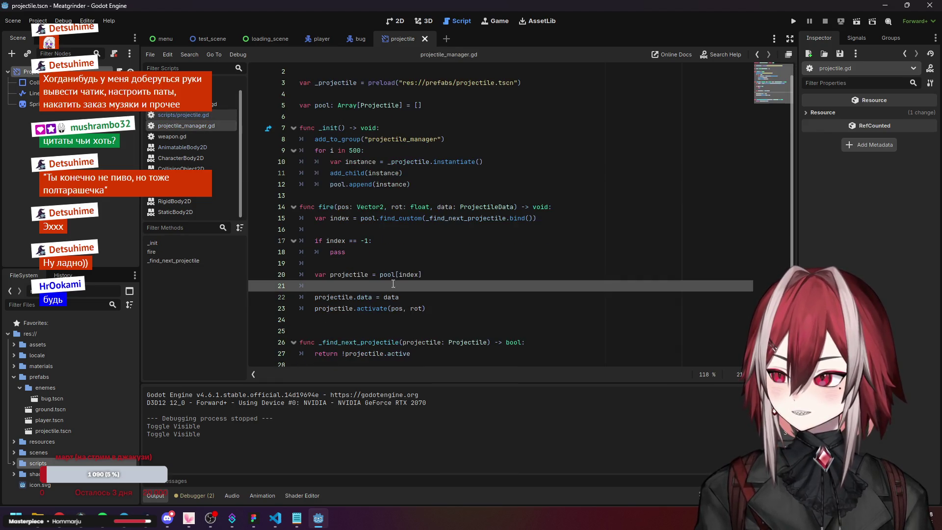
- Delete the 'projectile.data = data' line from fire()
click(418, 297)
key(shift+Home)
key(shift+Home)
key(BackSpace)
key(BackSpace)
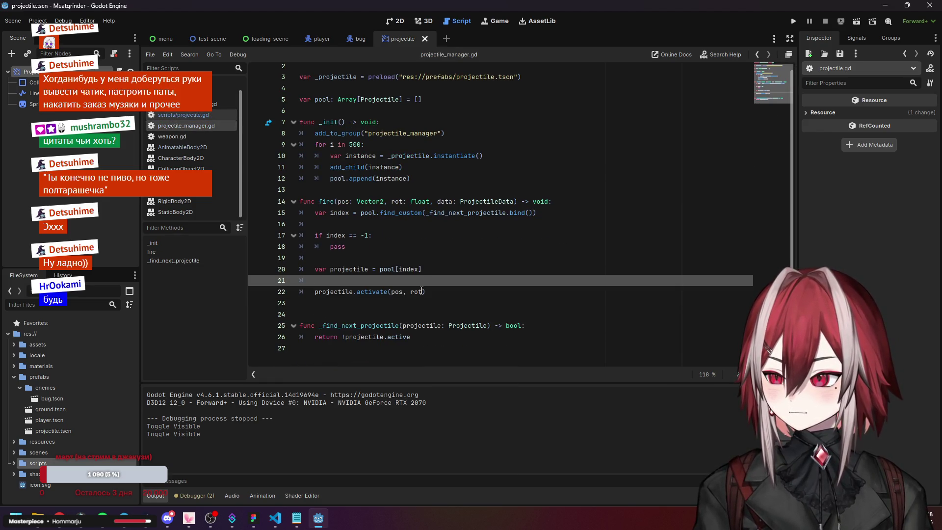
- Pass data as a third argument so fire() calls projectile.activate(pos, rot, data)
click(422, 291)
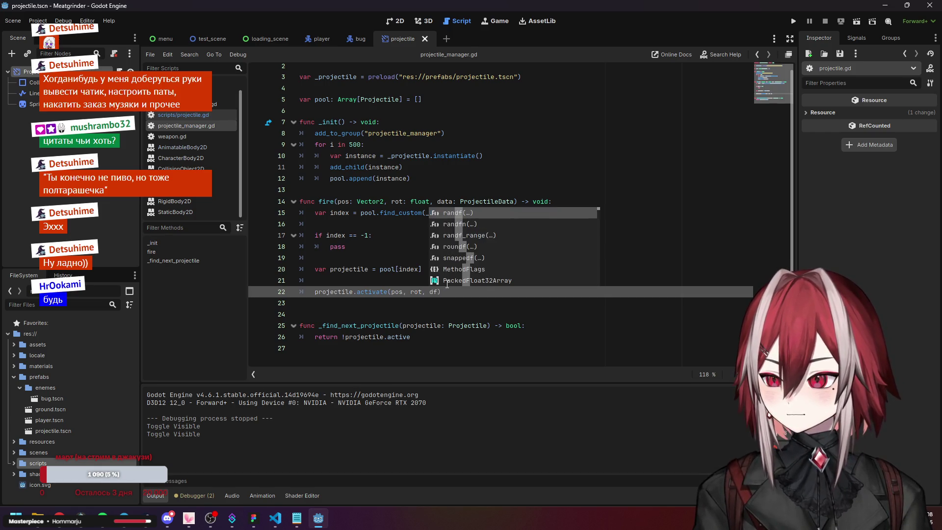
text(ata)
key(Return)
click(460, 268)
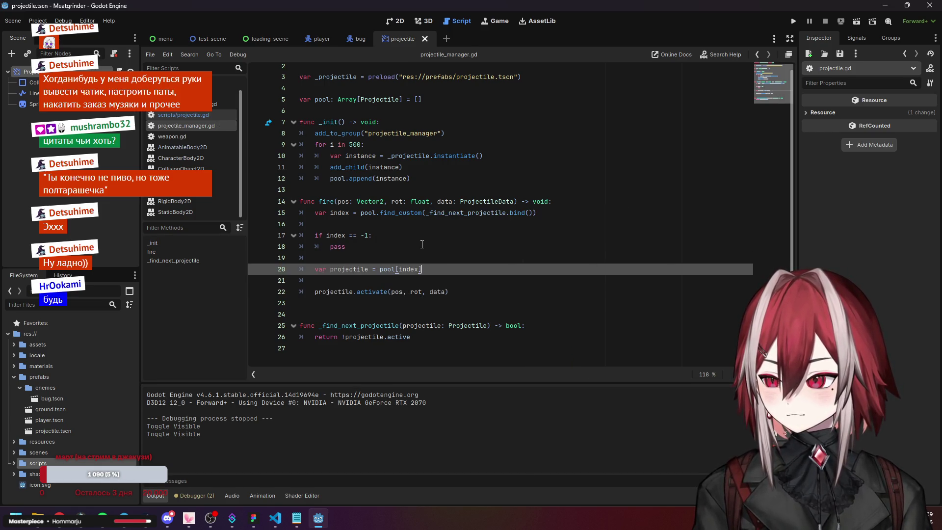
click(429, 225)
scroll(429, 230, up, 1)
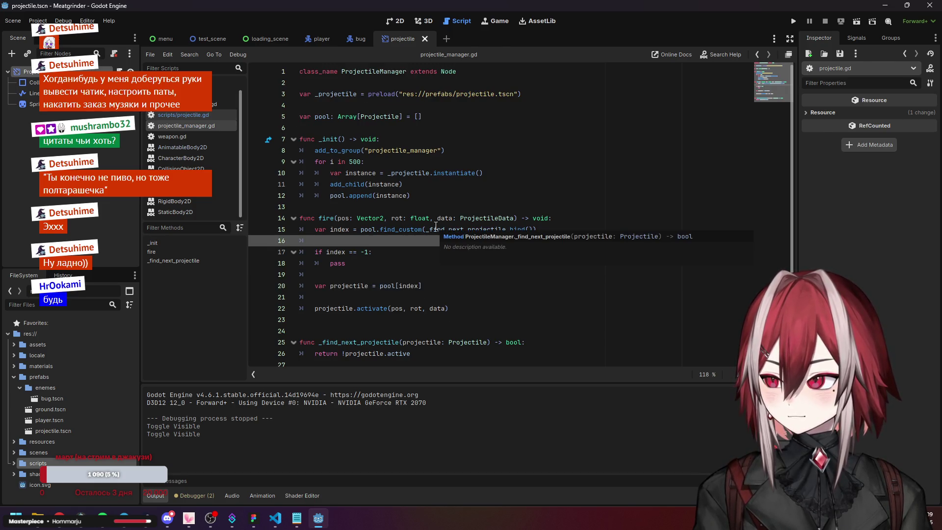
key(ctrl+z)
text(, dfa)
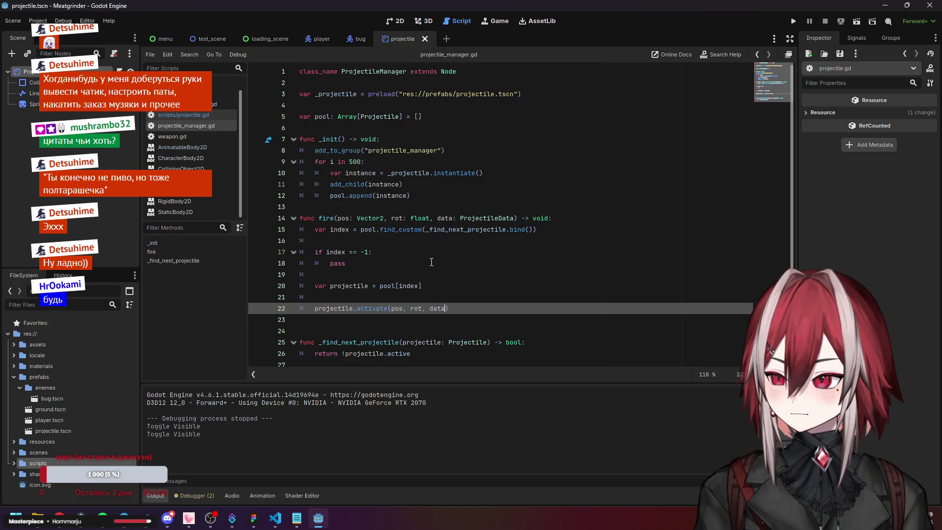
click(431, 262)
click(343, 229)
click(344, 251)
click(338, 274)
click(335, 285)
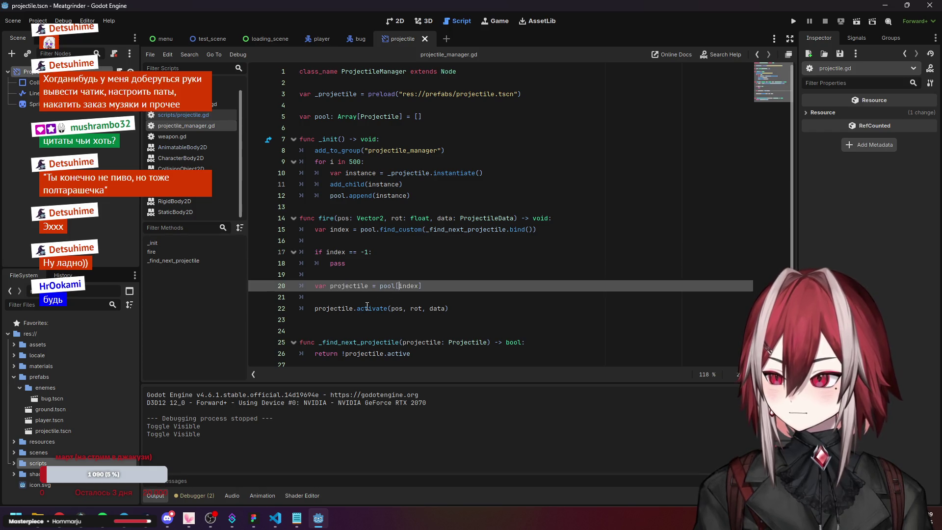
click(454, 306)
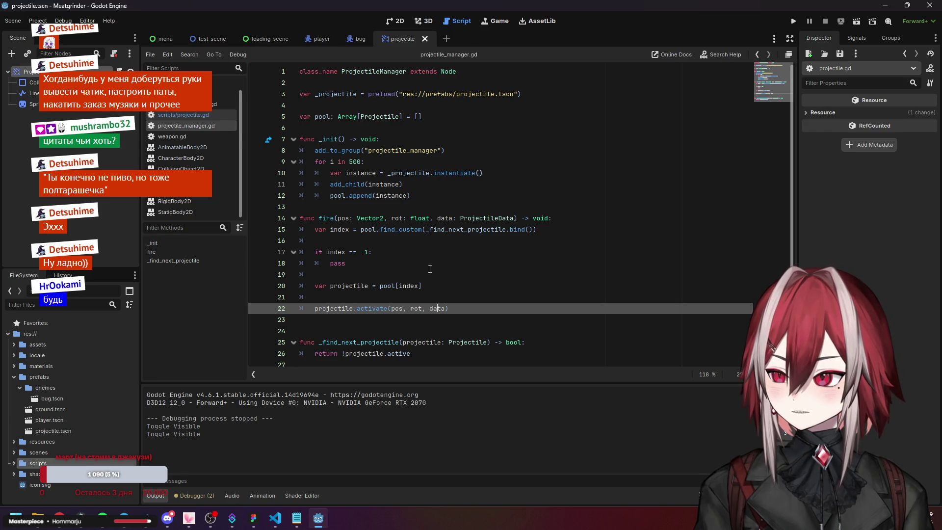
click(451, 218)
click(344, 297)
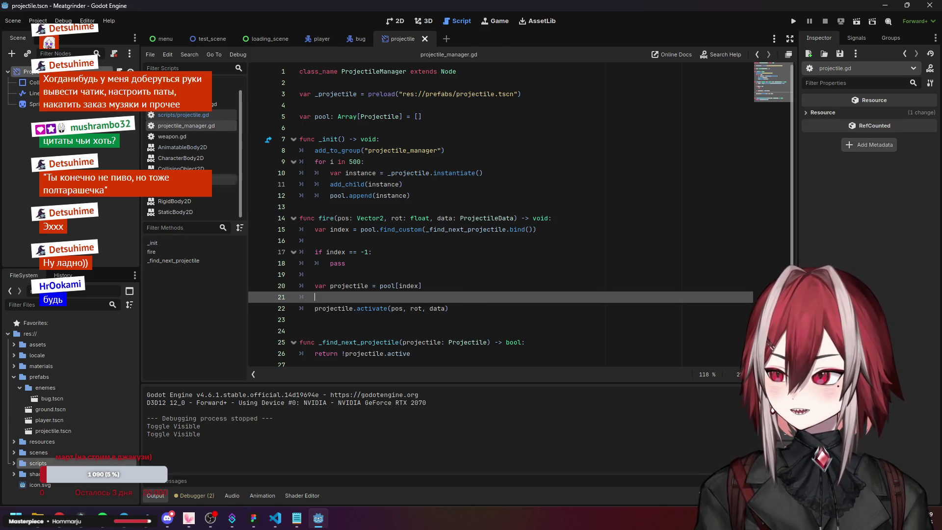
click(199, 117)
- Remove the process_mode = Node.PROCESS_MODE_PAUSABLE line from activate()
scroll(363, 211, down, 5)
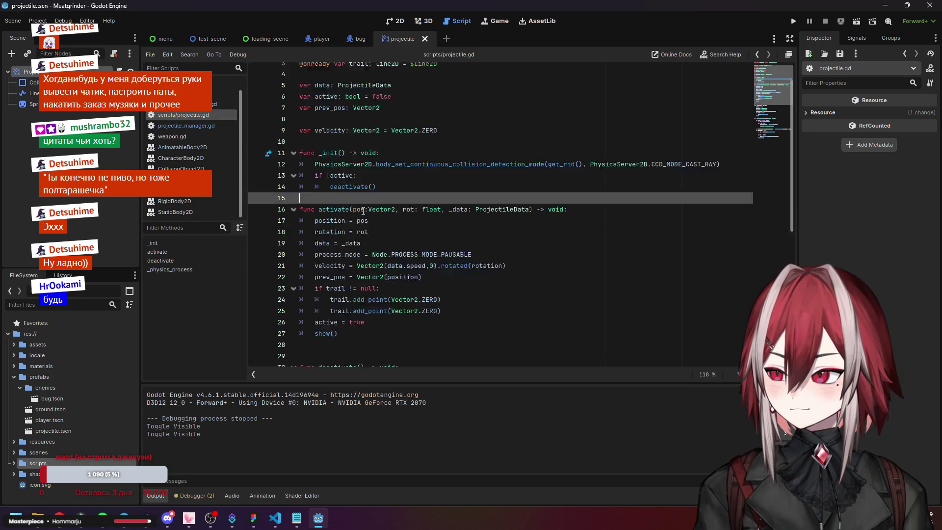
scroll(362, 211, up, 2)
click(360, 173)
key(Return)
click(355, 195)
click(369, 218)
key(ctrl+shift+Left)
key(ctrl+shift+Left)
key(ctrl+shift+Left)
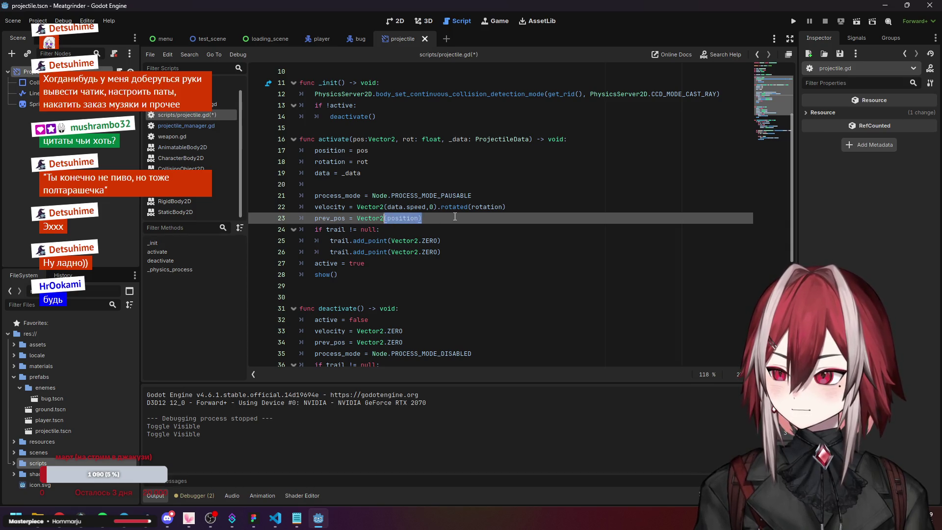
key(Return)
mouse_move(476, 196)
mouse_down()
mouse_move(486, 196)
mouse_move(304, 192)
mouse_up()
key(ctrl+c)
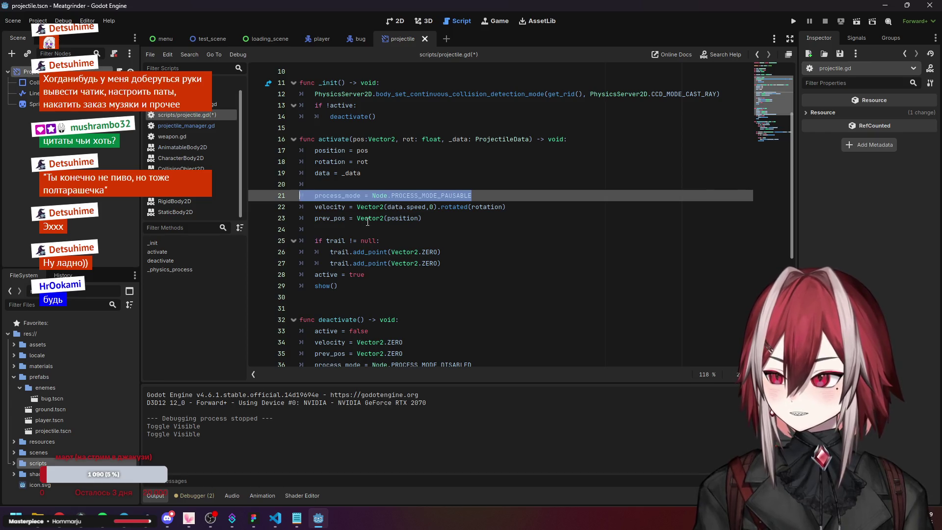
key(BackSpace)
key(BackSpace)
- Paste the process_mode line into _init() after the CCD setup line
scroll(674, 187, up, 2)
click(725, 162)
key(Return)
key(ctrl+v)
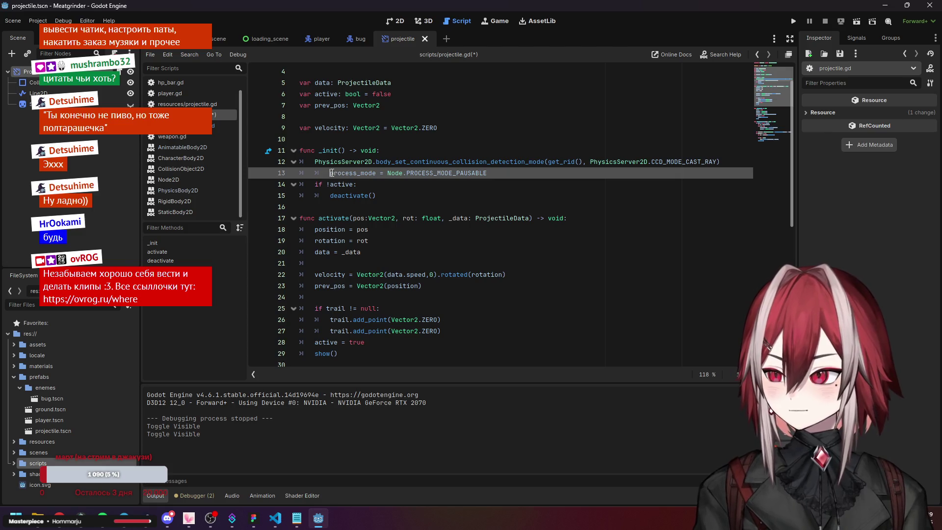
- Move the process_mode line from _init() to just after prev_pos in activate() and save
scroll(428, 213, down, 3)
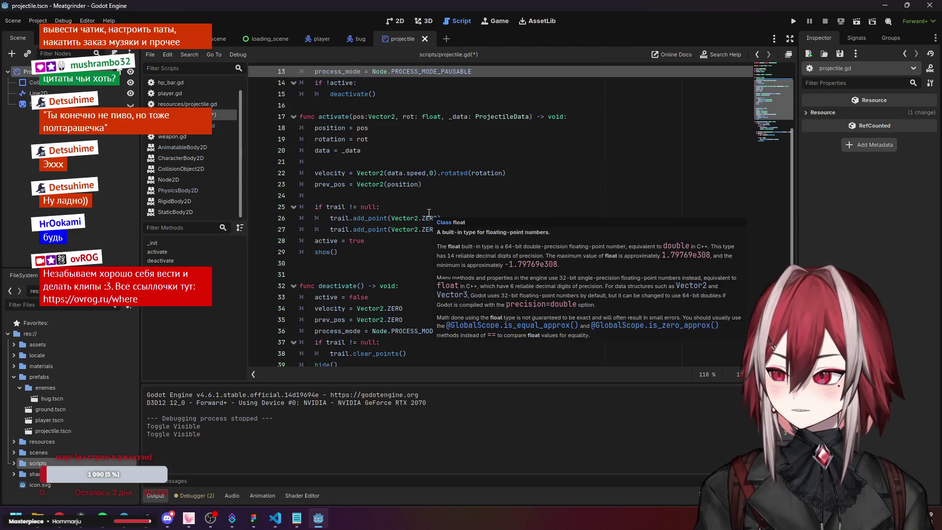
scroll(428, 212, down, 2)
click(346, 263)
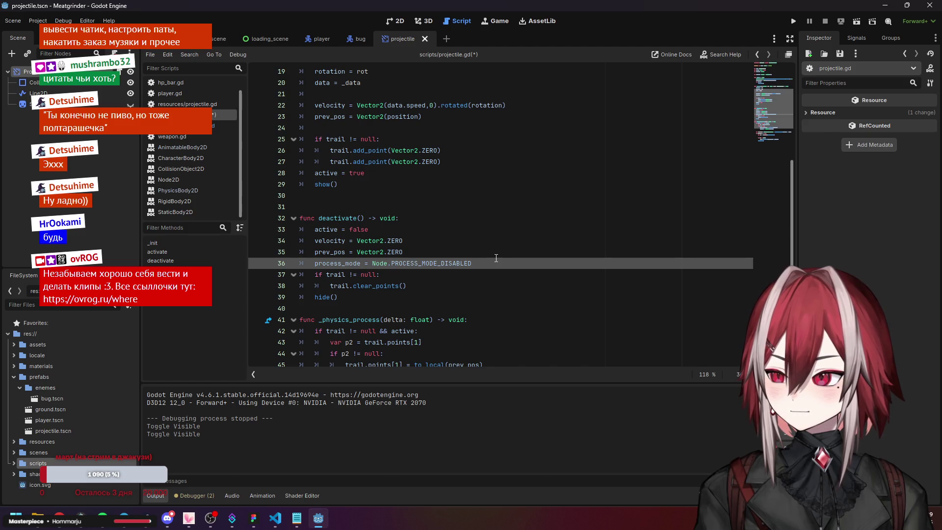
scroll(495, 258, up, 5)
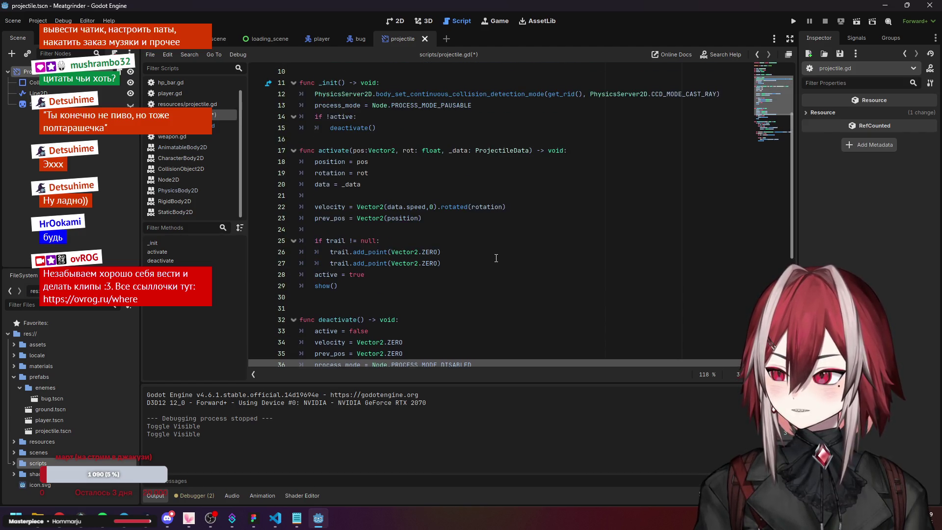
key(ctrl+x)
click(420, 263)
key(ctrl+v)
triple_click(420, 263)
key(BackSpace)
key(BackSpace)
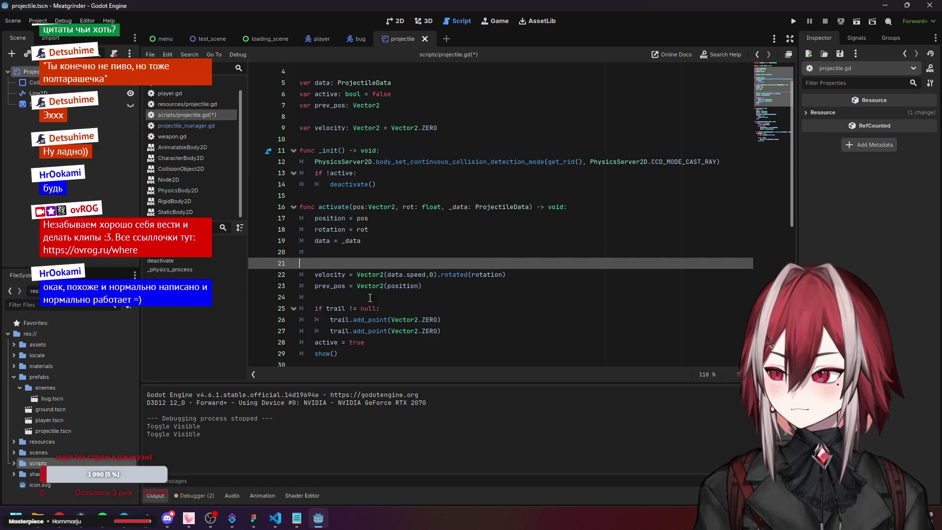
click(344, 286)
key(ctrl+v)
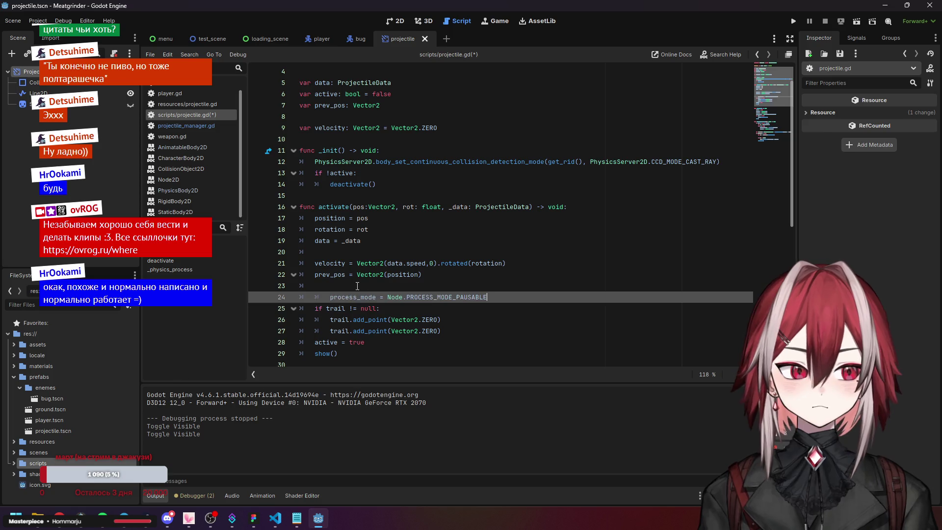
click(500, 264)
key(ctrl+s)
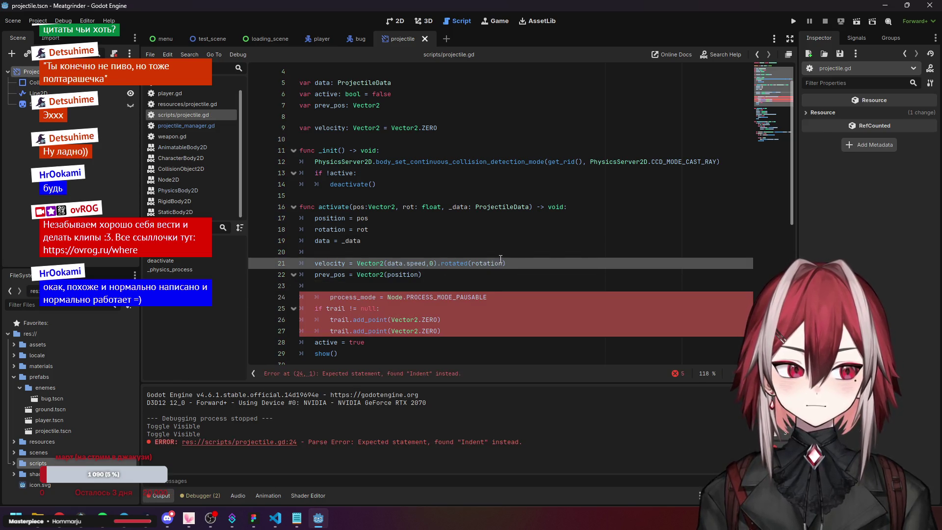
- Remove the extra indent from line 24 and save the script
scroll(456, 265, down, 1)
click(362, 267)
key(shift+Tab)
key(ctrl+s)
click(469, 287)
scroll(470, 265, down, 7)
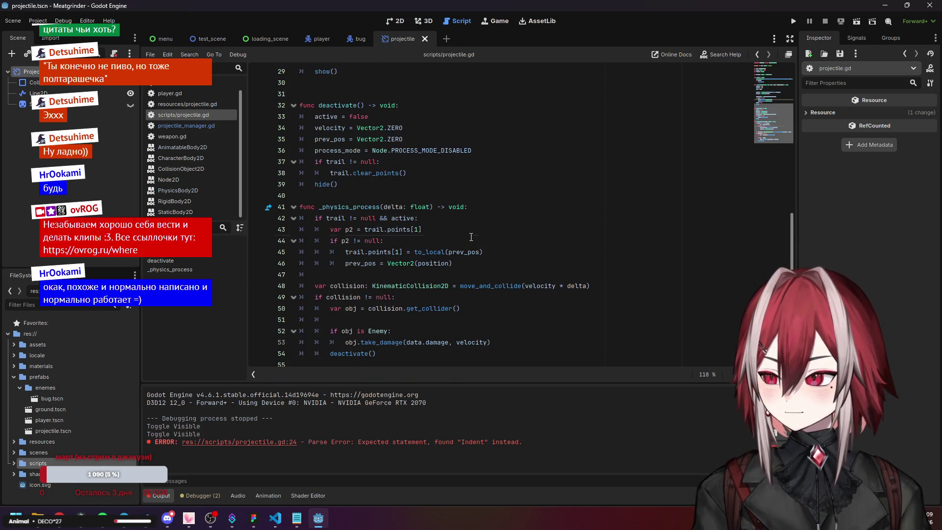
click(471, 236)
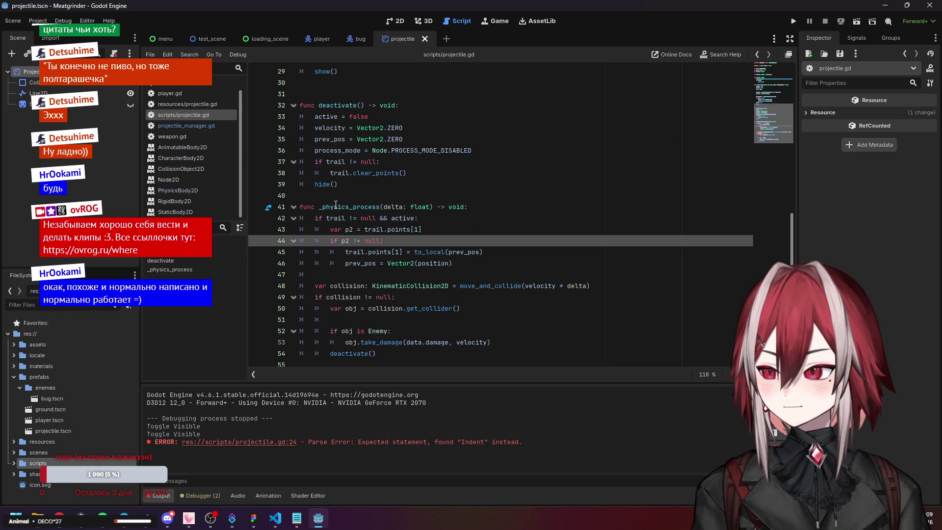
click(336, 207)
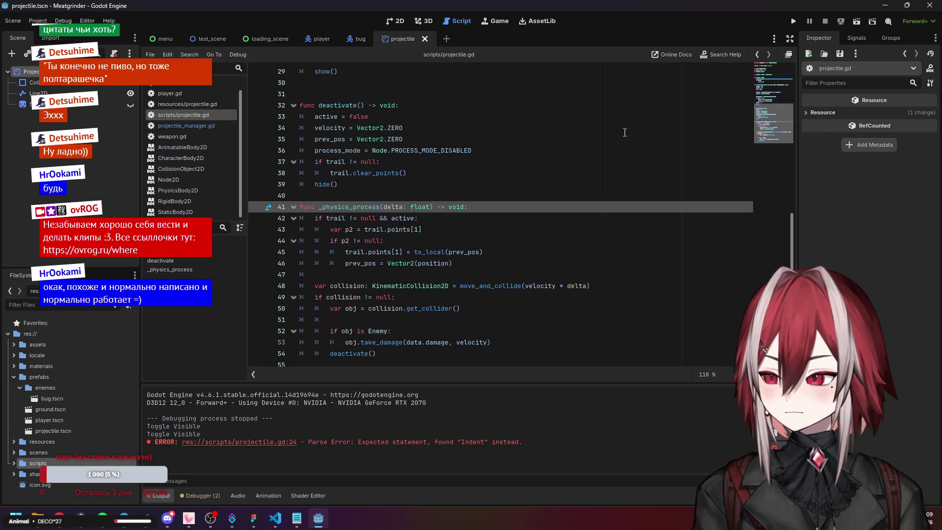
click(794, 21)
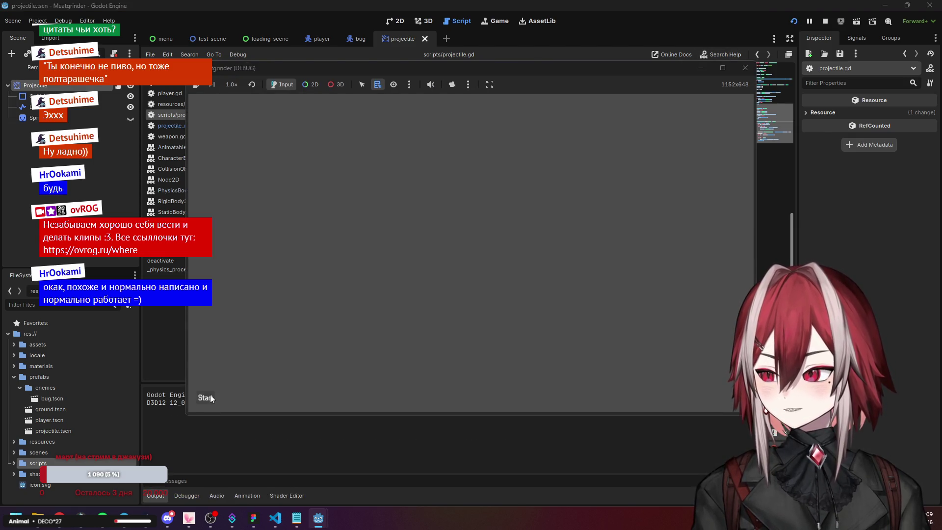
key(d)
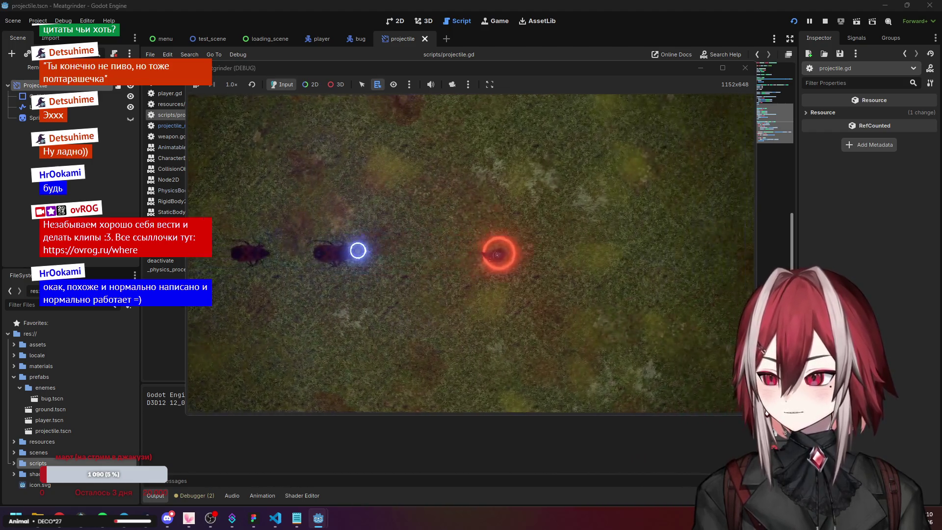
key(d)
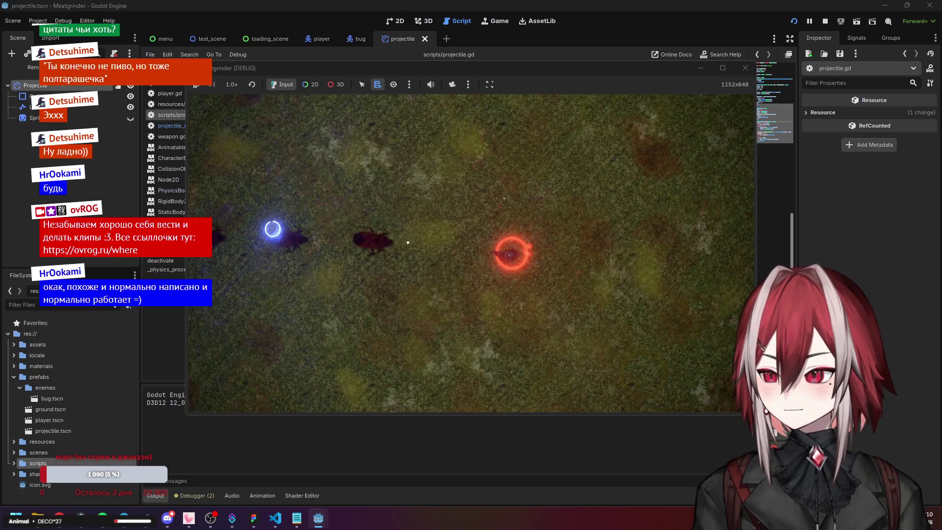
click(265, 242)
click(265, 242)
key(a)
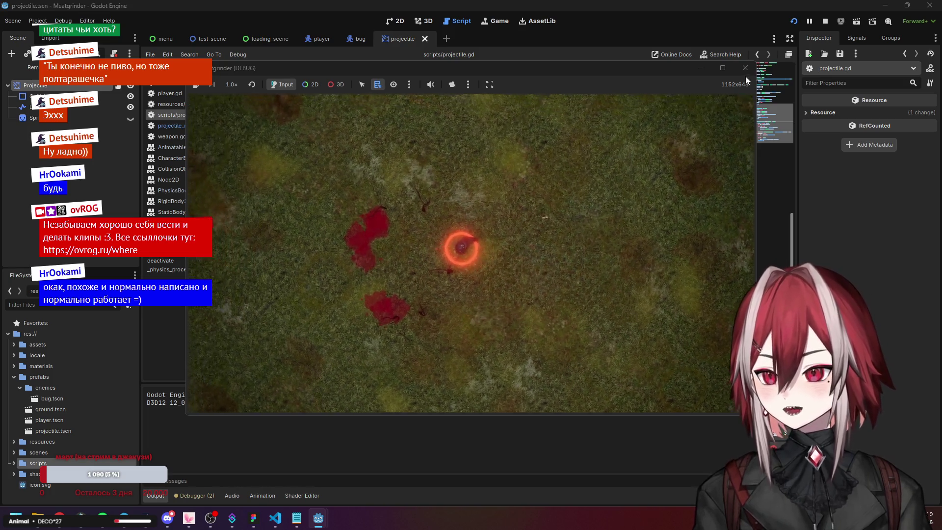
click(745, 68)
click(385, 241)
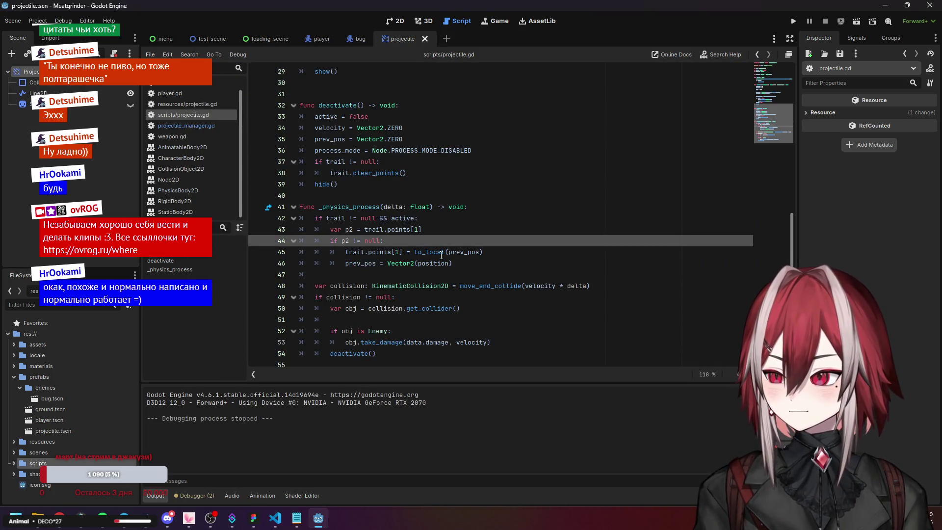
- Review the collision and _init code in projectile.gd while browsing the prefabs folder
click(407, 308)
click(395, 331)
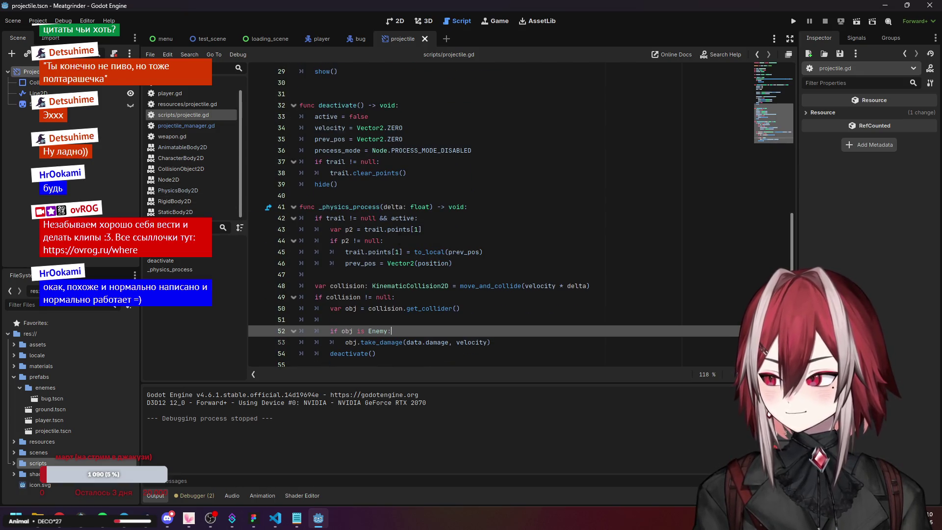
click(14, 377)
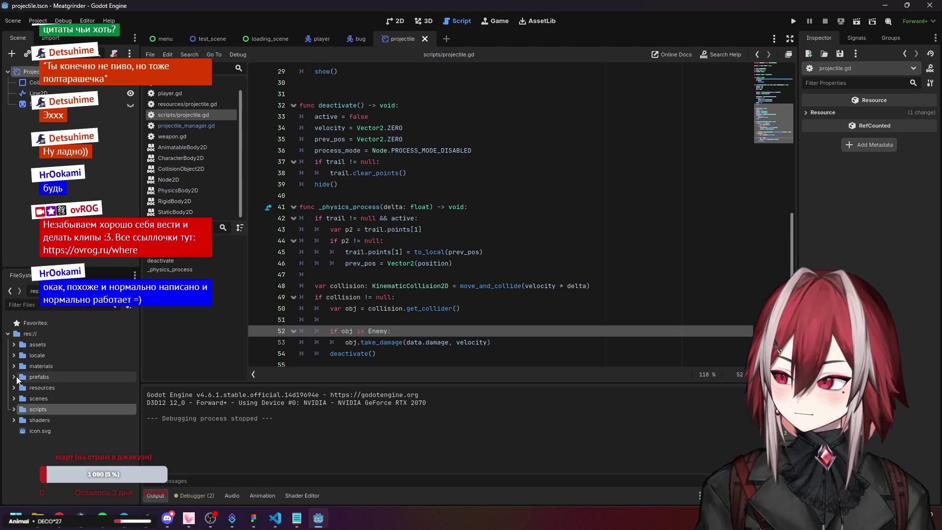
click(14, 377)
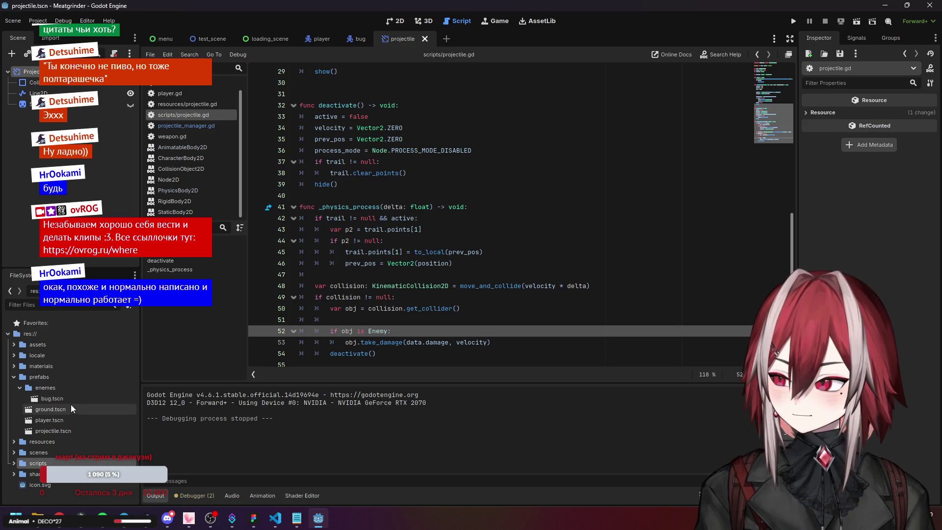
scroll(426, 227, up, 3)
scroll(427, 227, up, 3)
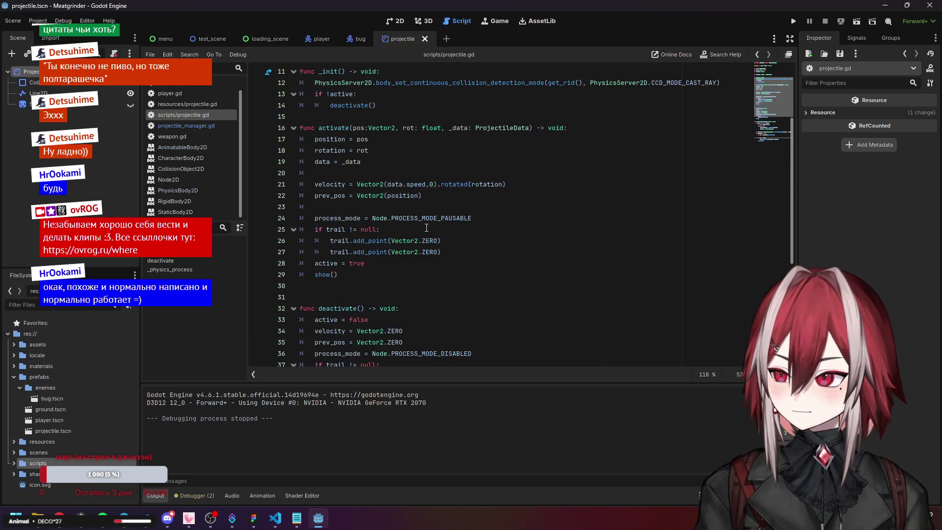
scroll(403, 154, up, 2)
click(403, 153)
key(Down)
key(Down)
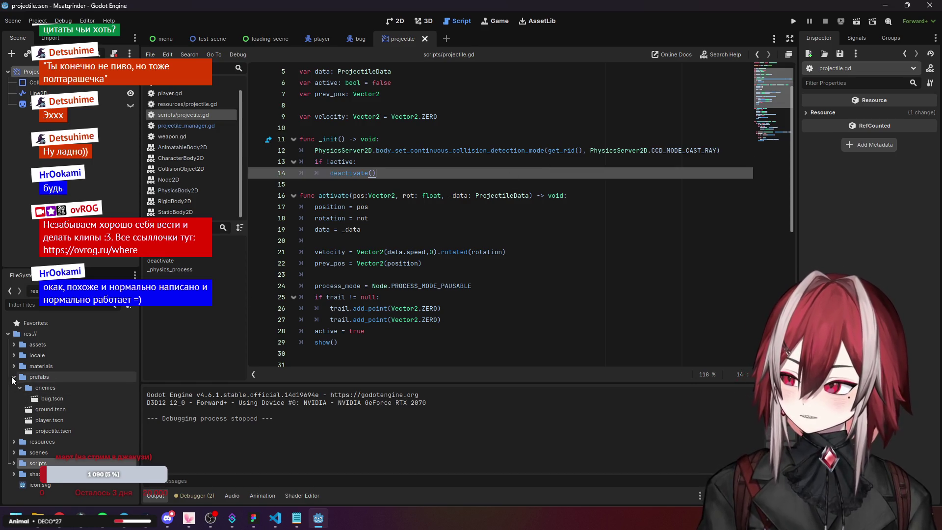
- Set pistol_bullet.tres Speed to 1800 and save the resource
click(14, 376)
click(15, 366)
click(15, 365)
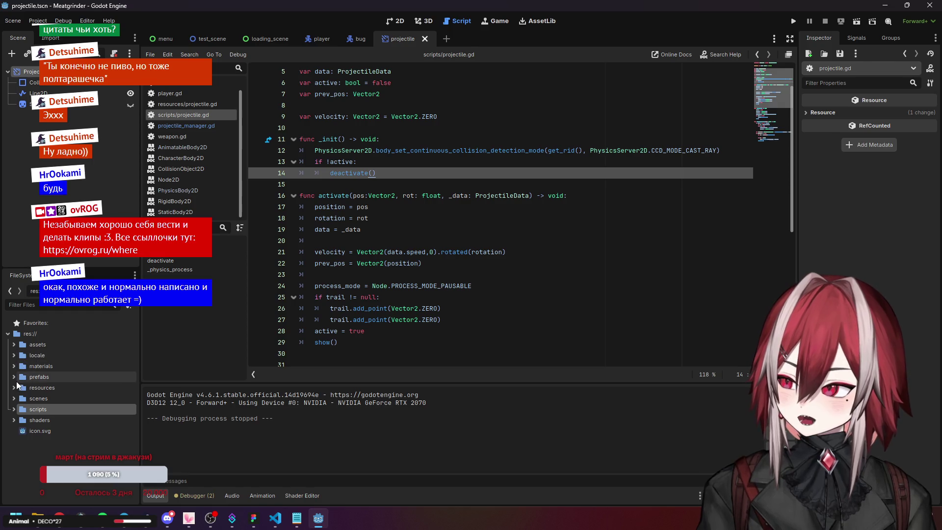
click(14, 388)
click(20, 409)
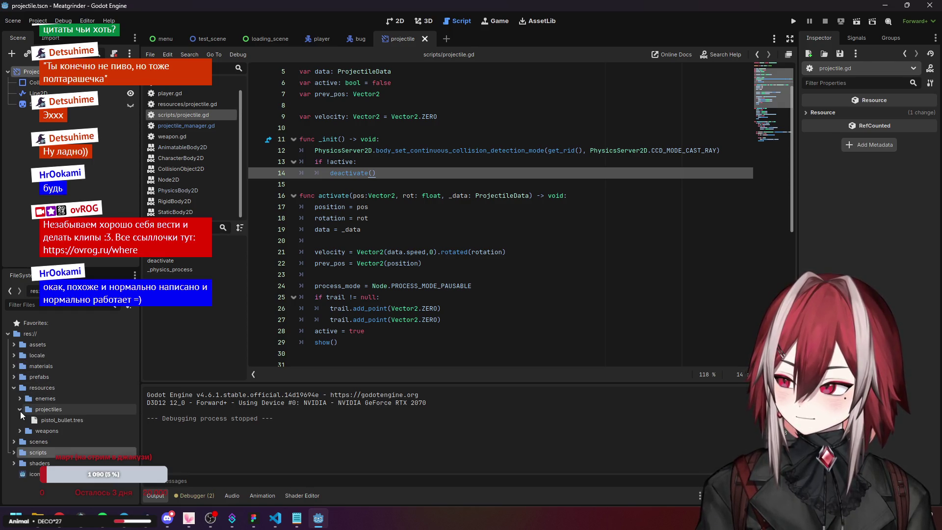
click(46, 421)
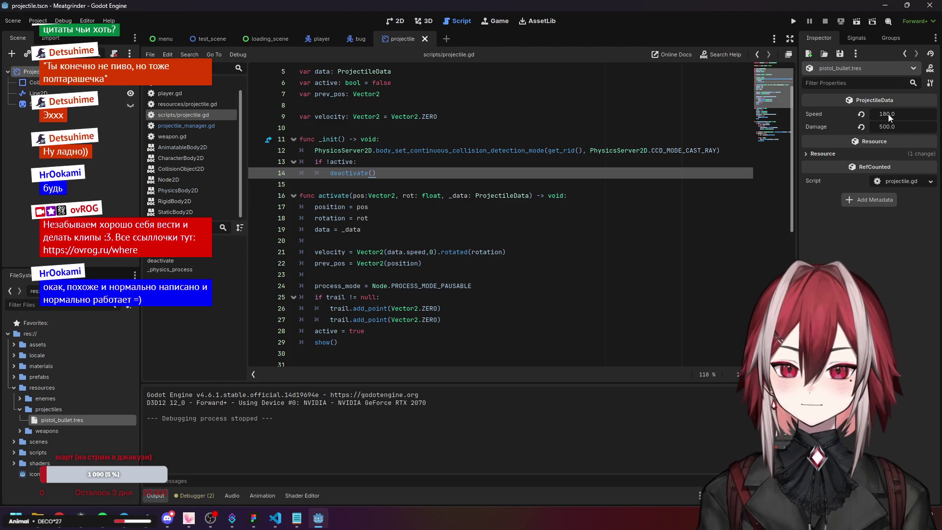
click(872, 269)
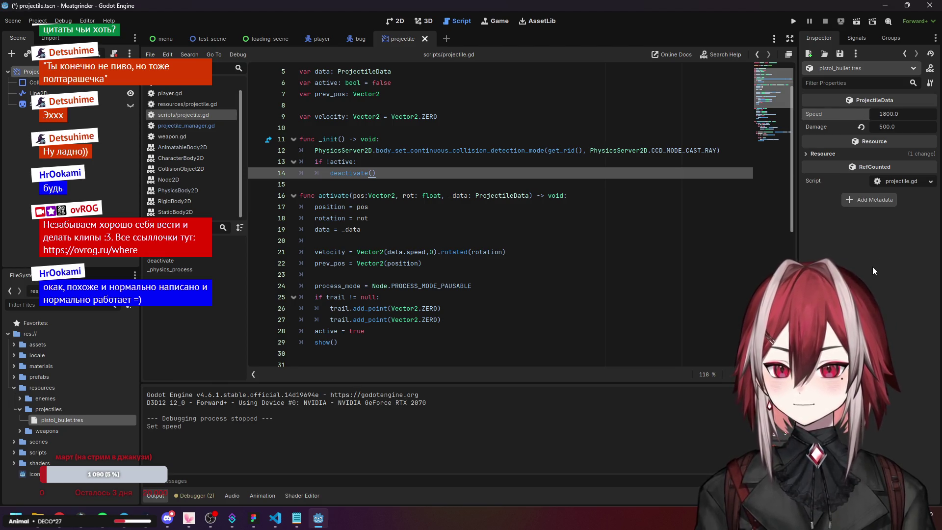
key(ctrl+s)
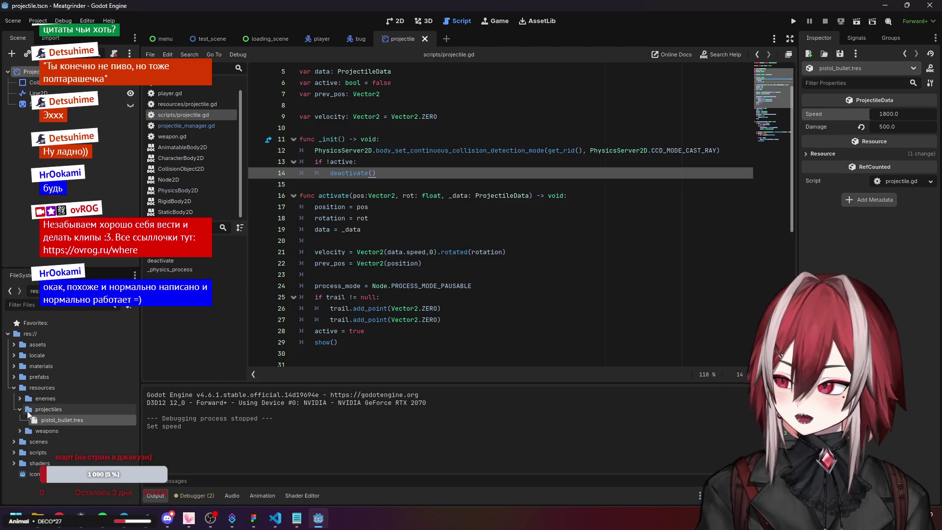
click(25, 410)
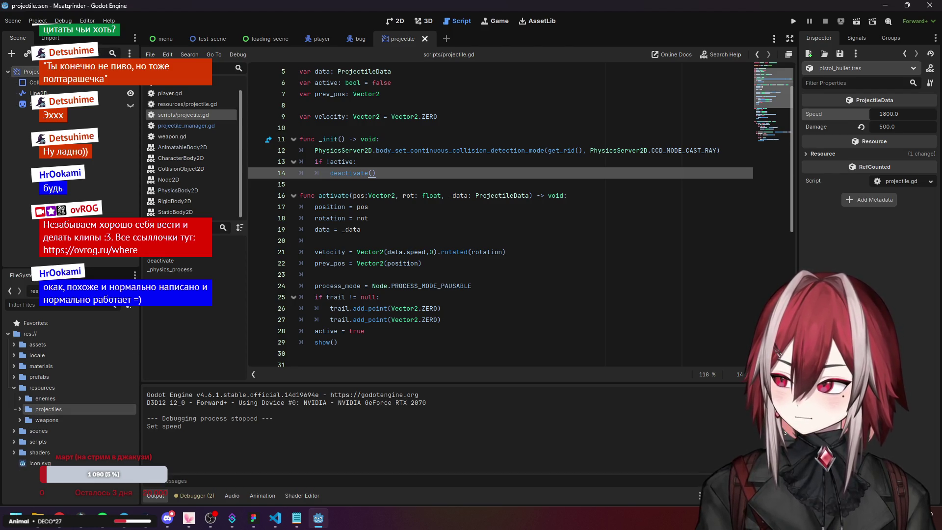
- In the player scene, assign pdw.tres to the Weapon node's Data property
click(319, 38)
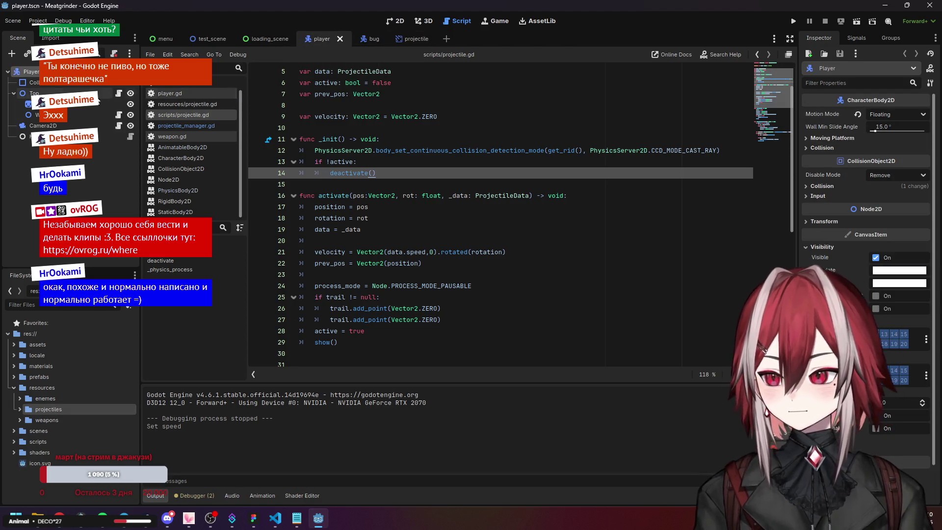
click(67, 116)
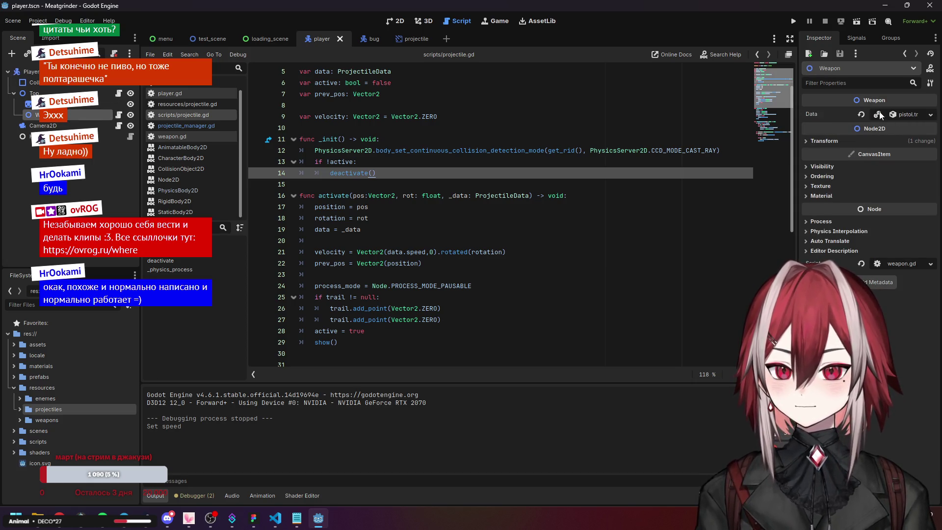
click(862, 114)
click(917, 115)
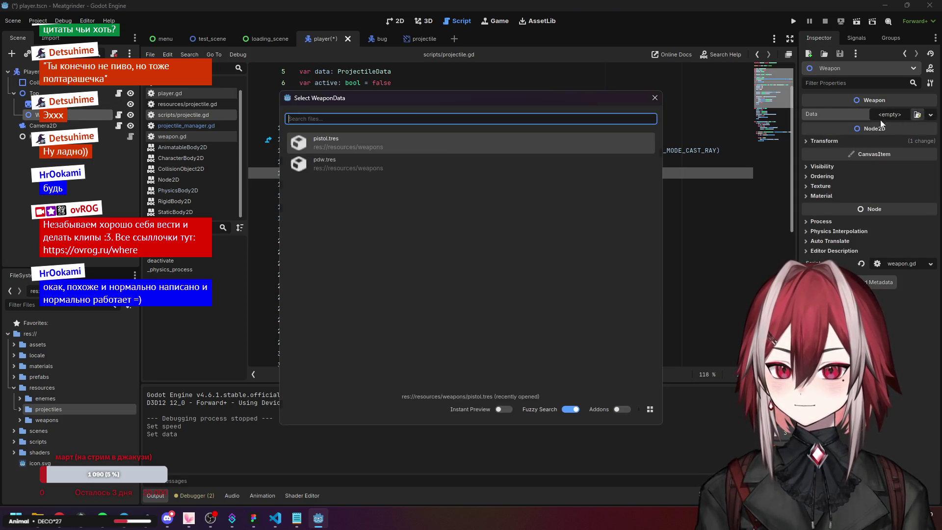
click(324, 165)
click(567, 105)
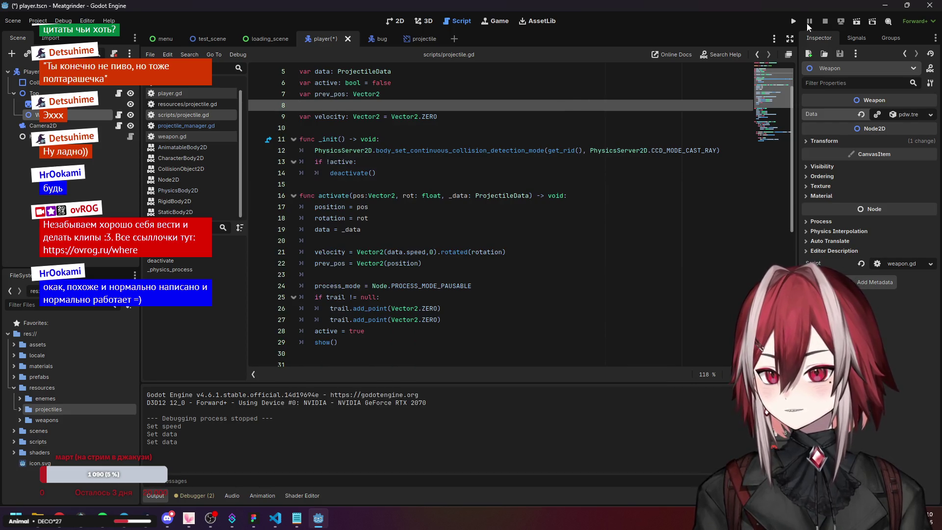
click(794, 22)
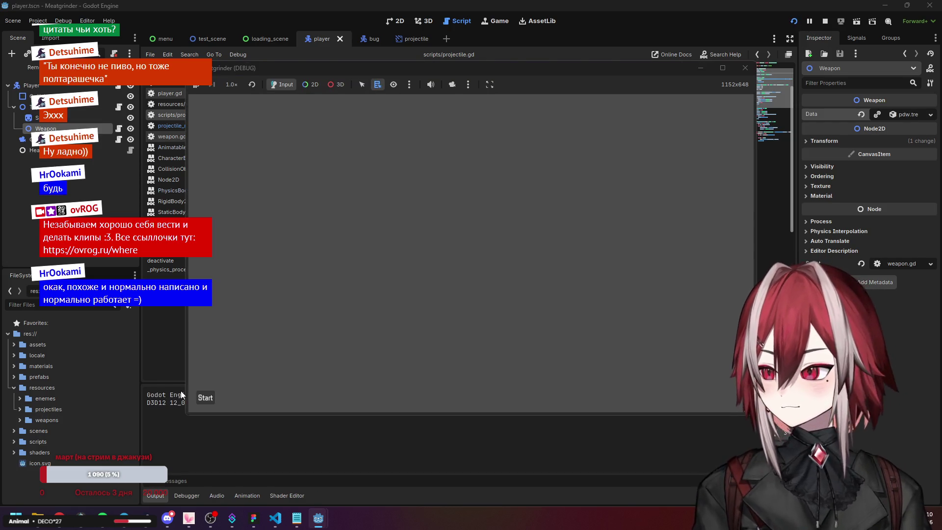
- Walk the player around the grass field with WASD
key(d)
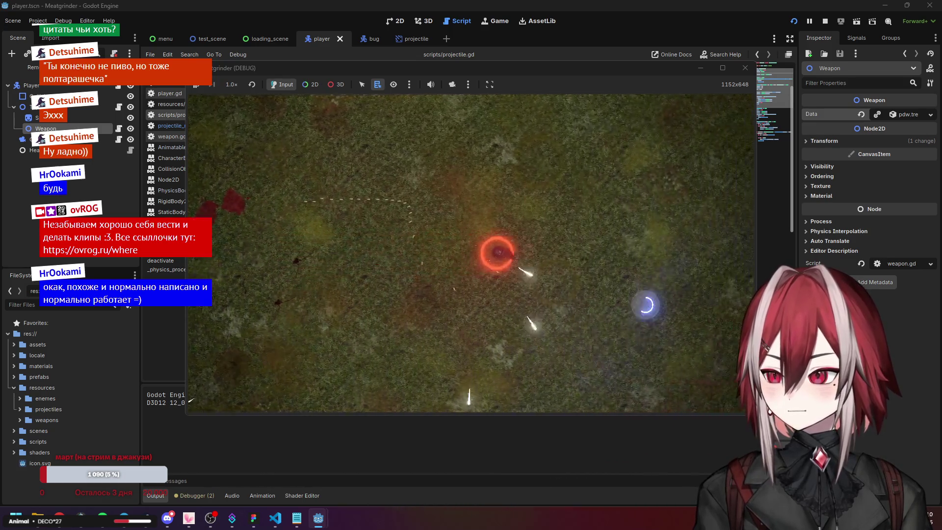
key(a)
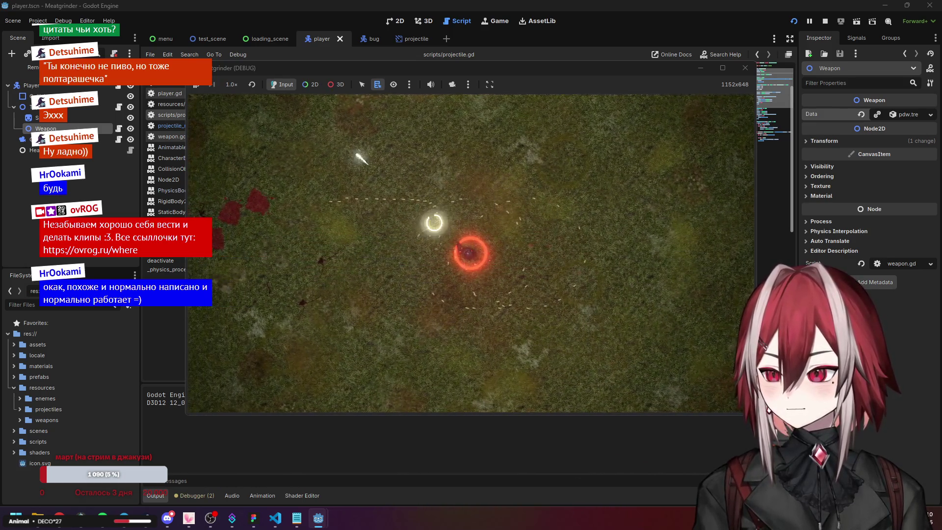
key(s)
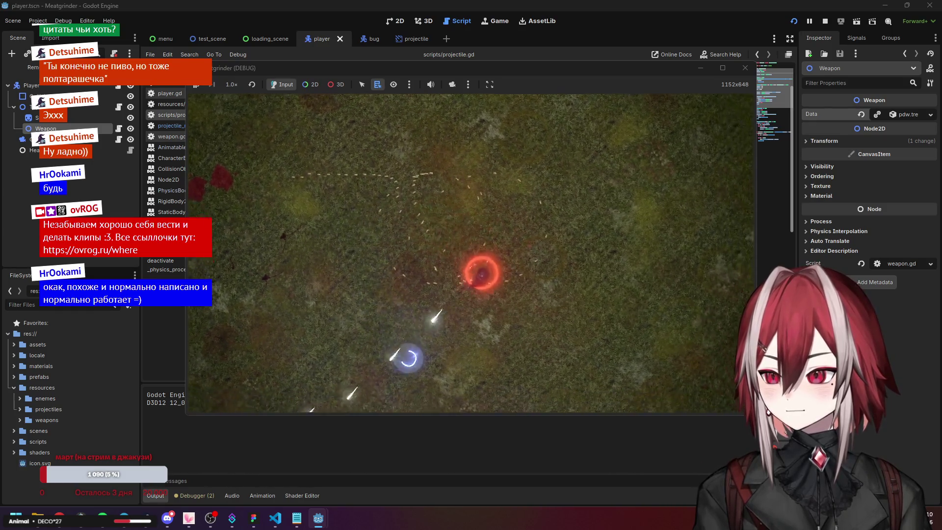
key(a)
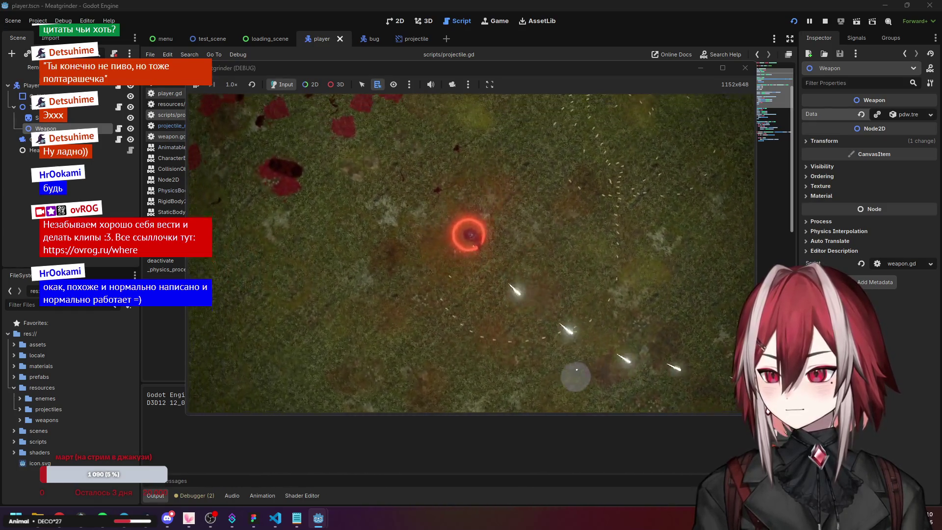
key(s)
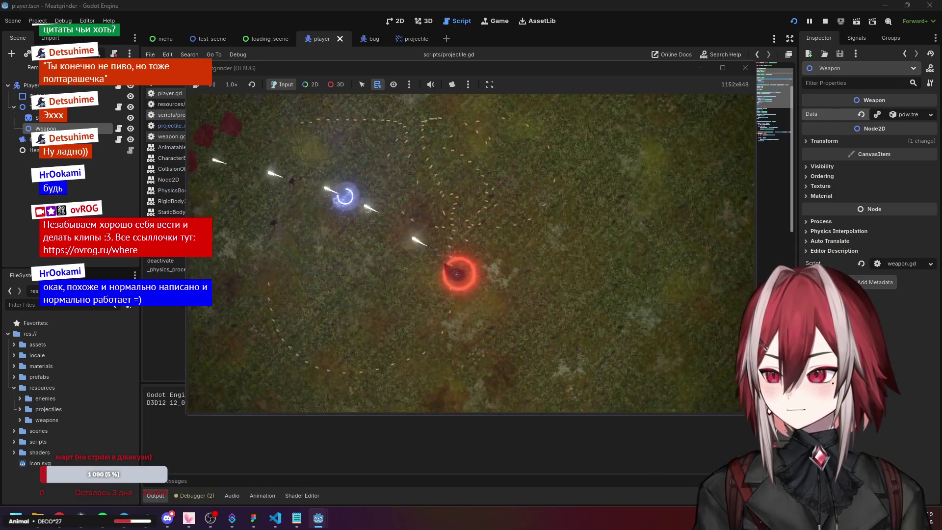
key(a)
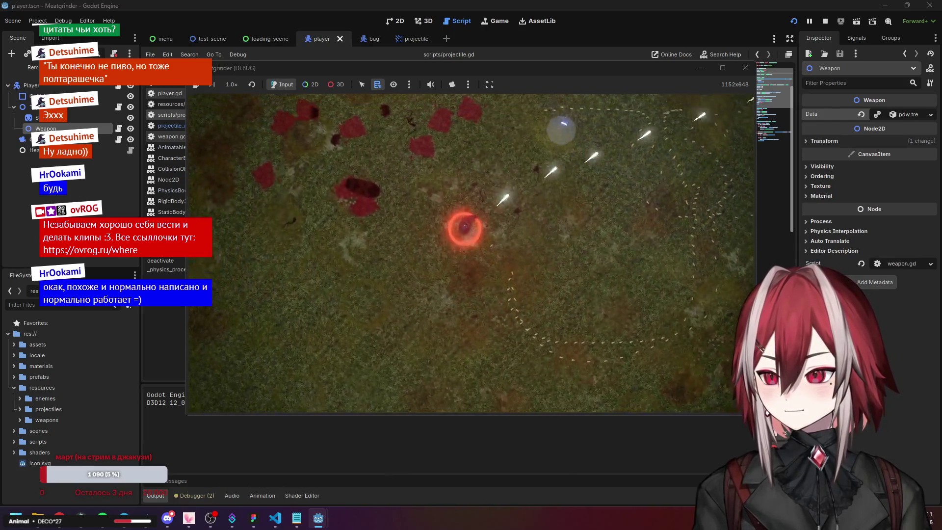
key(w)
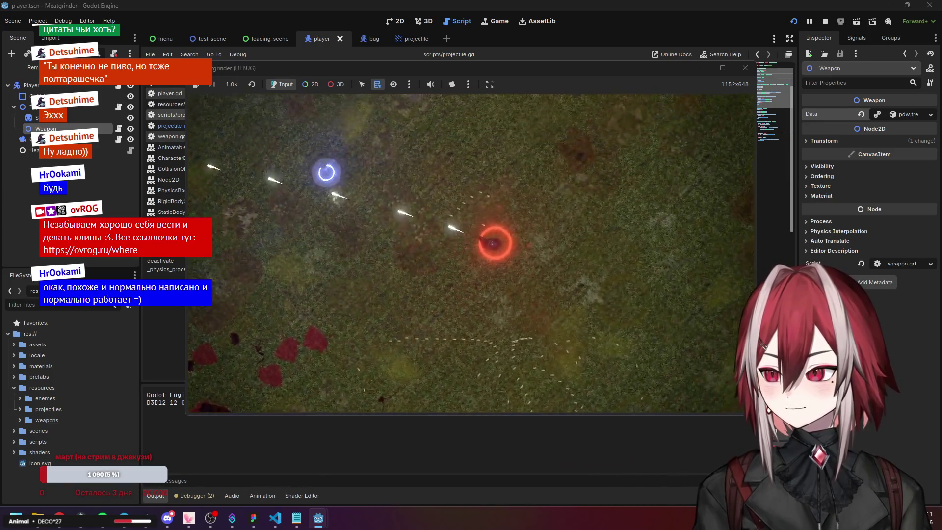
key(s)
key(a)
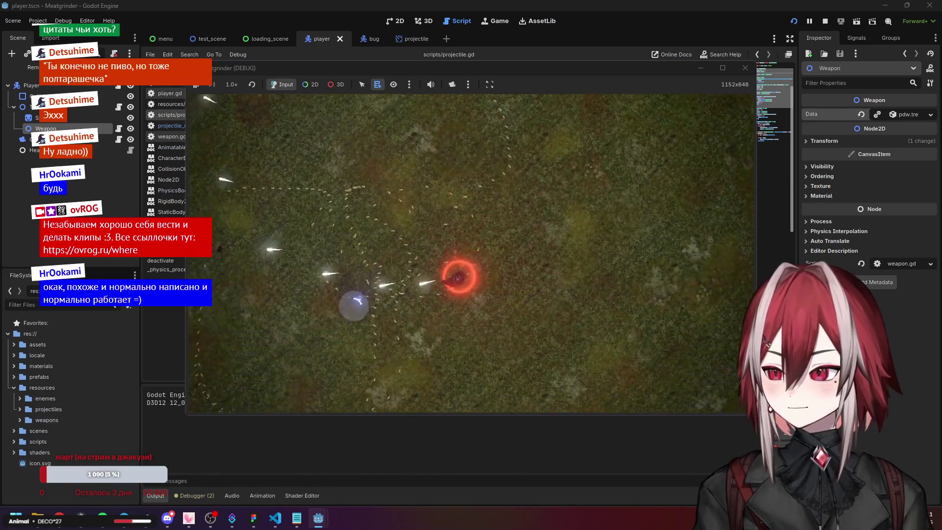
- Fire bullet streams toward the upper left while moving the player
mouse_move(634, 333)
mouse_down()
mouse_move(656, 315)
mouse_move(673, 231)
mouse_move(644, 185)
mouse_move(484, 172)
mouse_move(351, 177)
mouse_up()
key(d)
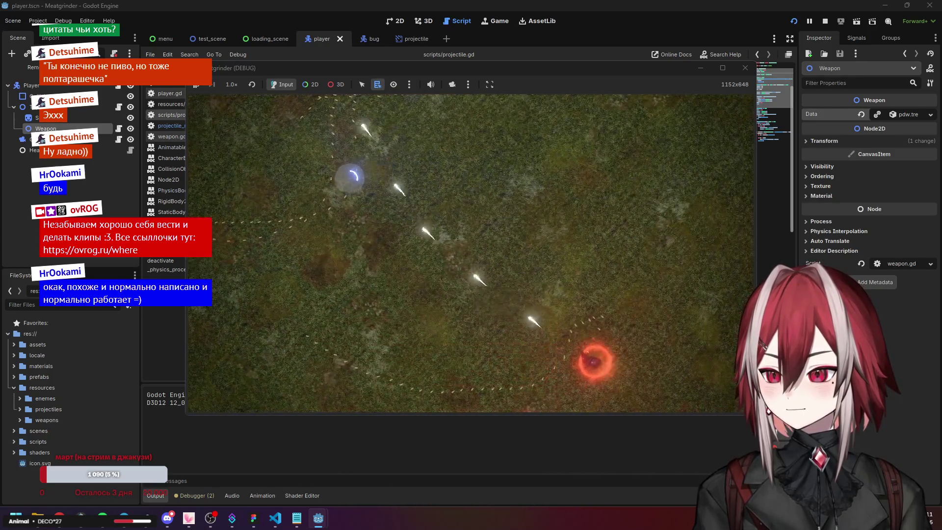
key(w)
key(a)
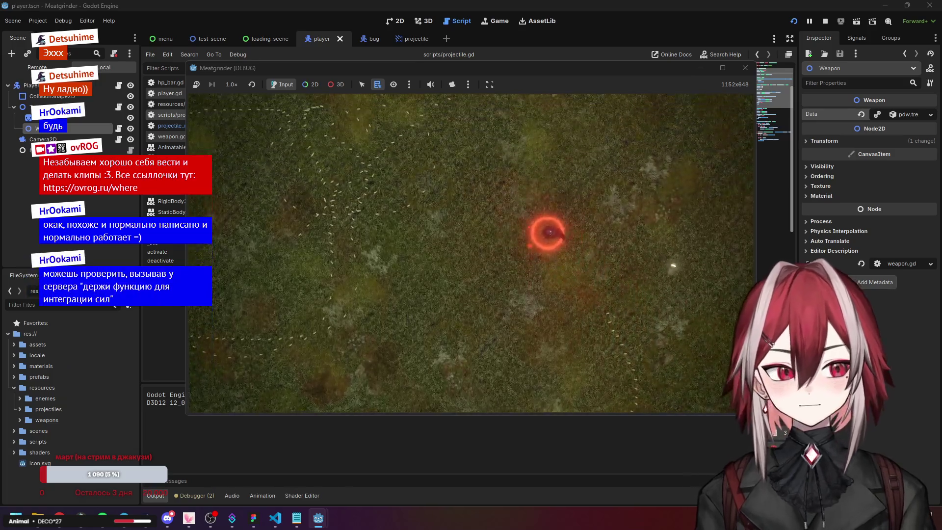
click(630, 207)
mouse_move(629, 207)
mouse_down()
mouse_move(565, 172)
mouse_move(387, 172)
mouse_move(369, 186)
mouse_move(370, 249)
mouse_up()
key(s)
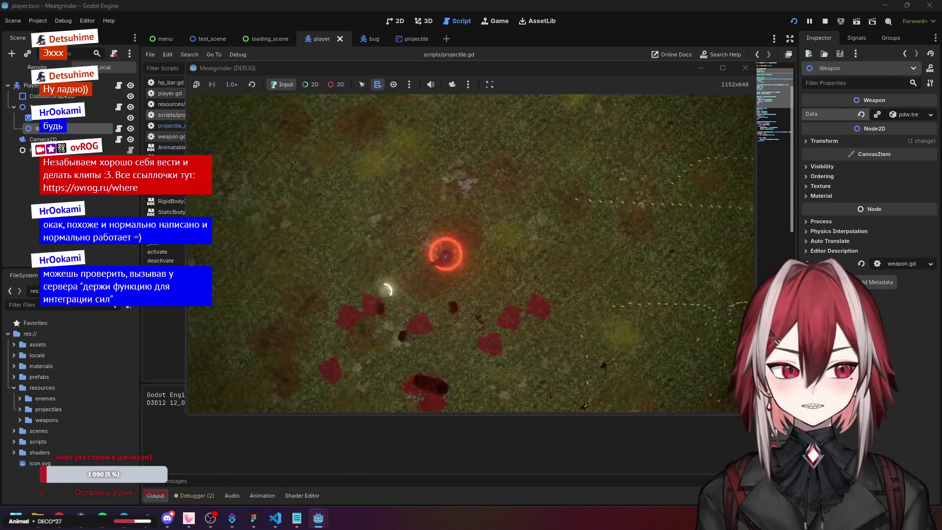
- Set the pistol bullet Speed to 18000000 and test-fire it in a play session
key(F8)
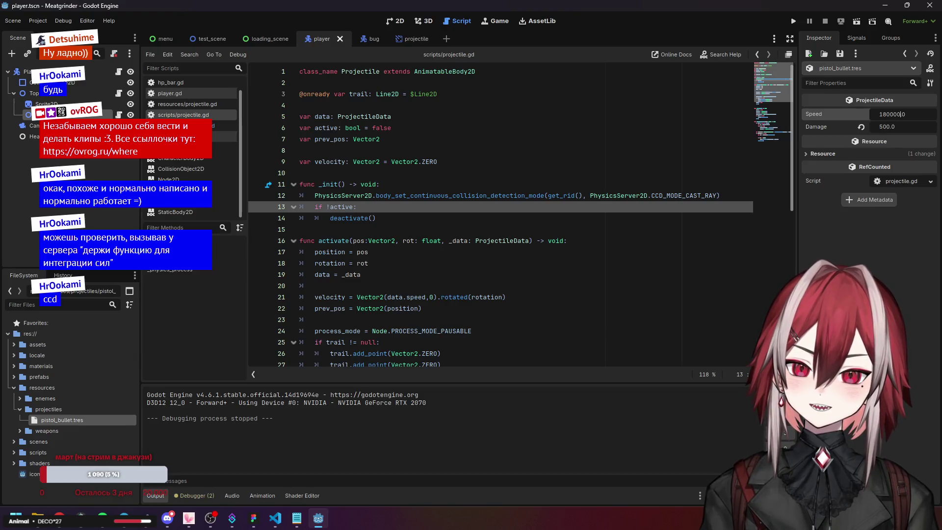
text(00)
key(Return)
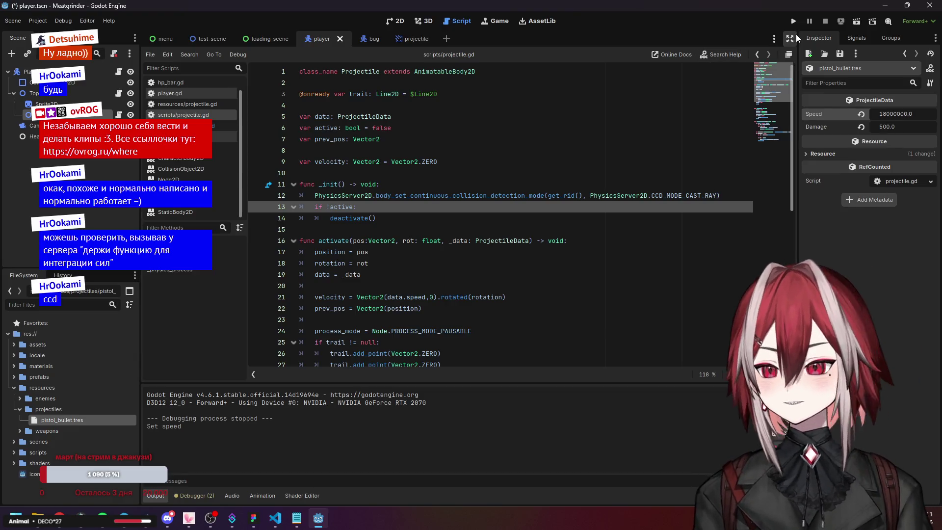
click(796, 26)
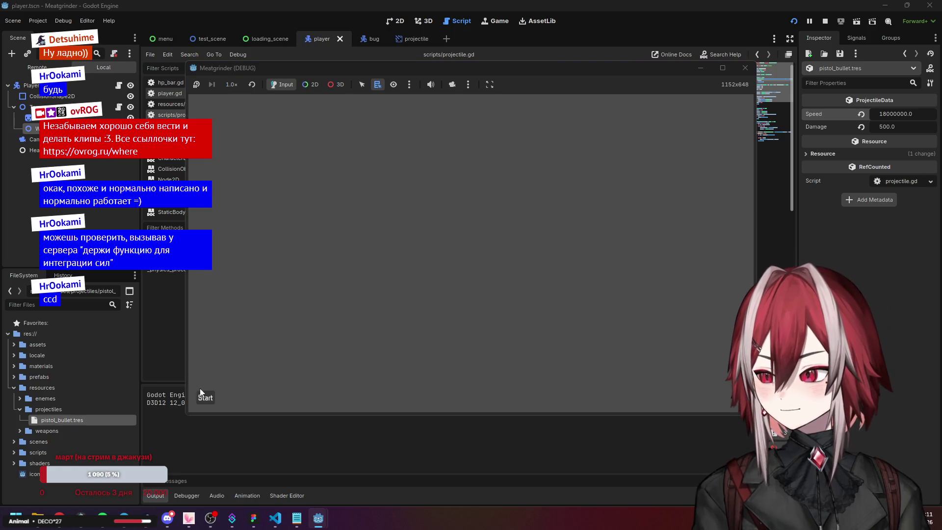
click(200, 391)
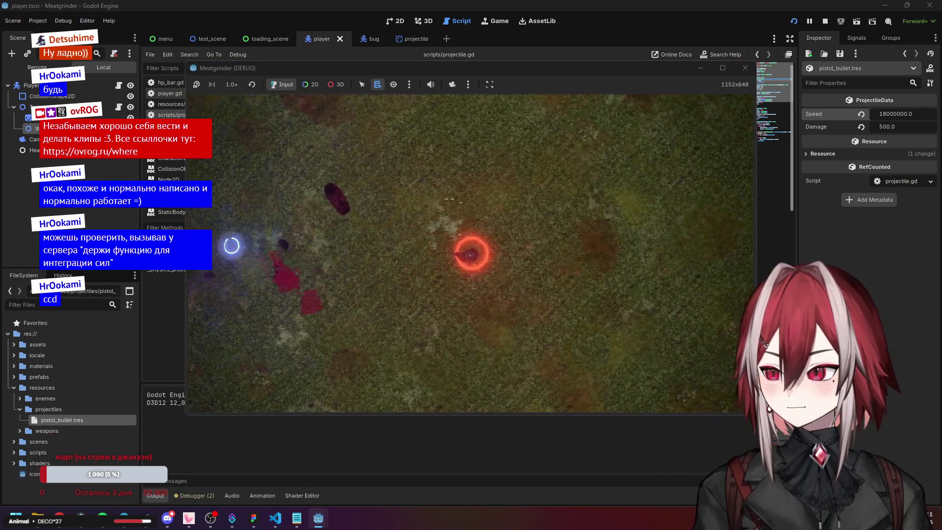
key(a)
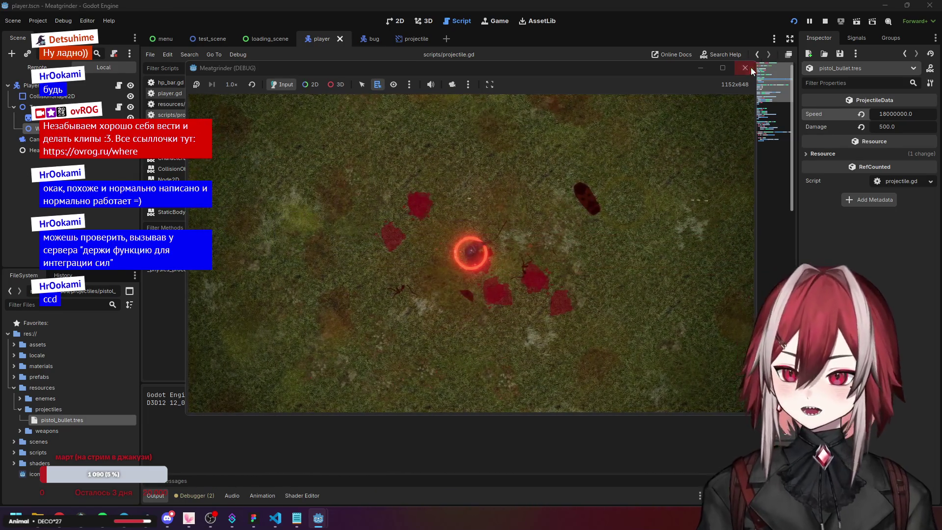
click(746, 68)
- Reset the bullet Speed to 1800.0, then run and close the game again
click(861, 114)
key(F5)
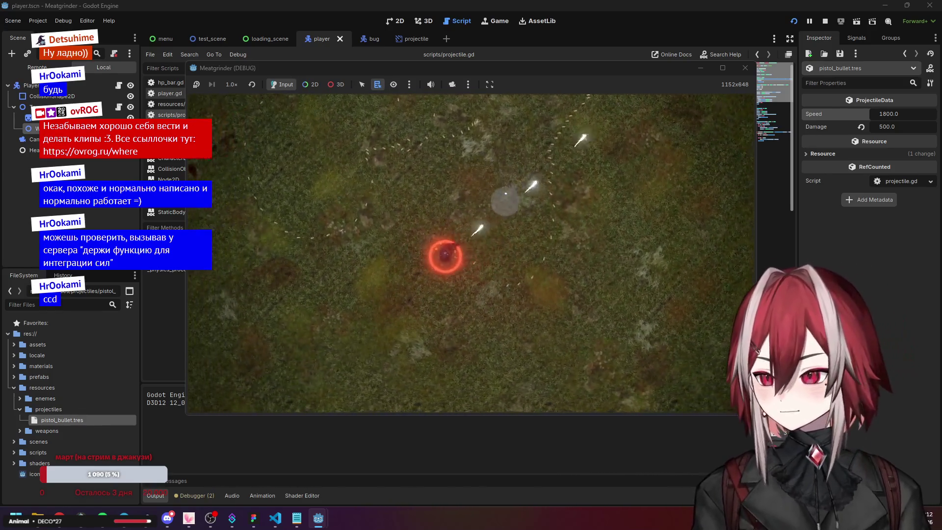
click(749, 71)
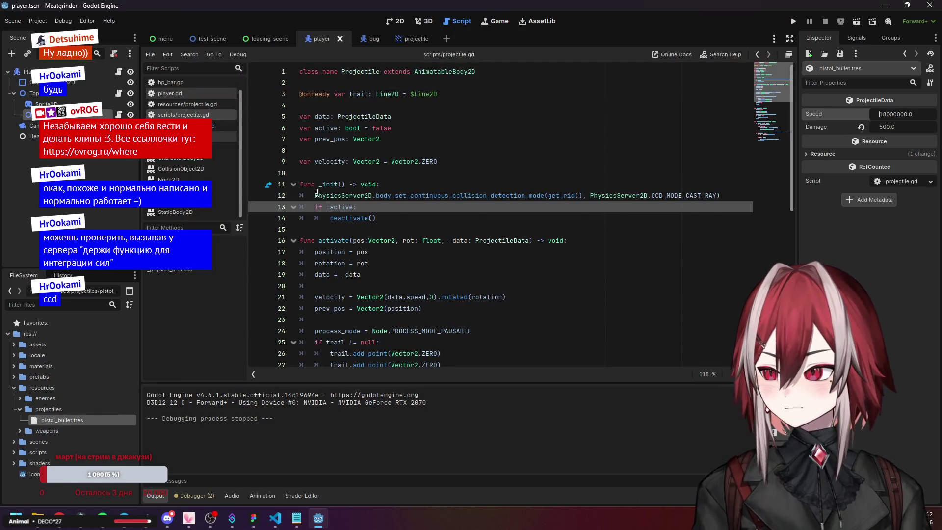
- Comment out the CCD setup line in projectile.gd and save the changes
click(464, 195)
key(ctrl+k)
click(464, 172)
key(ctrl+s)
- Play-test the game three times without CCD, moving right and shooting at the bugs
click(793, 20)
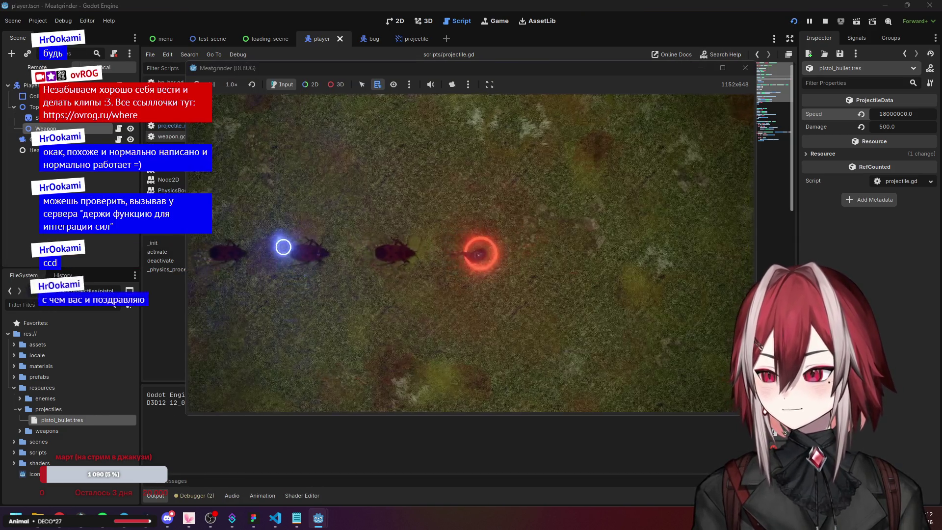
click(478, 254)
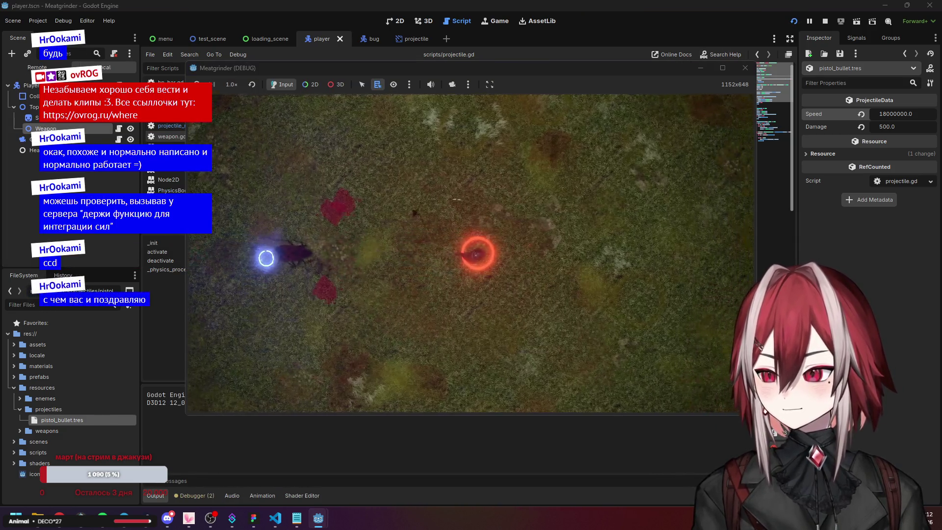
click(749, 72)
click(792, 22)
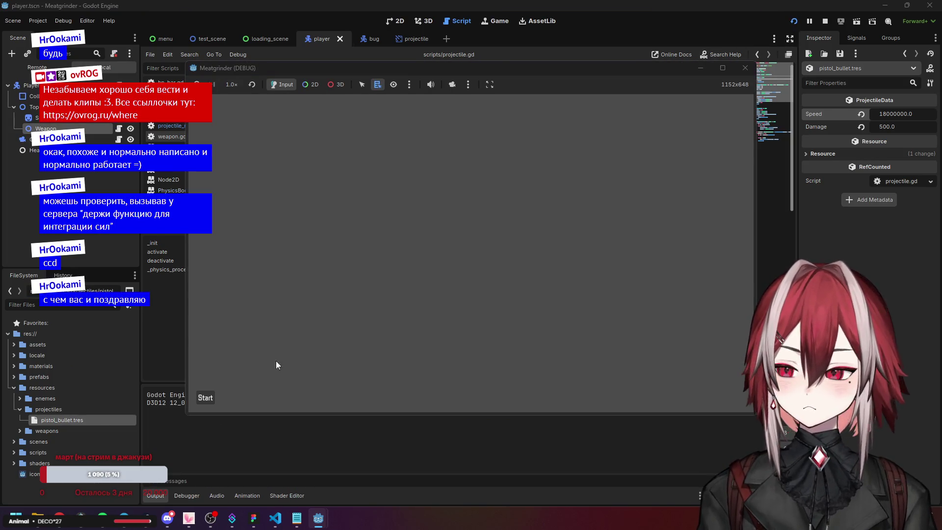
click(204, 398)
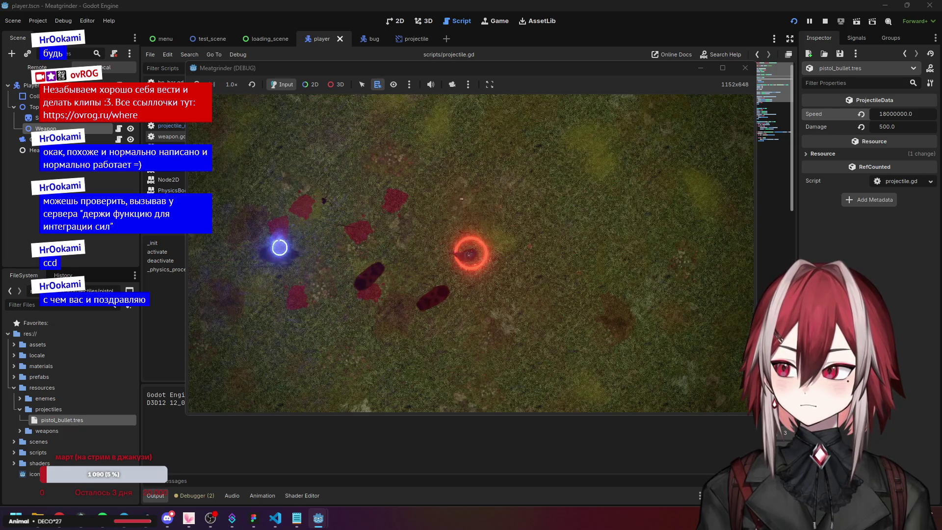
click(754, 70)
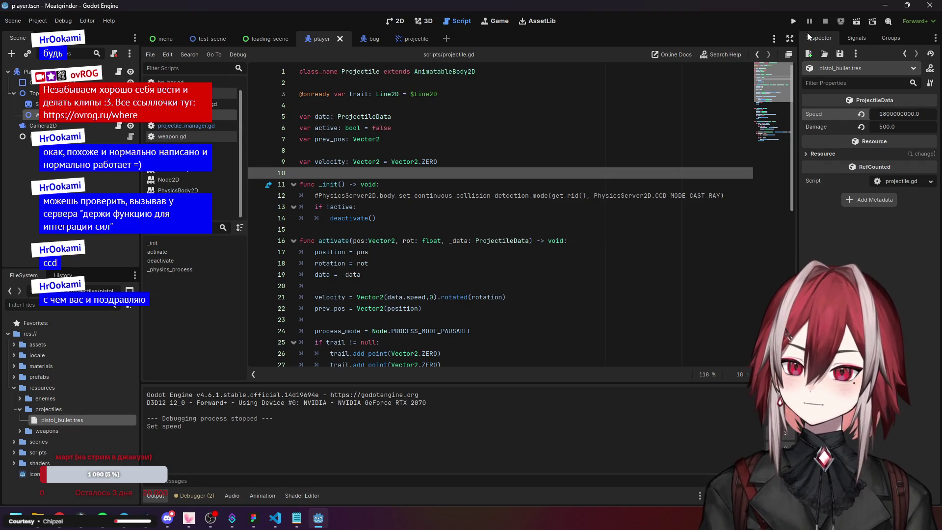
click(797, 22)
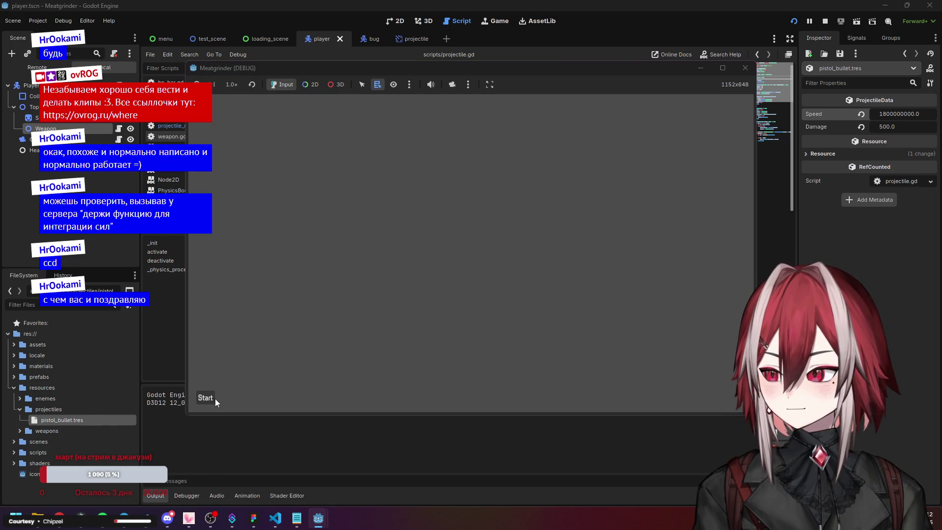
click(215, 398)
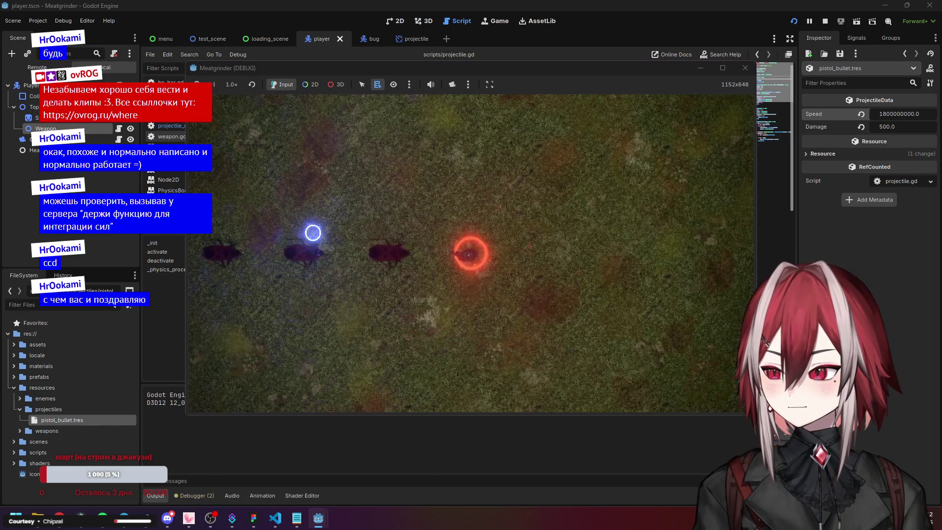
key(d)
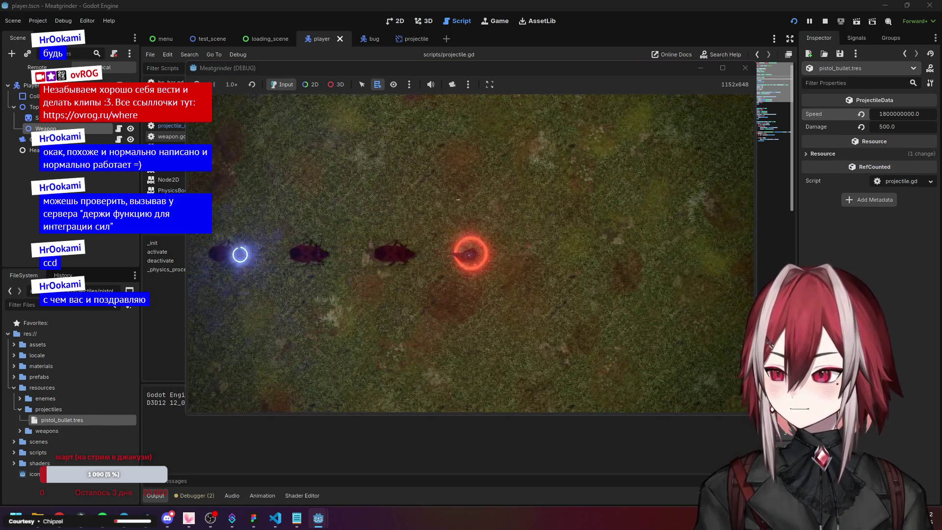
click(239, 254)
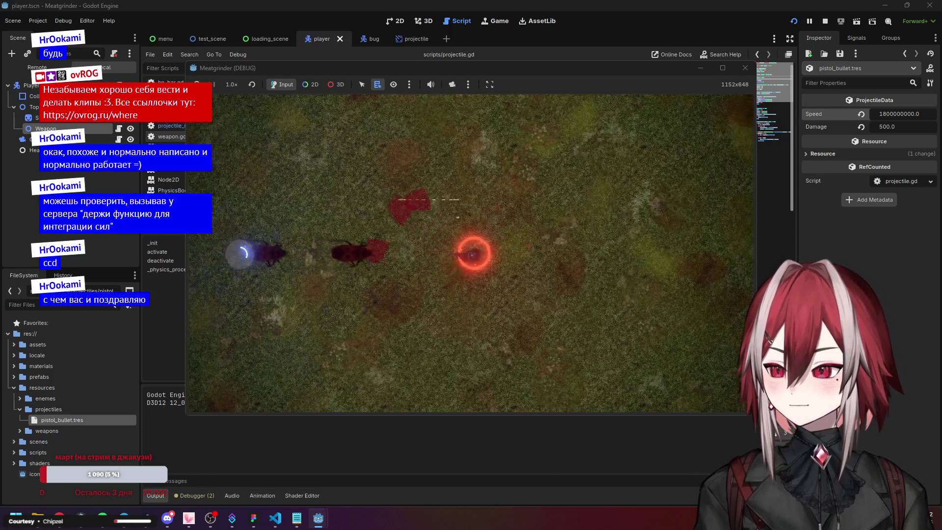
click(745, 68)
- Uncomment the CCD setup on line 12 and test-shoot enemies with CCD re-enabled
click(319, 196)
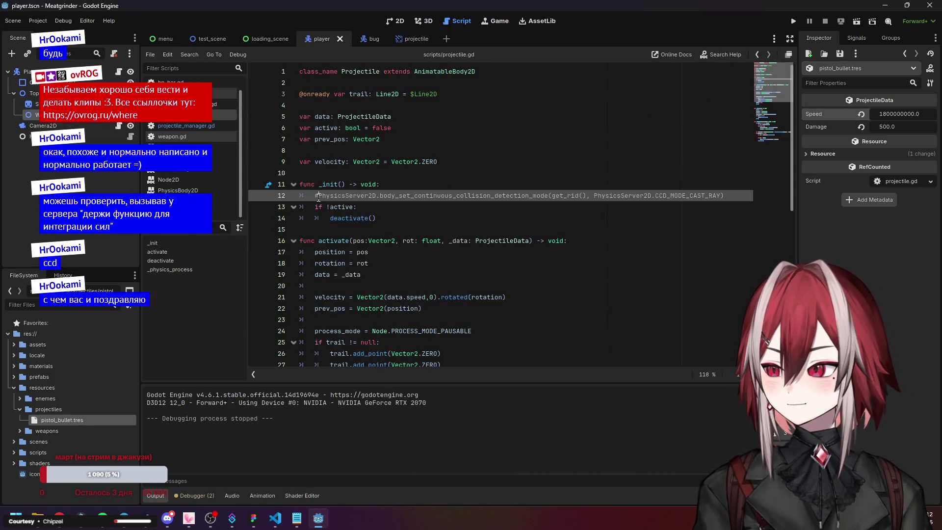
key(ctrl+k)
click(430, 177)
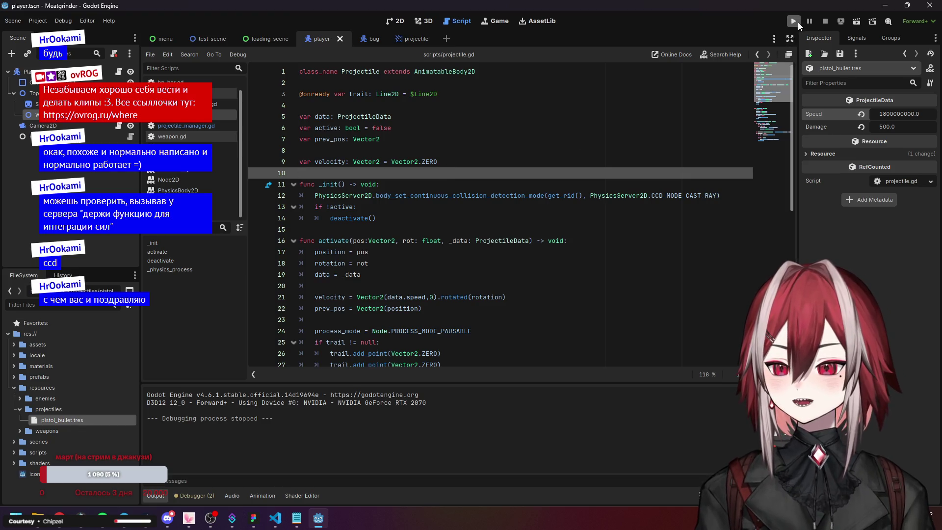
click(797, 23)
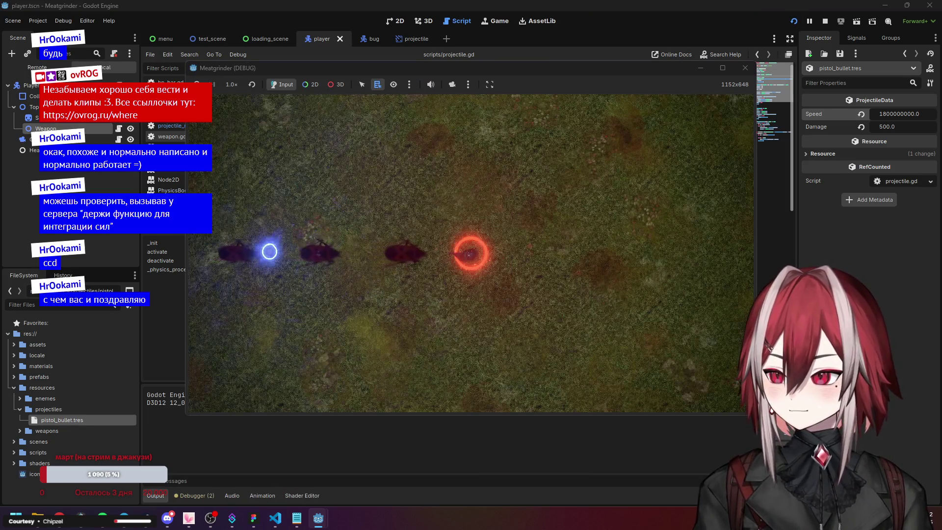
click(470, 254)
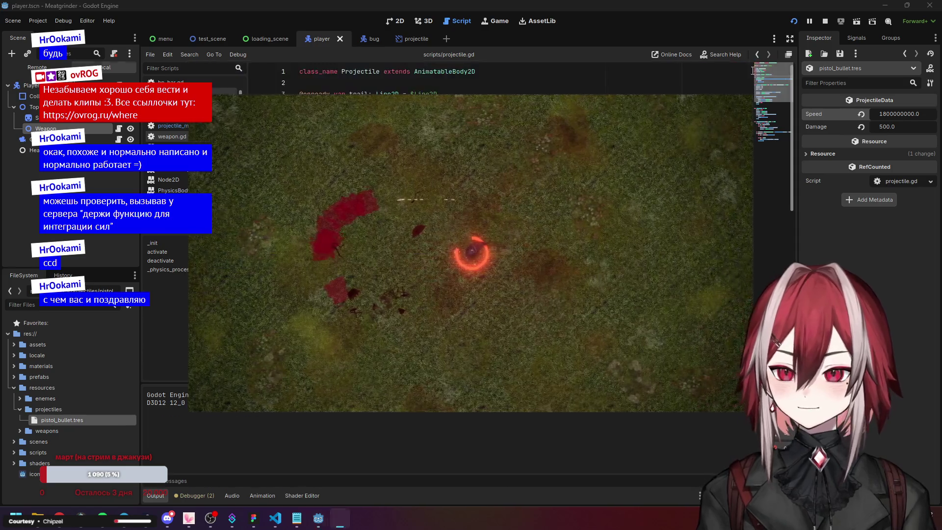
click(745, 68)
- Revert the bullet Speed to 1800, then play the level, fire at enemies and stop
click(862, 114)
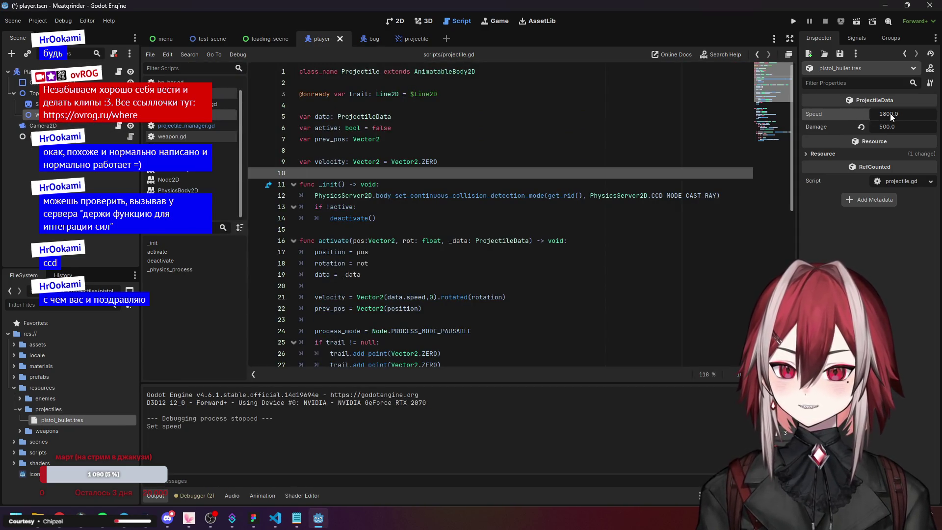
click(585, 228)
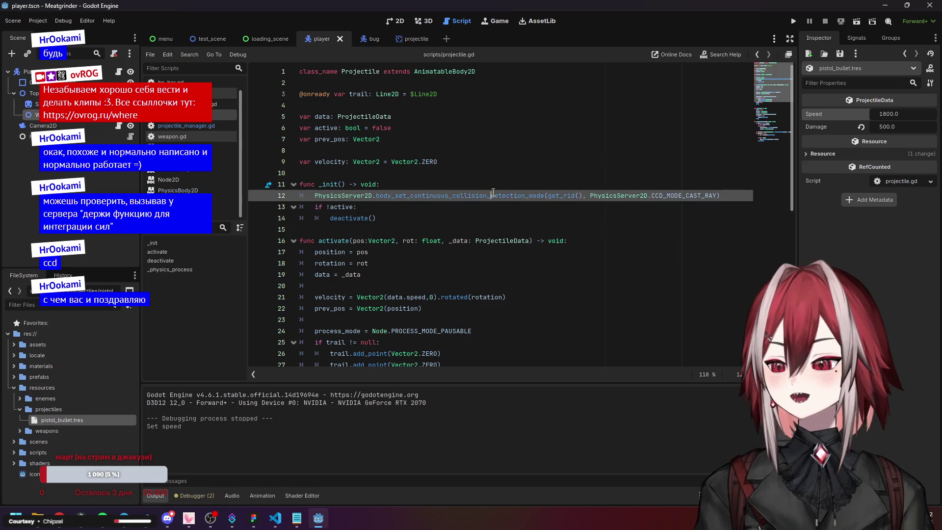
key(F5)
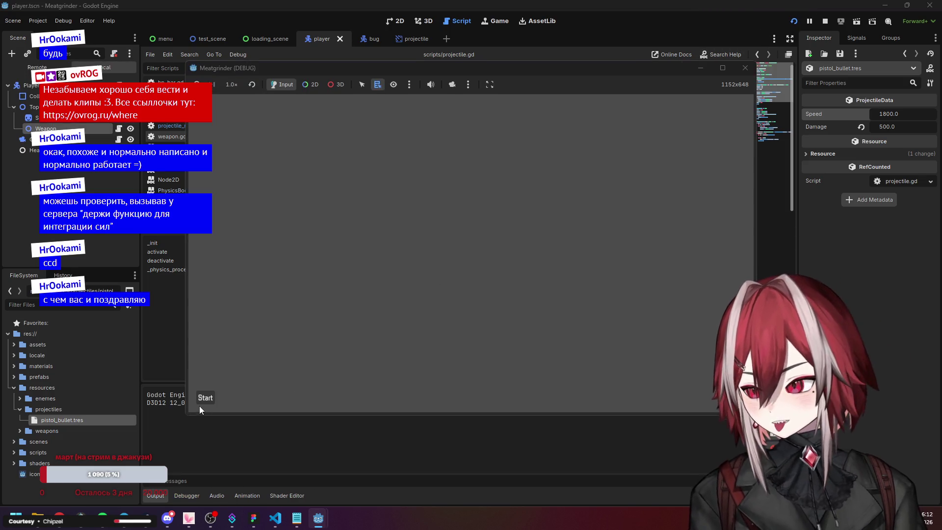
click(201, 401)
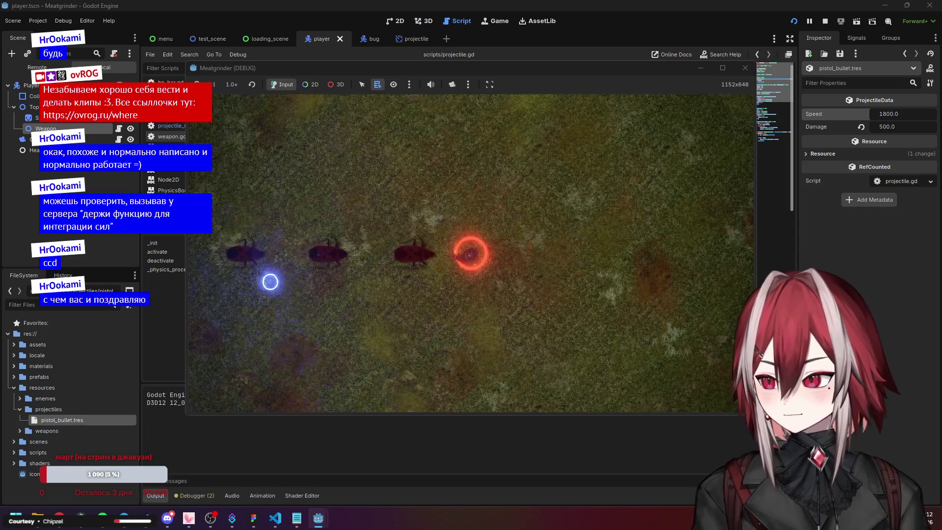
click(291, 242)
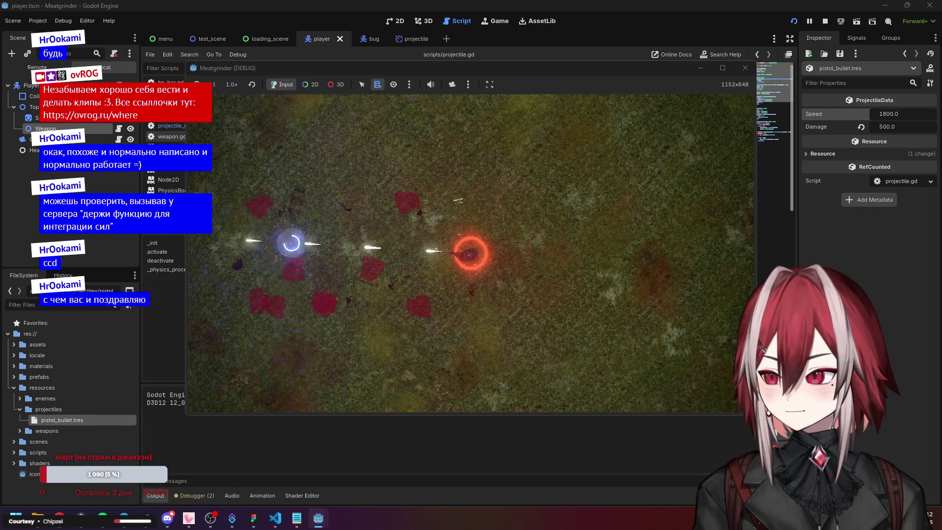
click(745, 68)
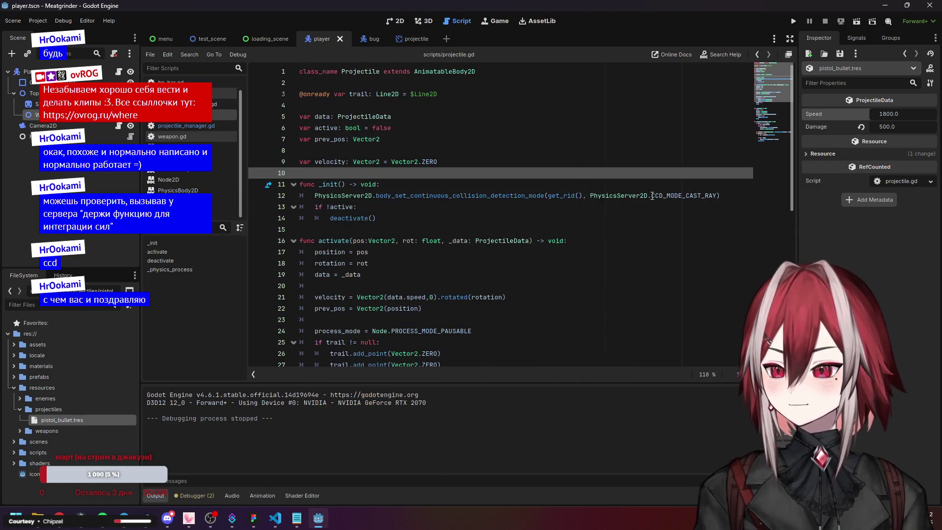
- Replace line 12's CCD mode constant with CCD_MODE_DISABLED and save the script
drag(652, 195, 714, 195)
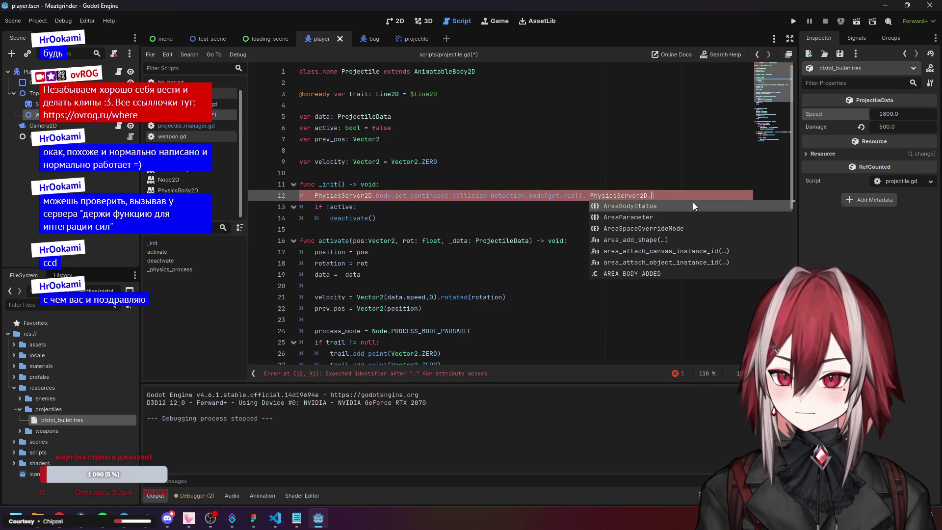
key(BackSpace)
key(BackSpace)
key(ctrl+s)
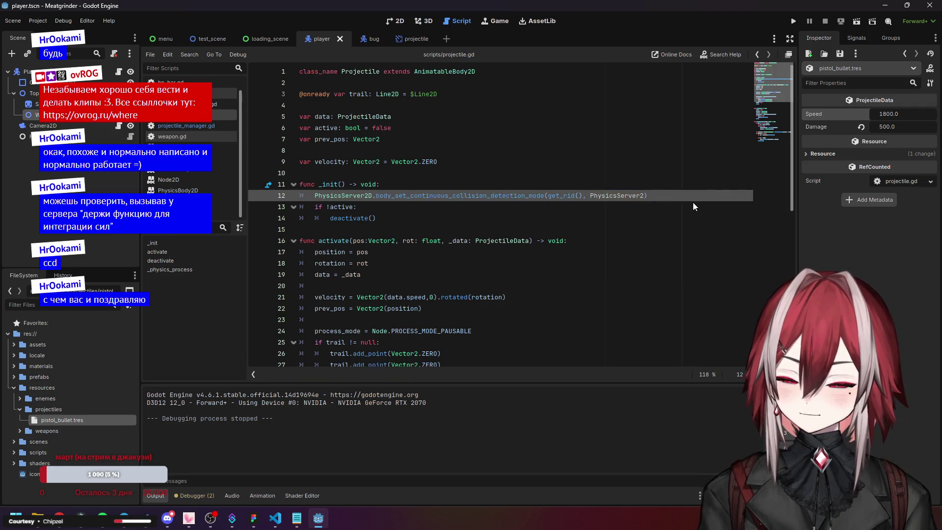
text(D.)
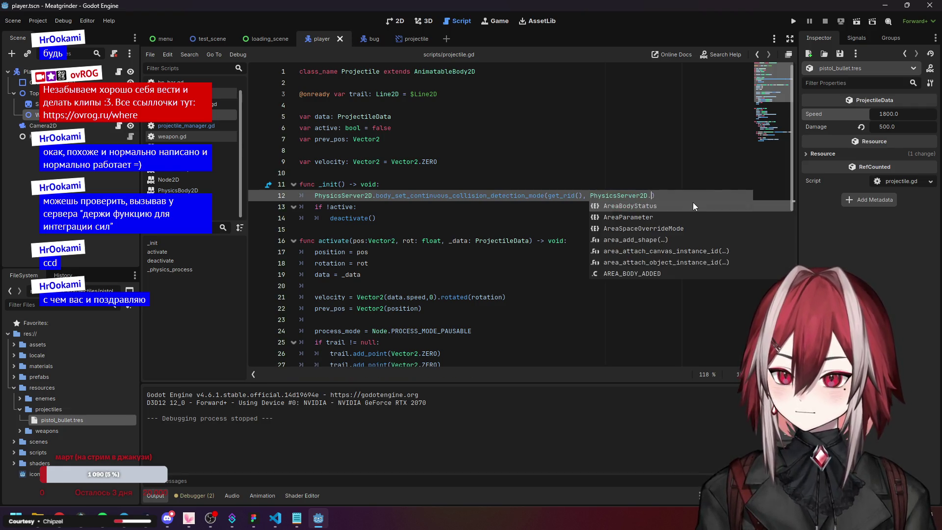
text(cc)
key(Down)
key(Down)
key(Down)
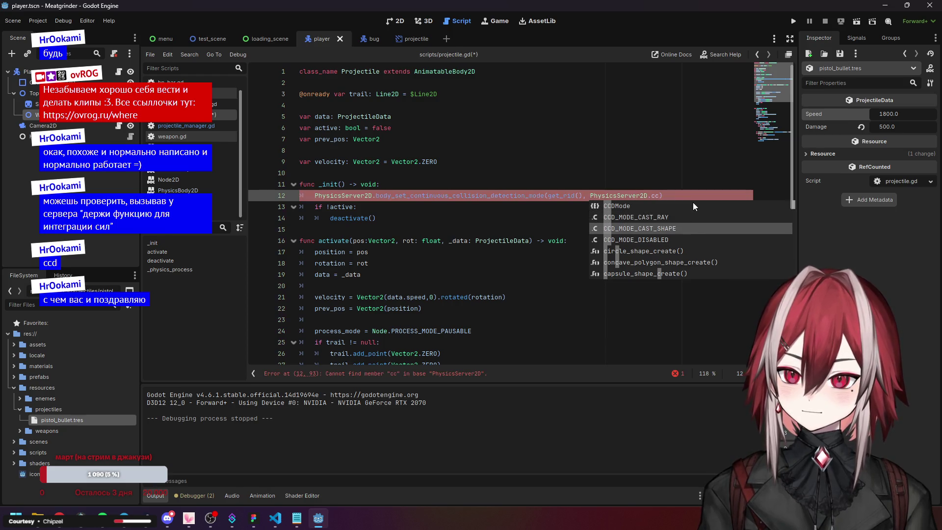
key(Return)
key(ctrl+s)
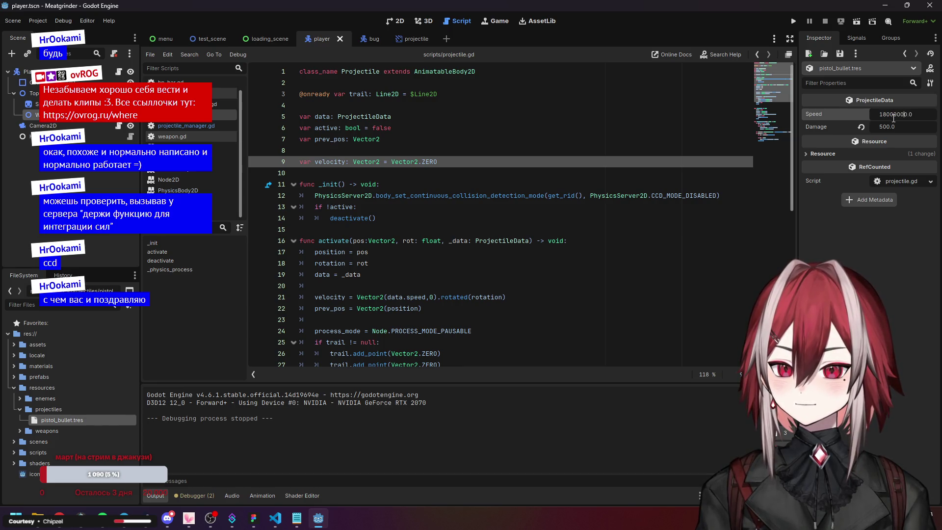
- Set the pistol bullet Speed to 180000 and test-fire at the enemies with CCD disabled
click(706, 211)
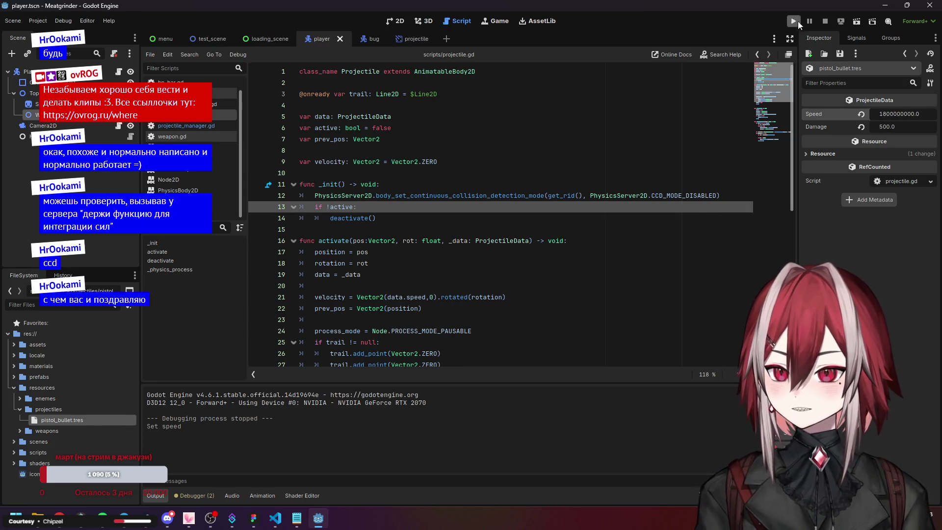
click(798, 22)
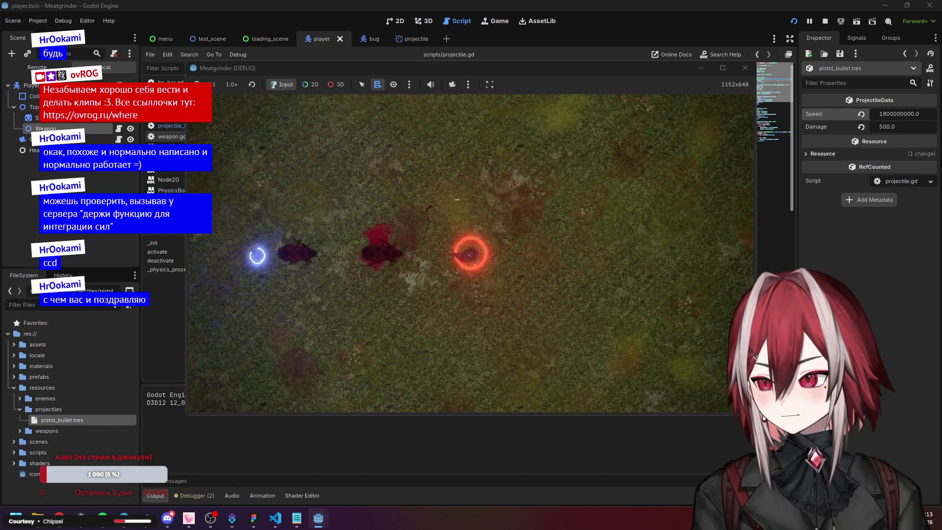
click(745, 67)
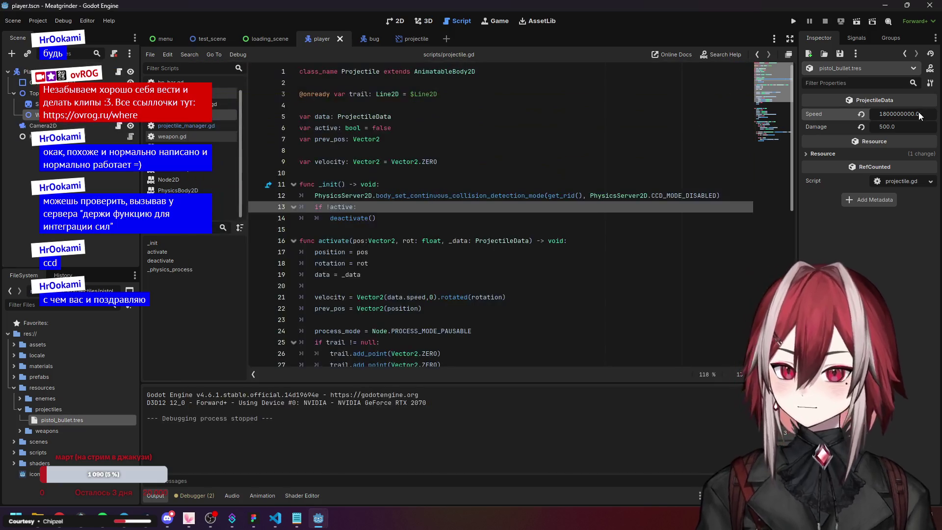
text(180000)
key(Down)
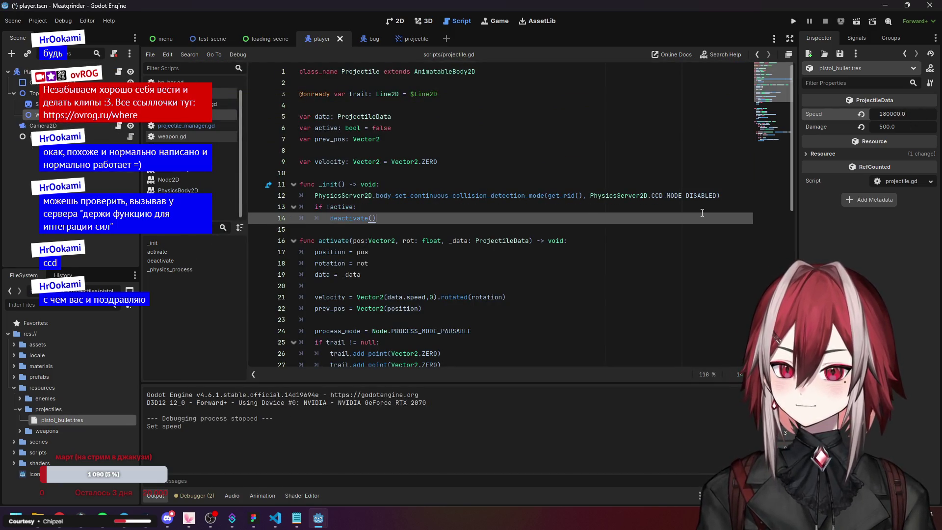
click(792, 21)
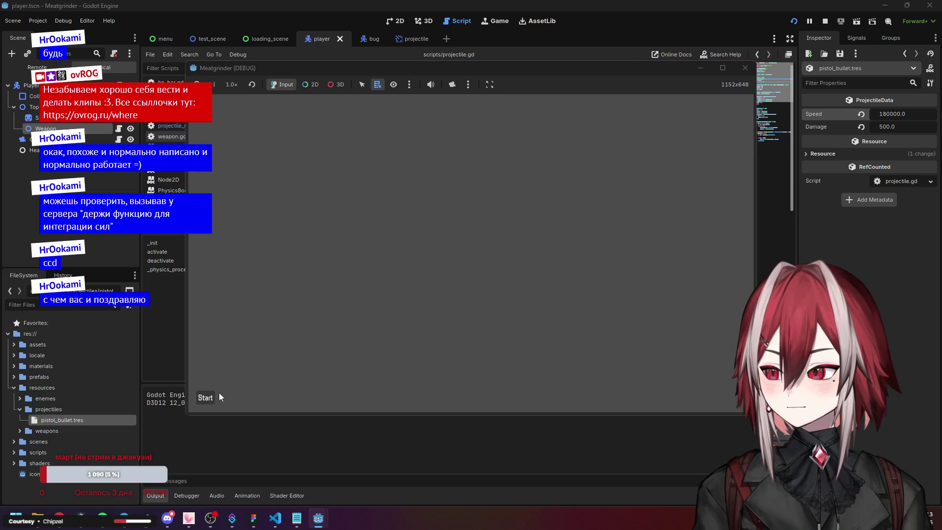
click(326, 239)
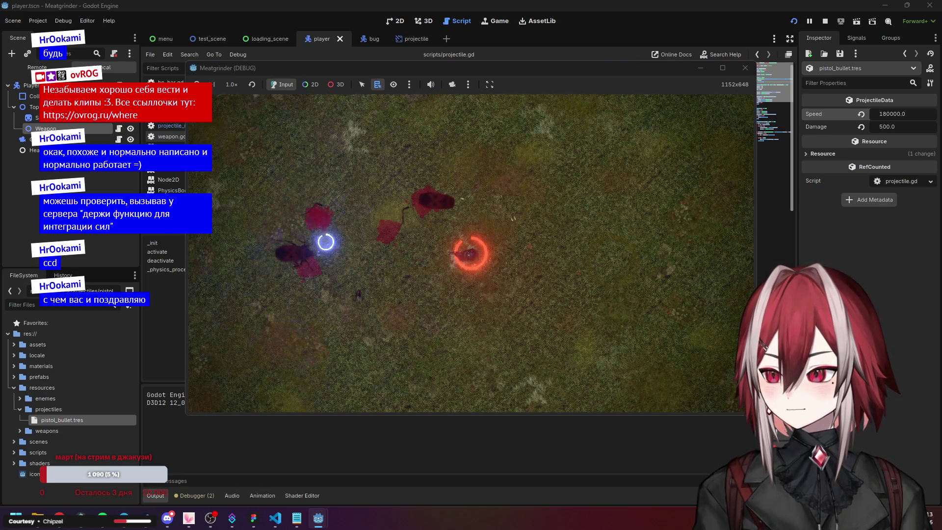
click(745, 68)
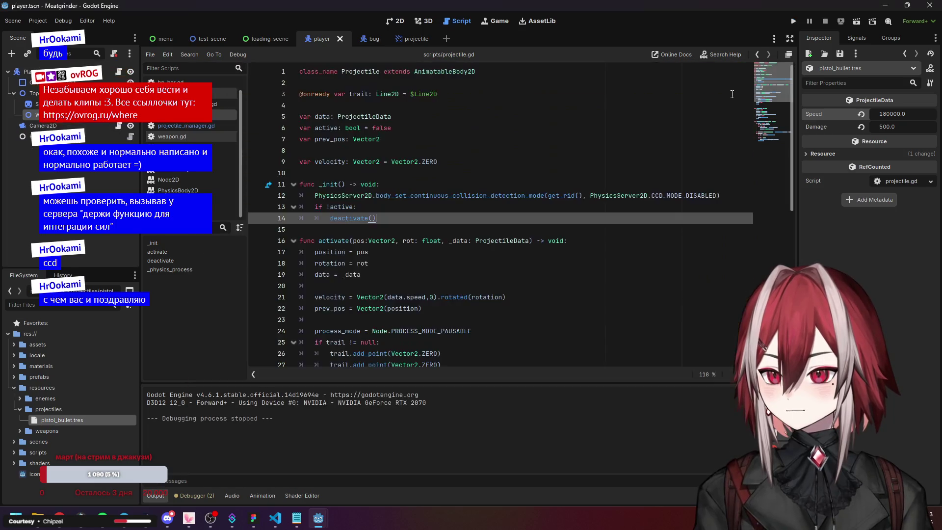
- Change line 12's constant back to CCD_MODE_CAST_RAY and save the scene and script
click(696, 162)
click(698, 184)
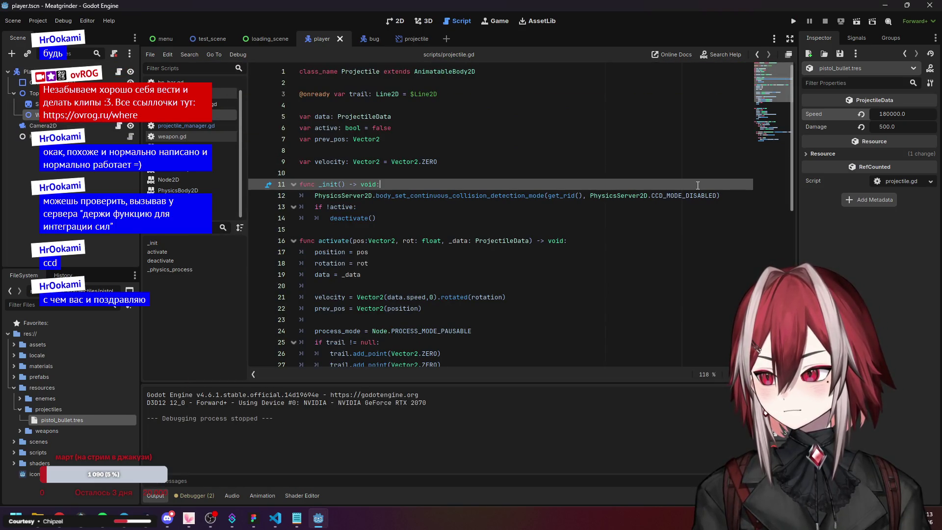
scroll(698, 185, down, 5)
scroll(695, 182, up, 8)
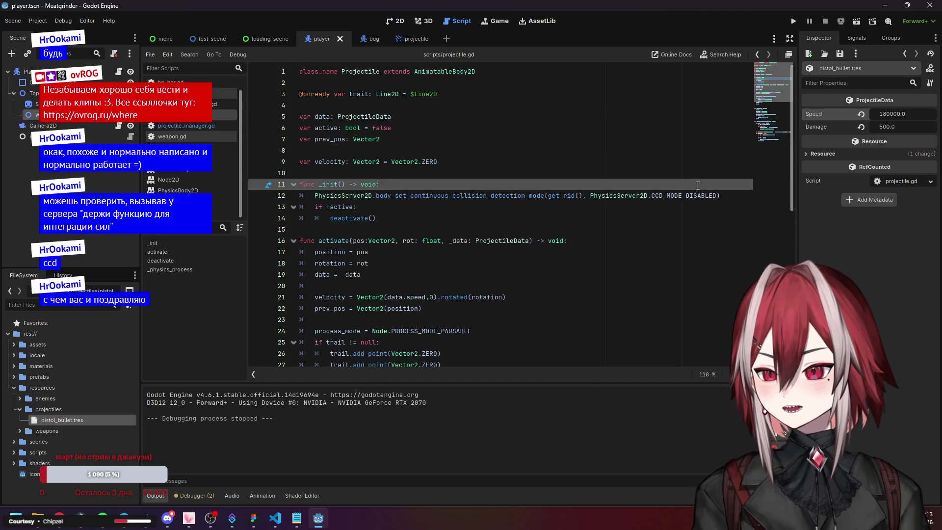
double_click(687, 195)
text(cc)
click(670, 174)
click(870, 111)
text(1800)
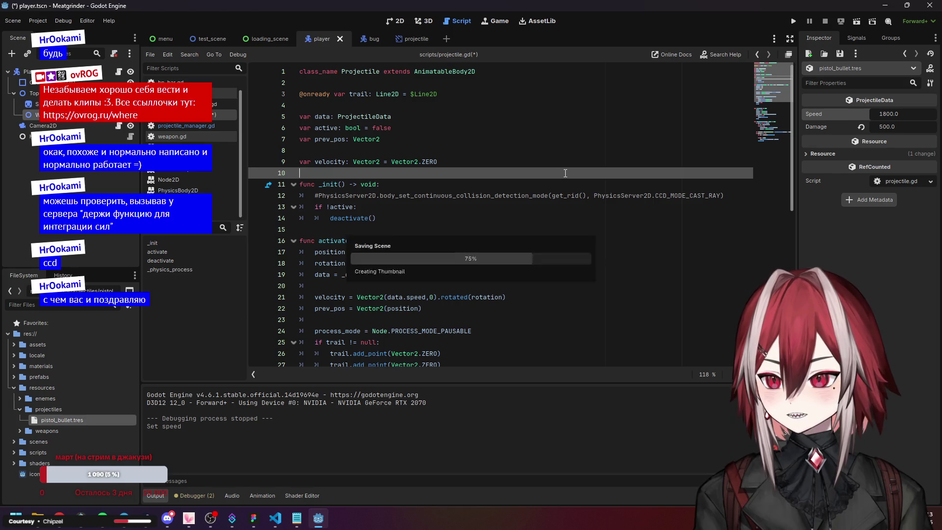
click(441, 185)
key(ctrl+s)
- Remove the # comment mark from the start of line 12
click(321, 195)
key(Delete)
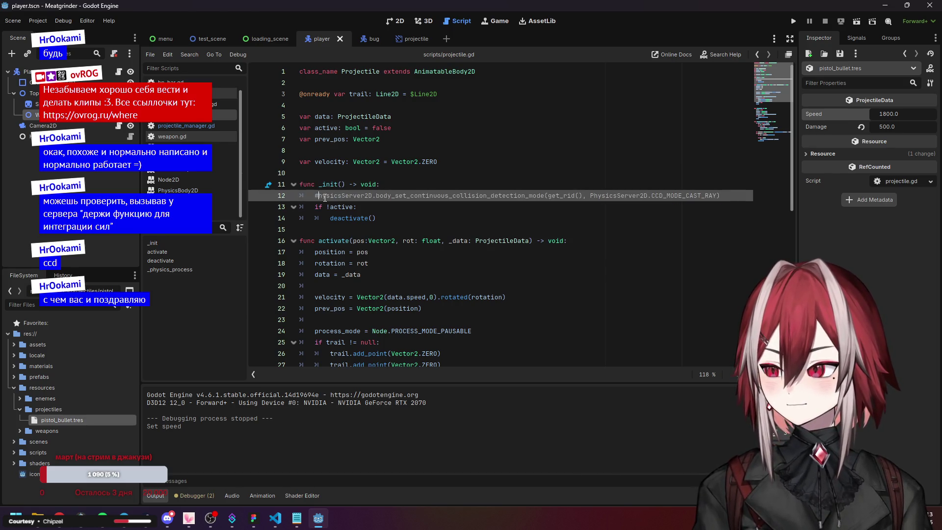
text(P)
click(442, 182)
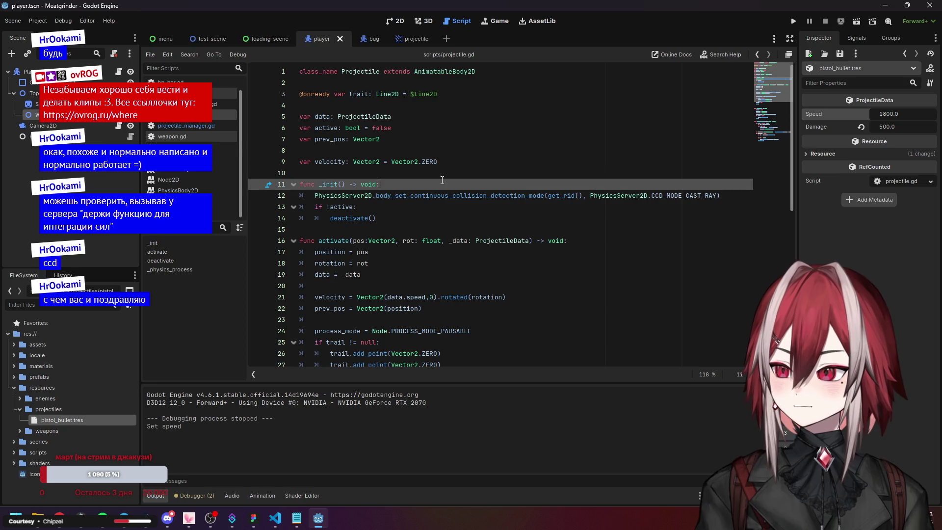
scroll(442, 180, down, 3)
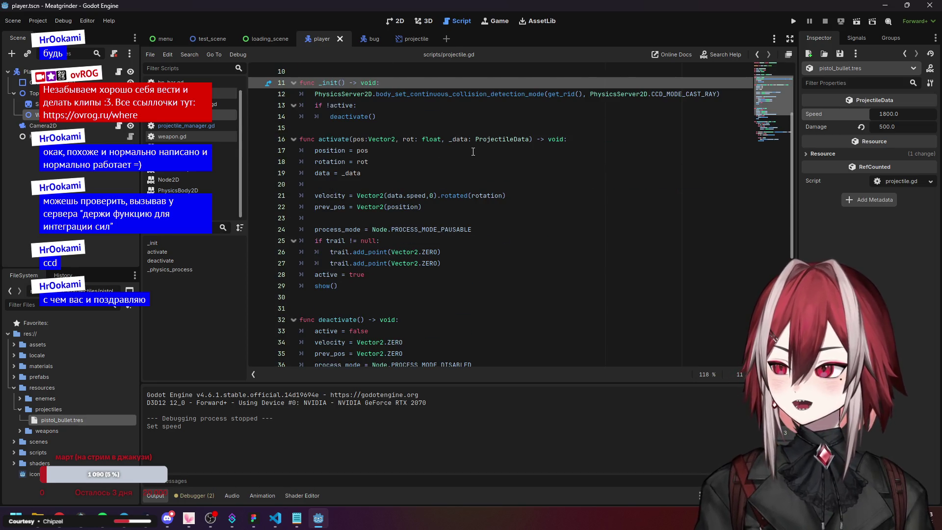
scroll(473, 151, down, 7)
scroll(520, 181, up, 10)
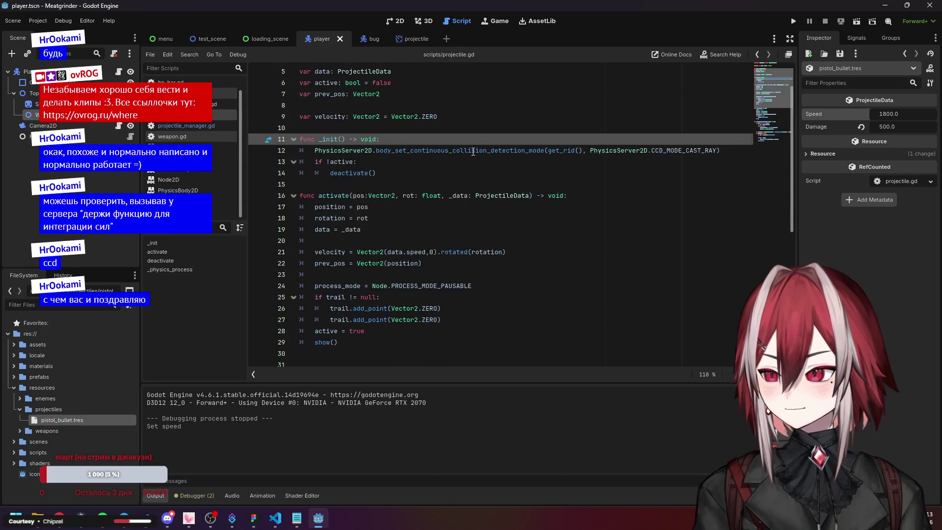
mouse_move(513, 183)
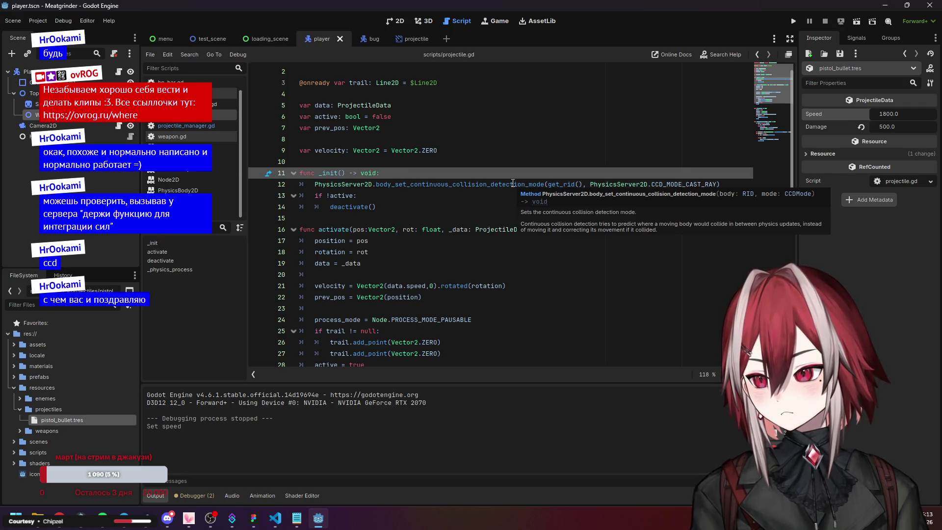
scroll(505, 186, down, 9)
click(491, 216)
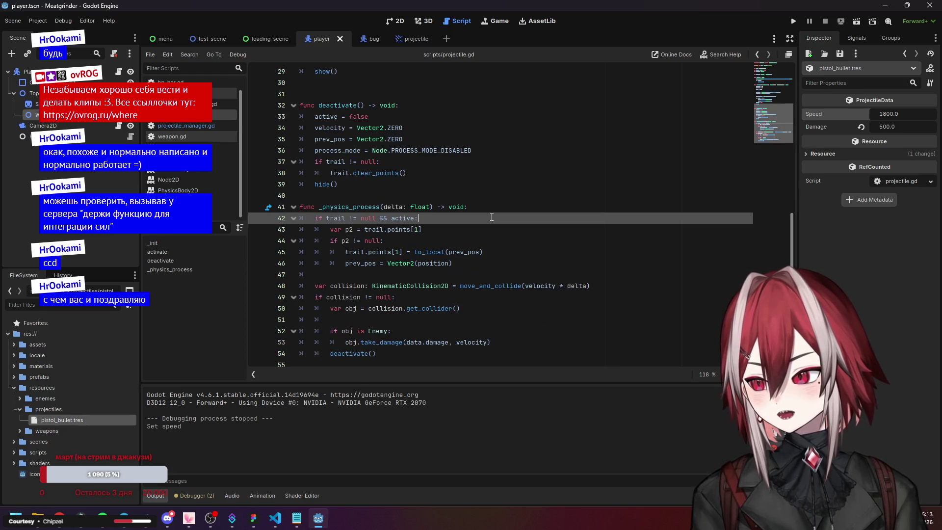
key(F5)
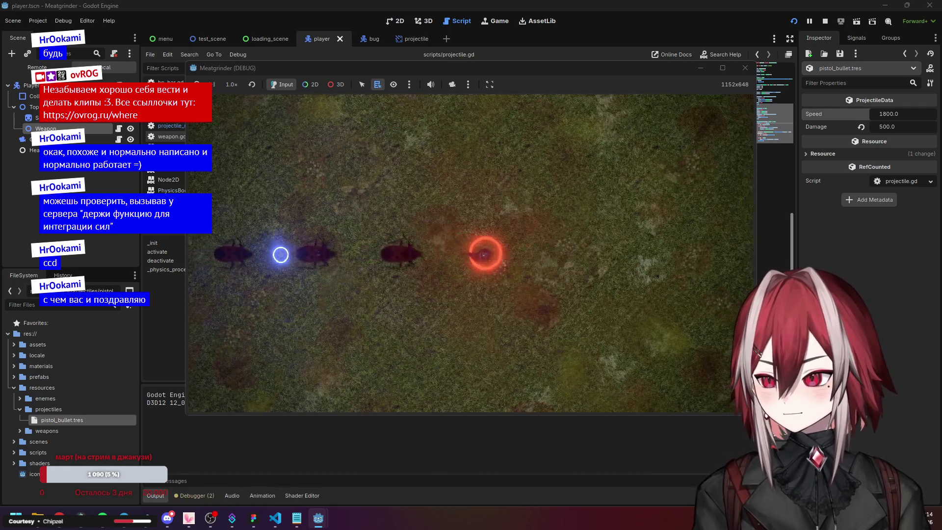
- Sweep the pooled bullet stream across the bugs, stop the test, and return to the projectile scene
mouse_move(280, 254)
mouse_down()
mouse_move(405, 182)
mouse_move(578, 347)
mouse_move(676, 211)
mouse_move(641, 173)
mouse_move(530, 147)
mouse_up()
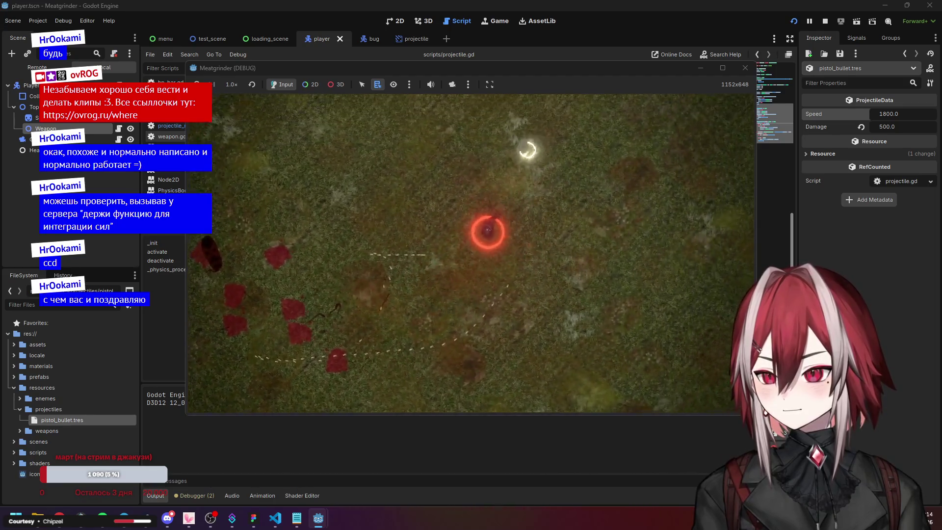
mouse_move(470, 153)
mouse_down()
mouse_move(417, 153)
mouse_move(362, 248)
mouse_move(311, 273)
mouse_move(311, 319)
mouse_move(295, 370)
mouse_move(270, 364)
mouse_move(313, 339)
mouse_up()
mouse_move(677, 284)
mouse_down()
mouse_move(700, 269)
mouse_move(693, 216)
mouse_up()
click(745, 68)
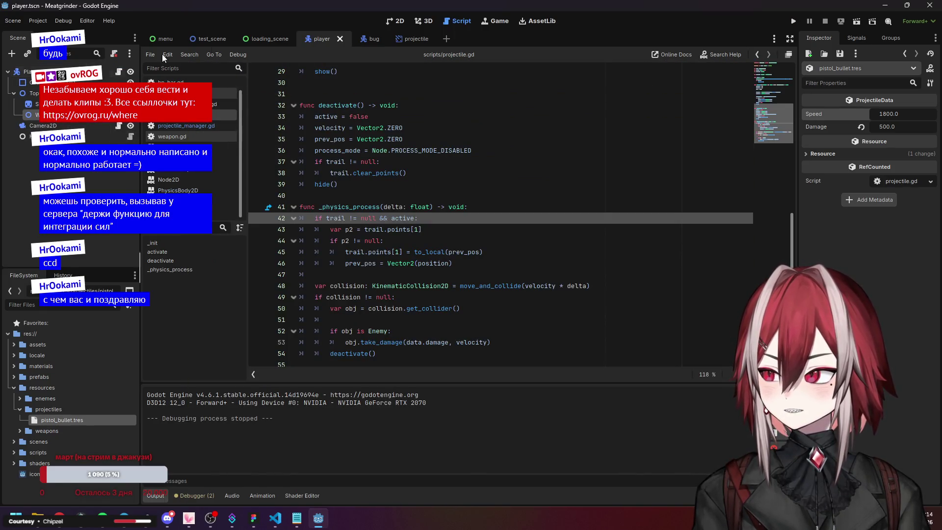
click(404, 39)
- Delete the projectile's Sprite2D node and run the game to shoot bugs with the 2 px trail
click(25, 71)
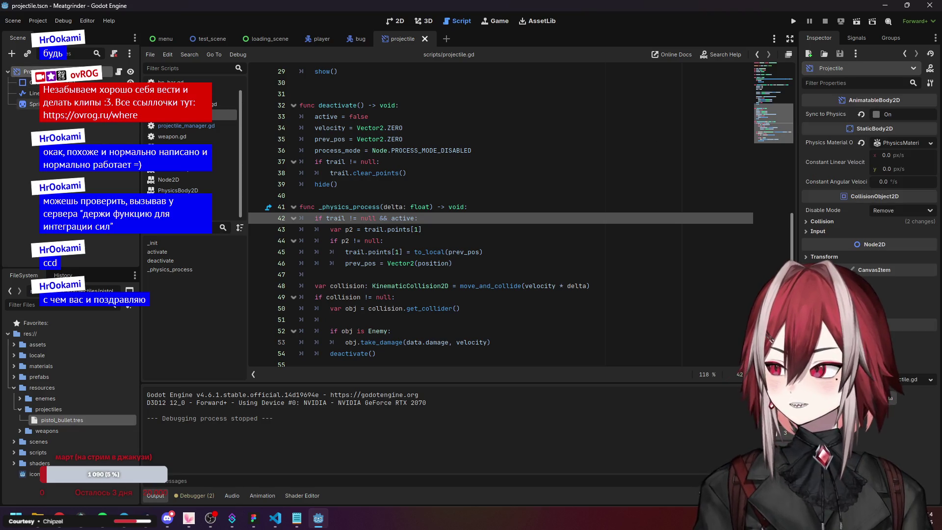
click(29, 104)
key(Return)
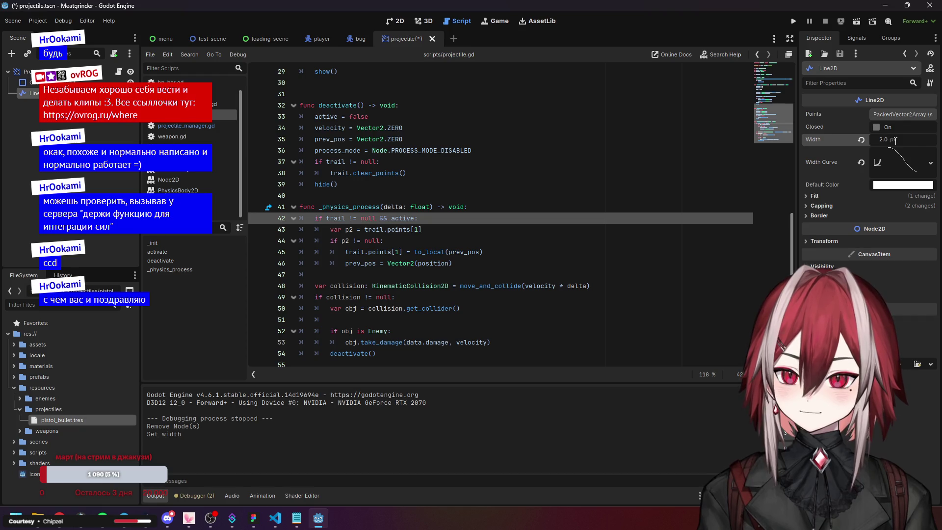
click(793, 21)
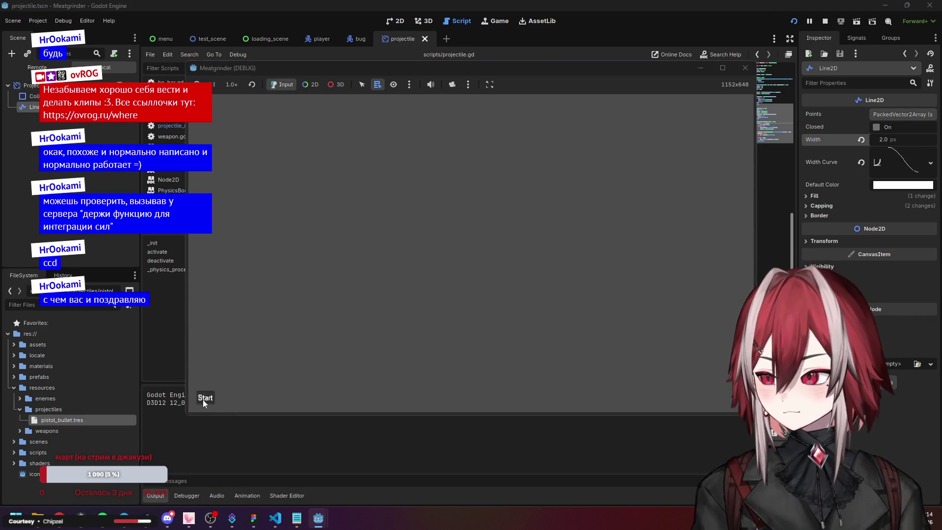
click(335, 249)
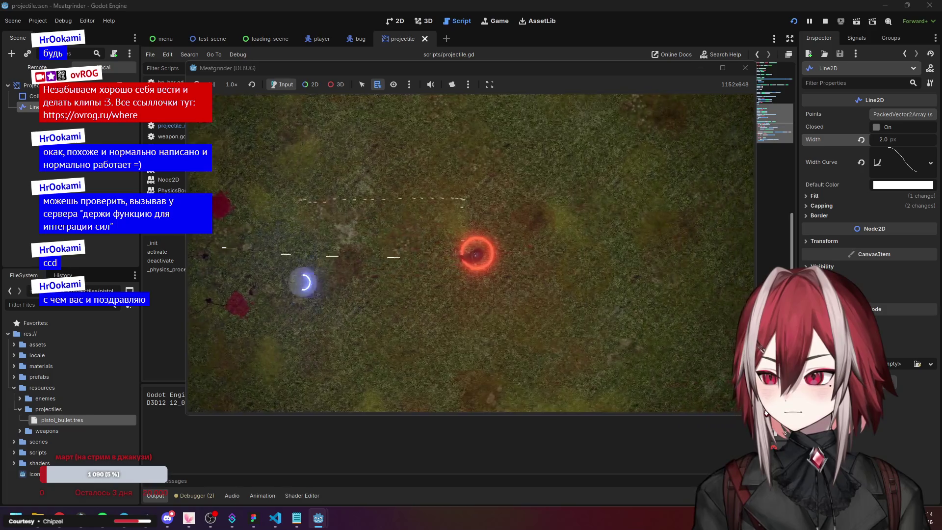
- Move around with WASD while firing at the bugs to check the thin trails, then stop the game
mouse_move(650, 364)
mouse_down()
mouse_move(654, 177)
mouse_move(665, 147)
mouse_move(400, 162)
mouse_move(315, 216)
mouse_move(322, 251)
mouse_move(311, 245)
mouse_move(348, 208)
mouse_move(310, 240)
mouse_up()
key(s)
key(a)
key(d)
key(s)
key(a)
key(w)
key(d)
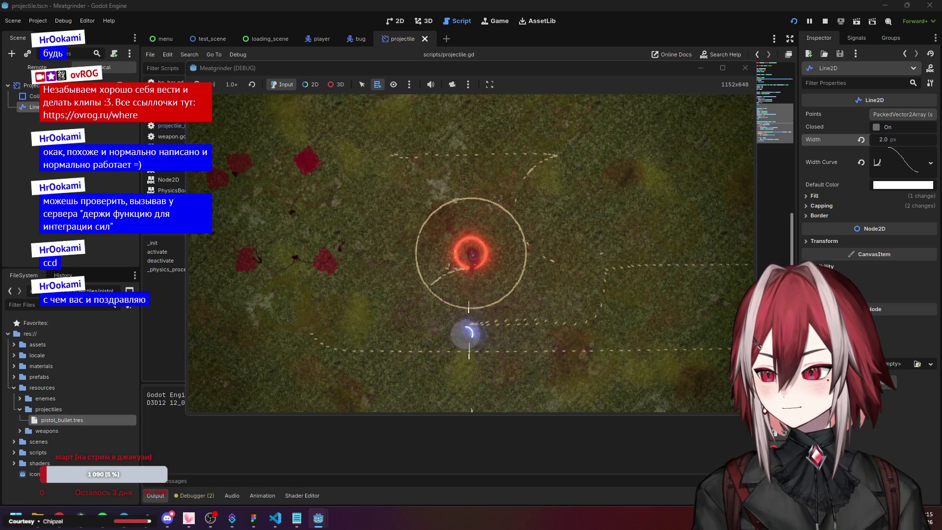
key(w)
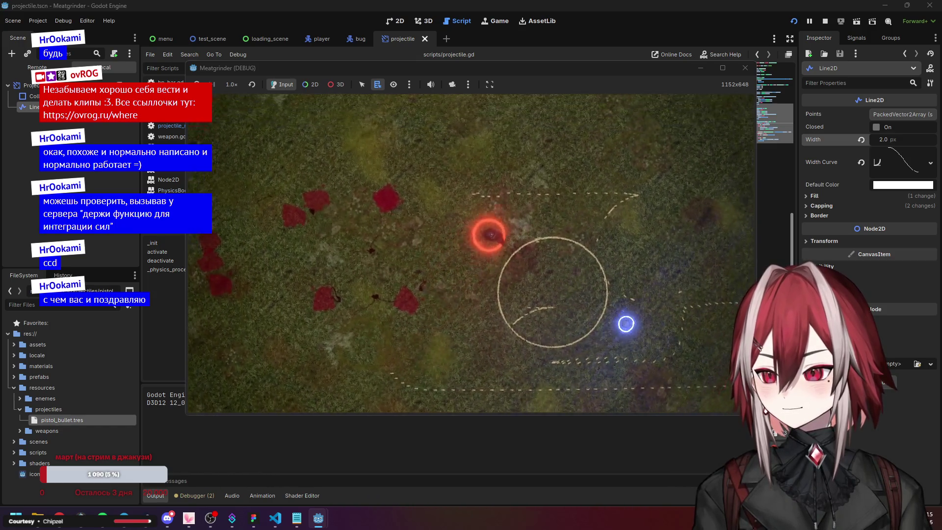
key(d)
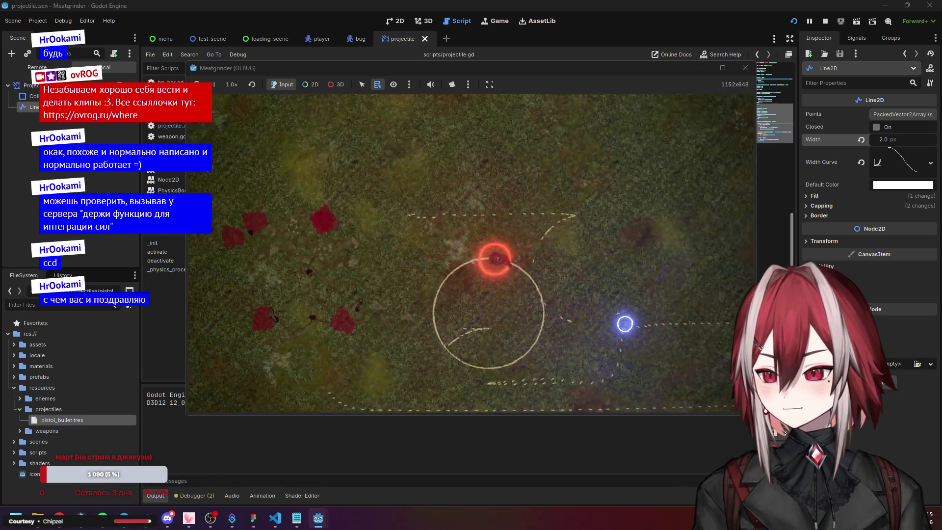
key(a)
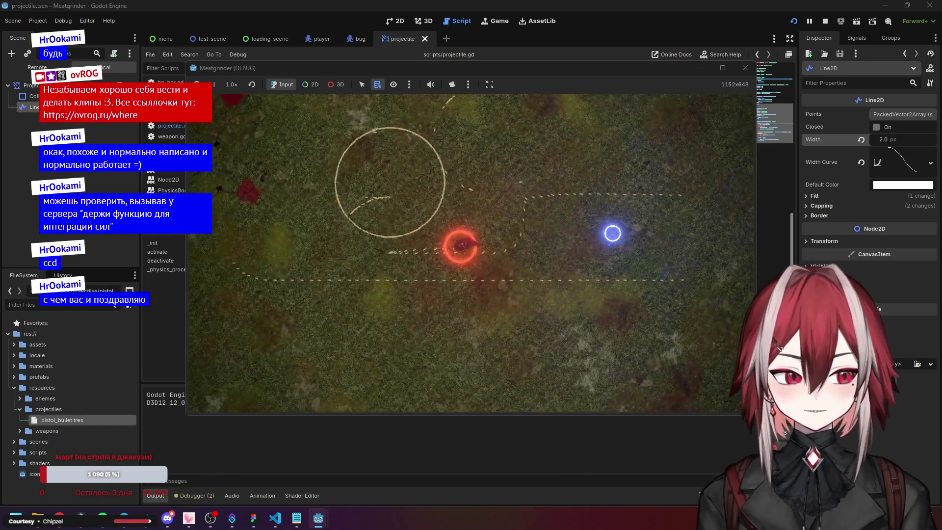
key(w)
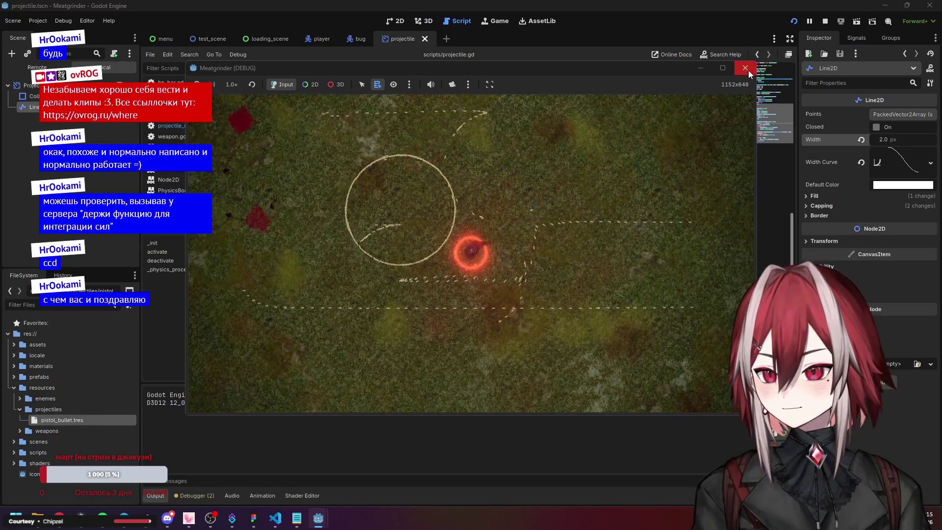
click(745, 68)
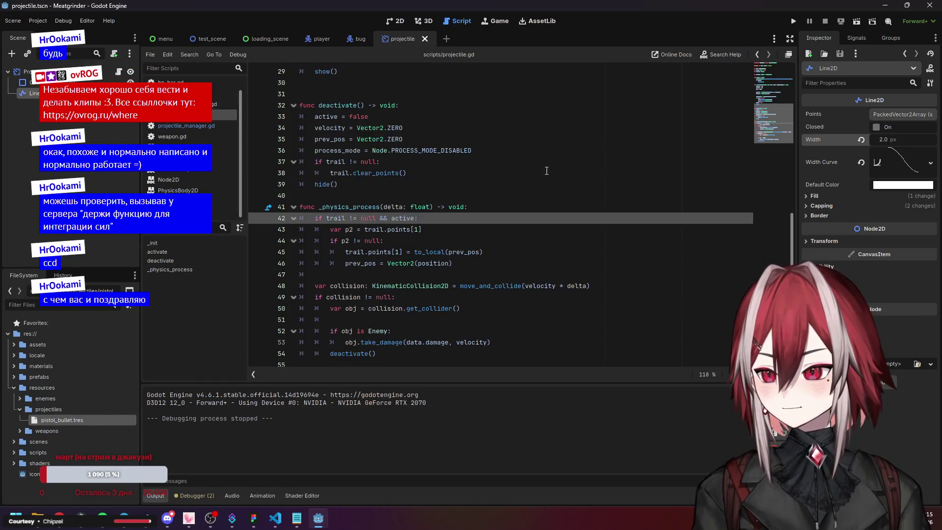
- Review the velocity declaration, the deactivate() call in _init, and _physics_process in projectile.gd
scroll(437, 167, up, 9)
click(438, 167)
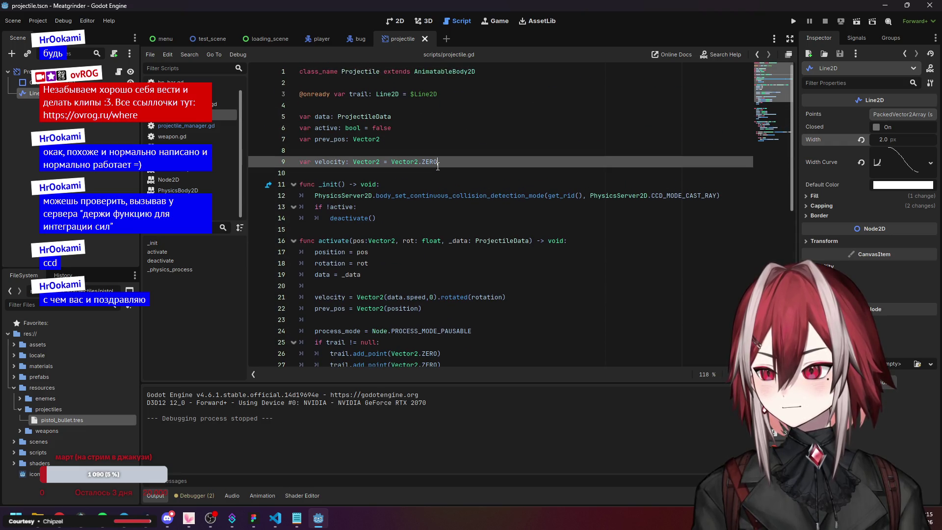
click(409, 217)
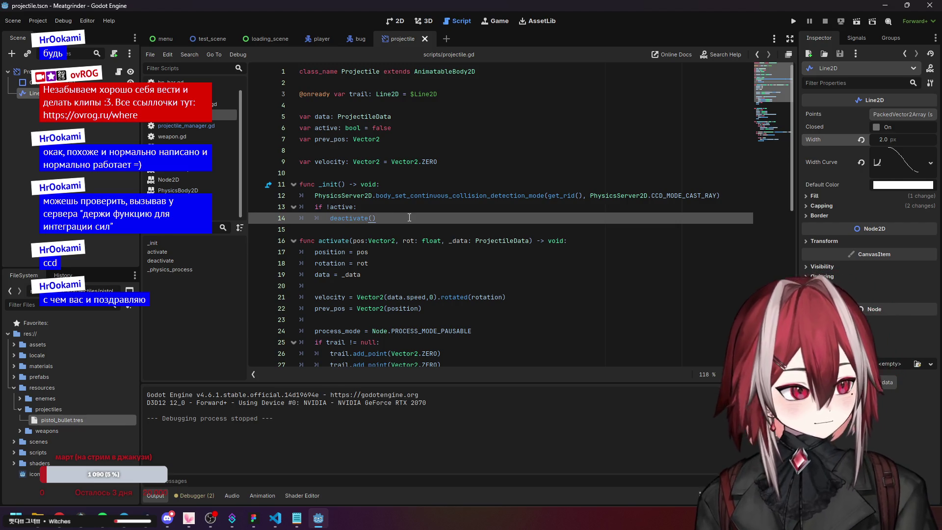
scroll(462, 218, down, 9)
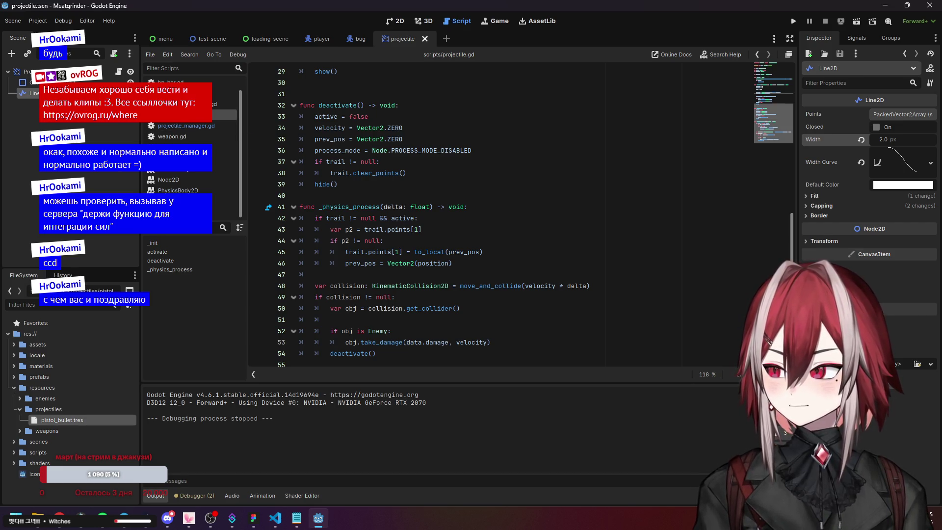
click(461, 199)
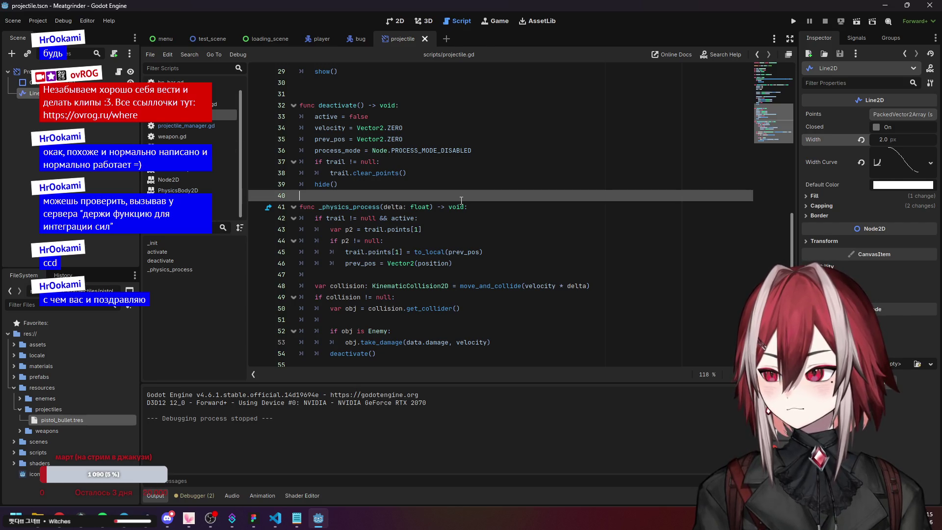
click(501, 230)
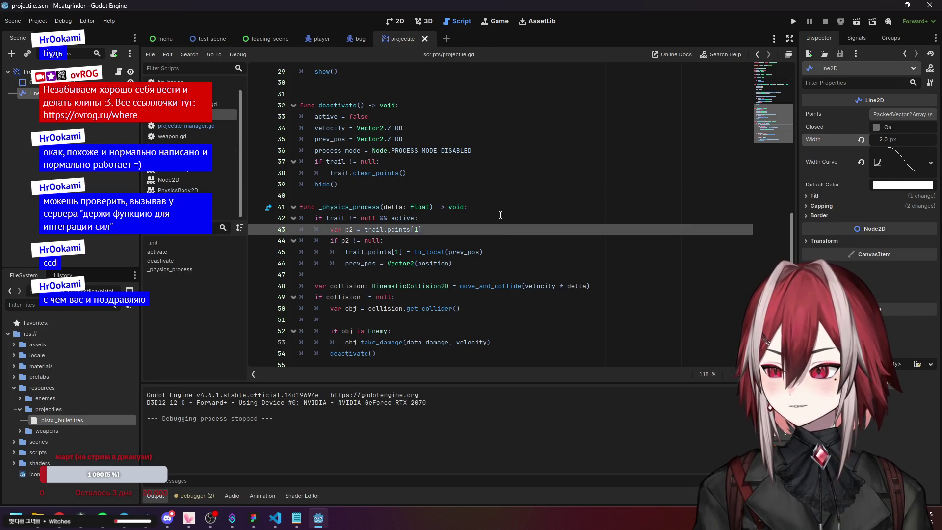
- Step through the activate function, then bring up the Twitch creator dashboard in the browser
scroll(490, 211, up, 8)
click(459, 197)
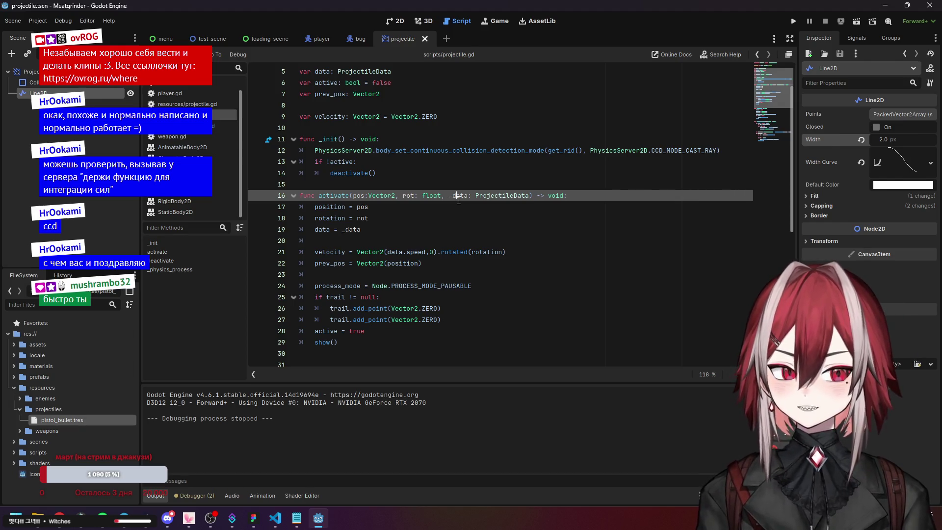
key(Down)
key(Down)
key(Down)
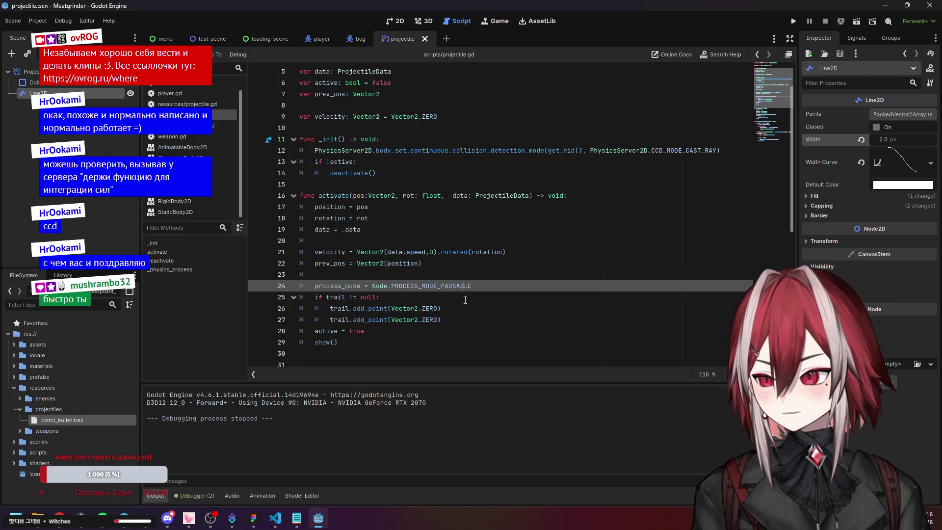
click(456, 323)
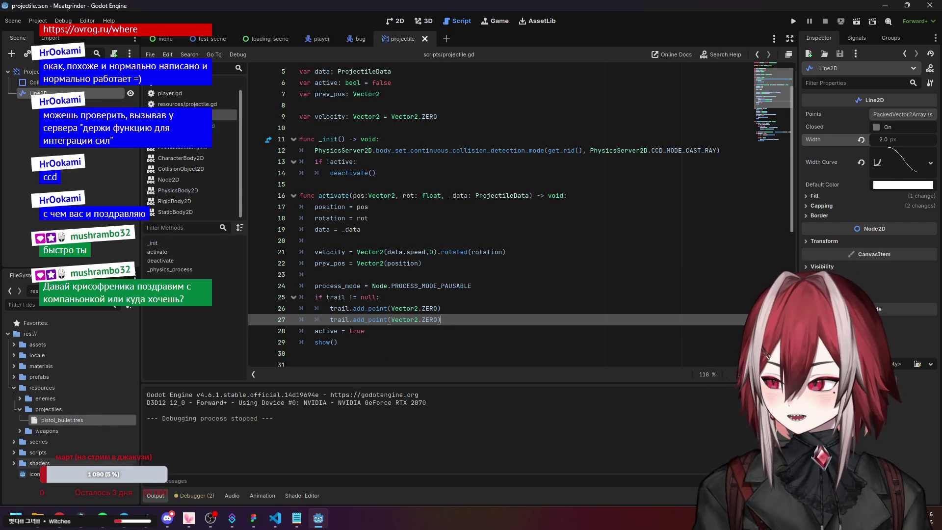
click(59, 517)
click(78, 5)
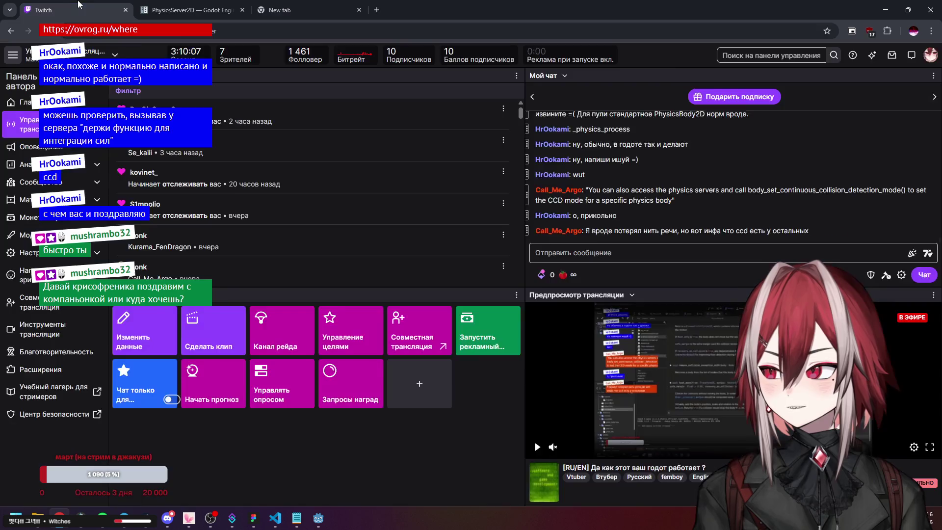
- Load the Twitch home page in a new tab and expand the recommended live channels (Показать больше)
click(313, 9)
click(442, 253)
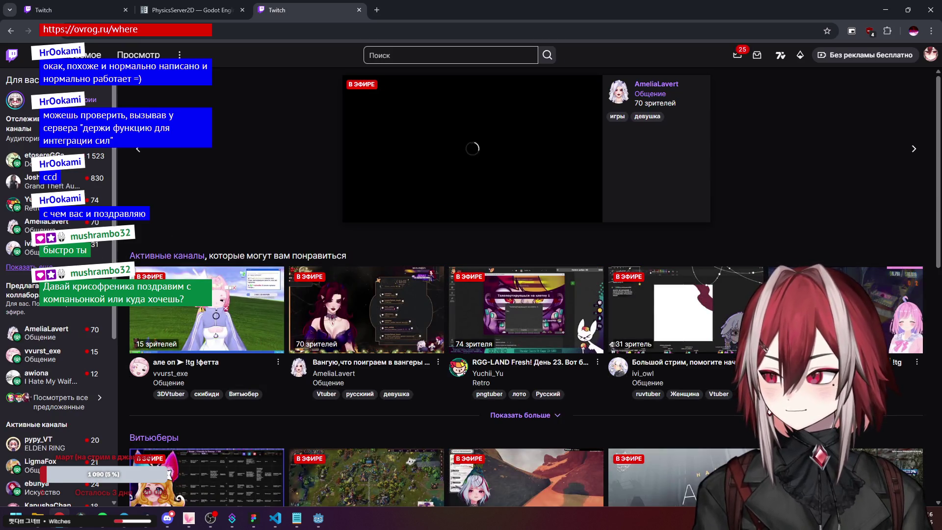
mouse_move(58, 269)
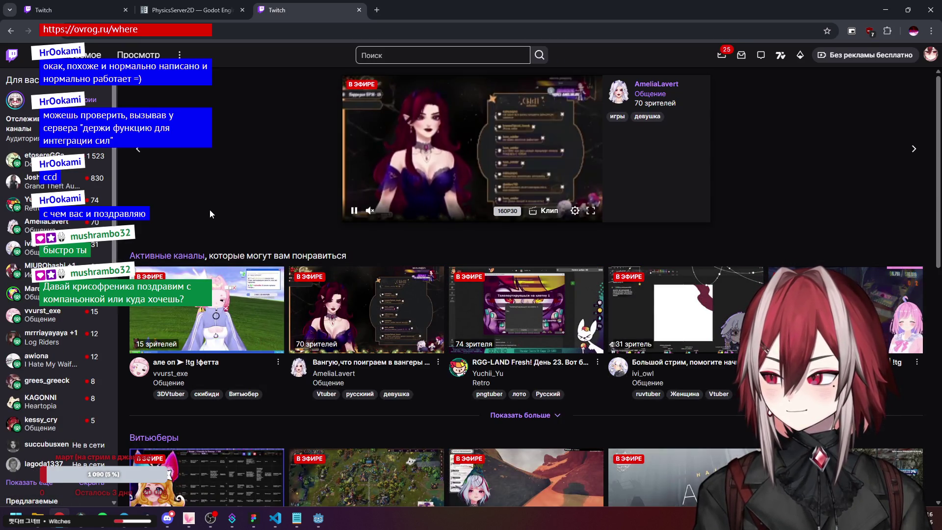
scroll(210, 214, down, 2)
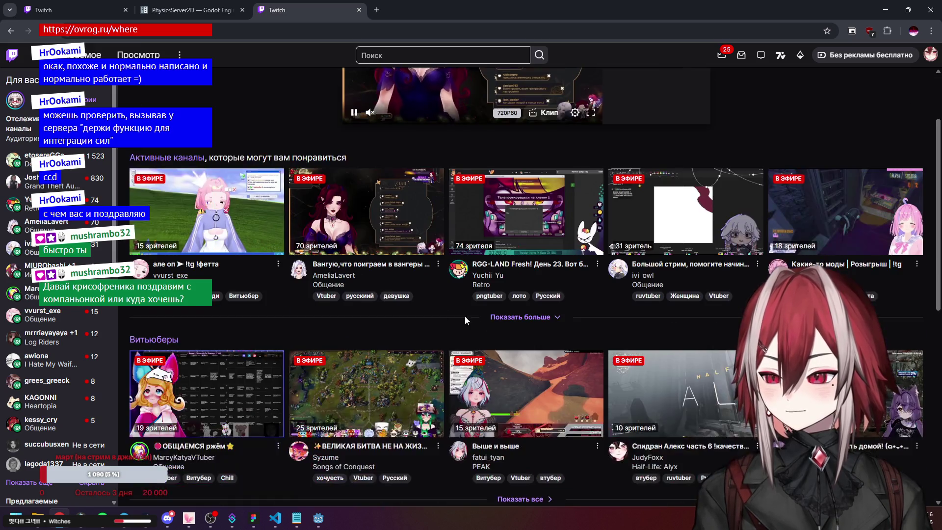
click(517, 318)
scroll(340, 302, down, 2)
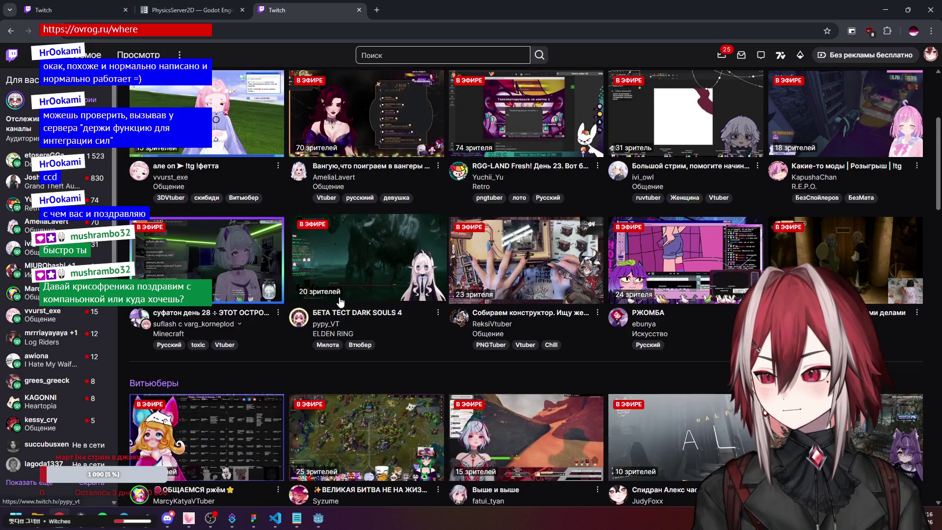
scroll(426, 349, down, 2)
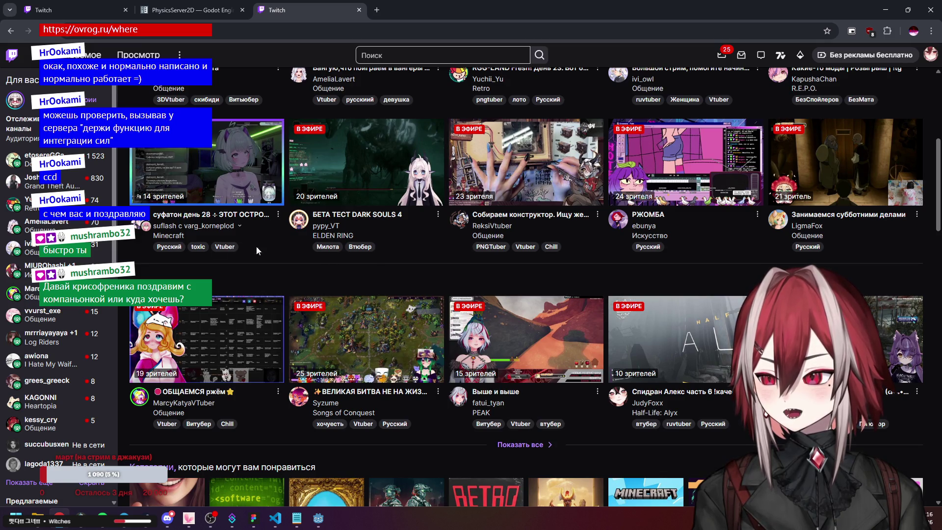
mouse_move(94, 247)
scroll(268, 292, up, 6)
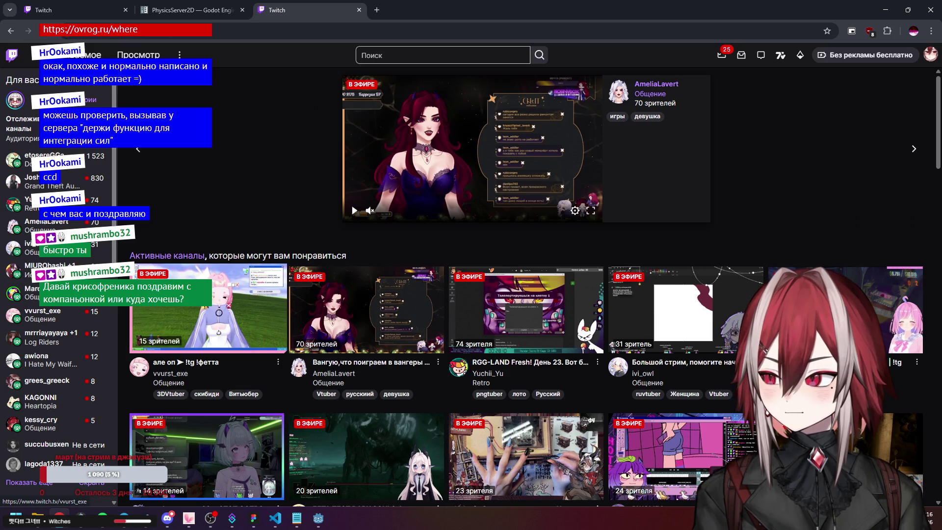
mouse_move(47, 318)
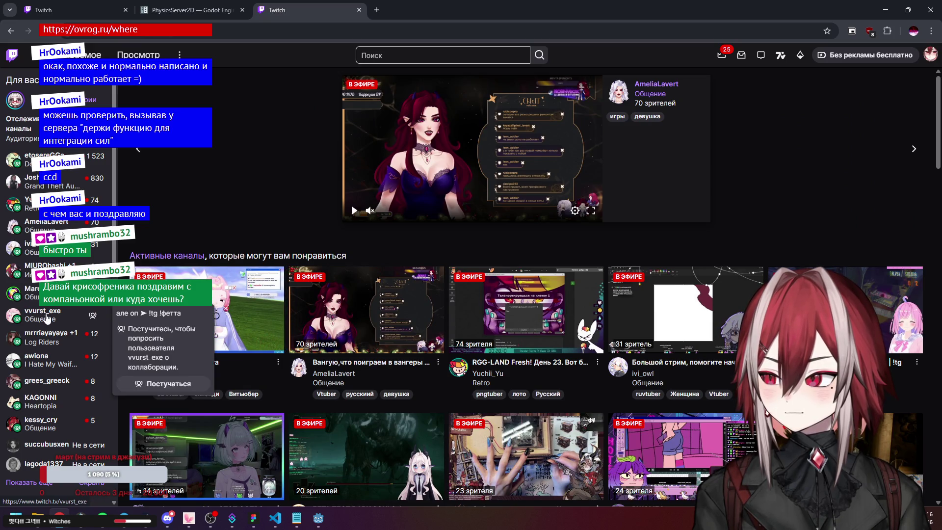